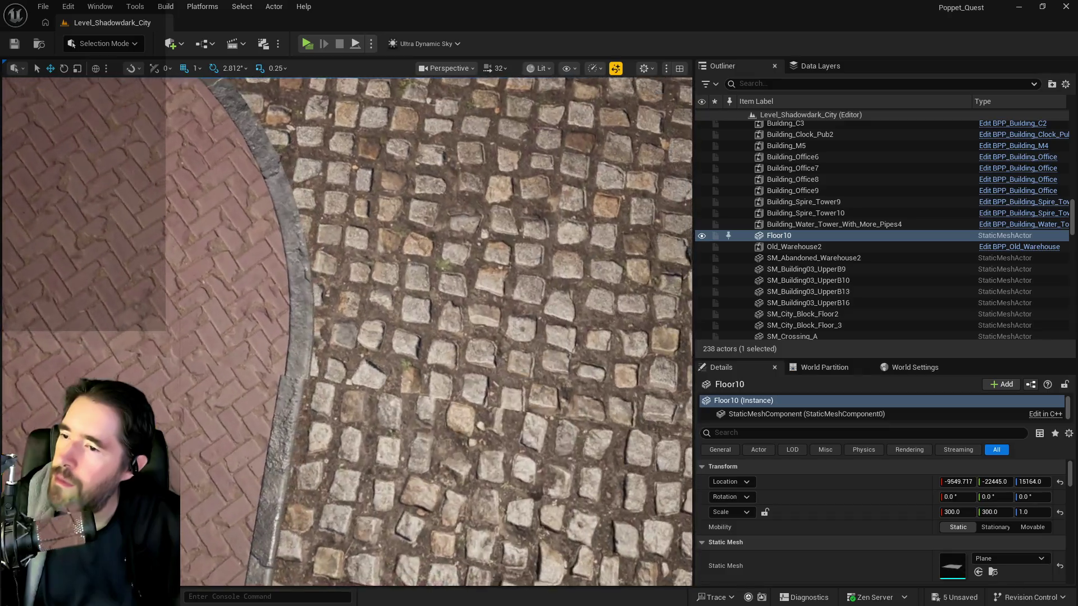
- Select SM_Crossing_A2 and save all unsaved level changes
scroll(347, 331, down, 5)
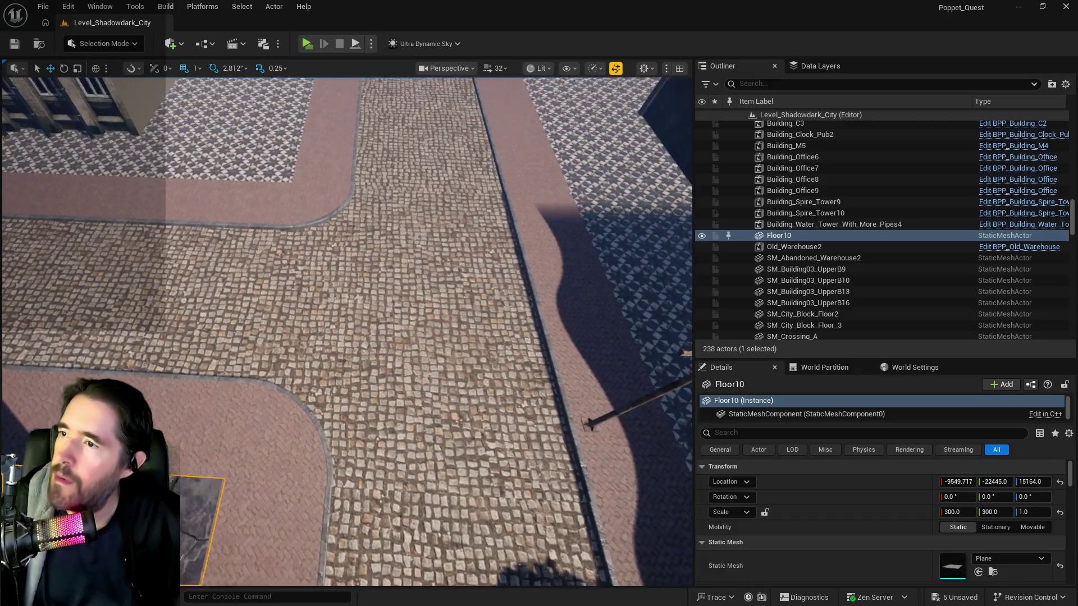
scroll(267, 177, down, 2)
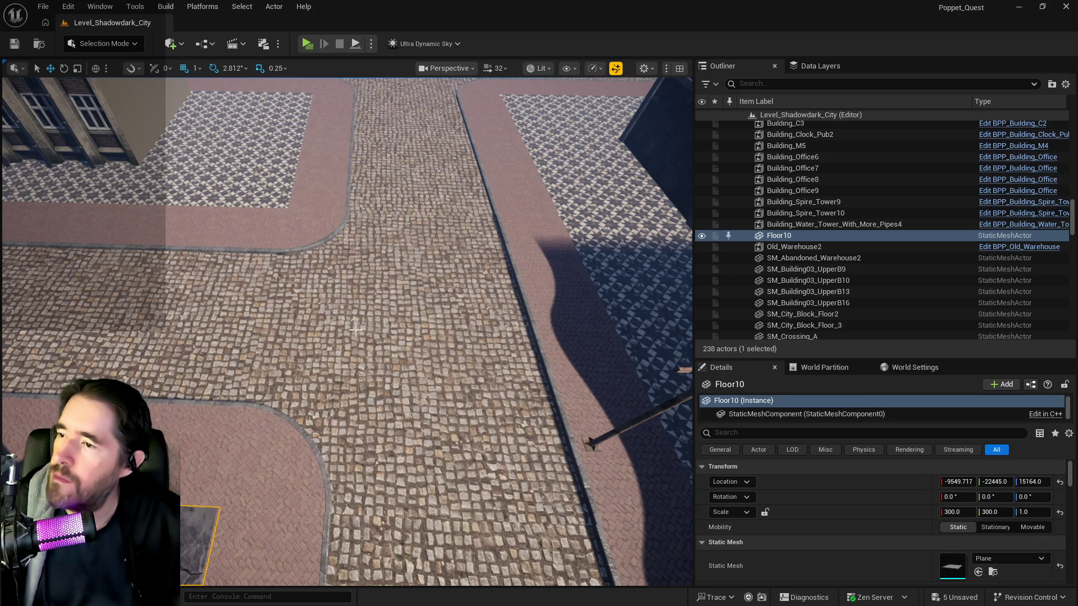
scroll(356, 330, up, 10)
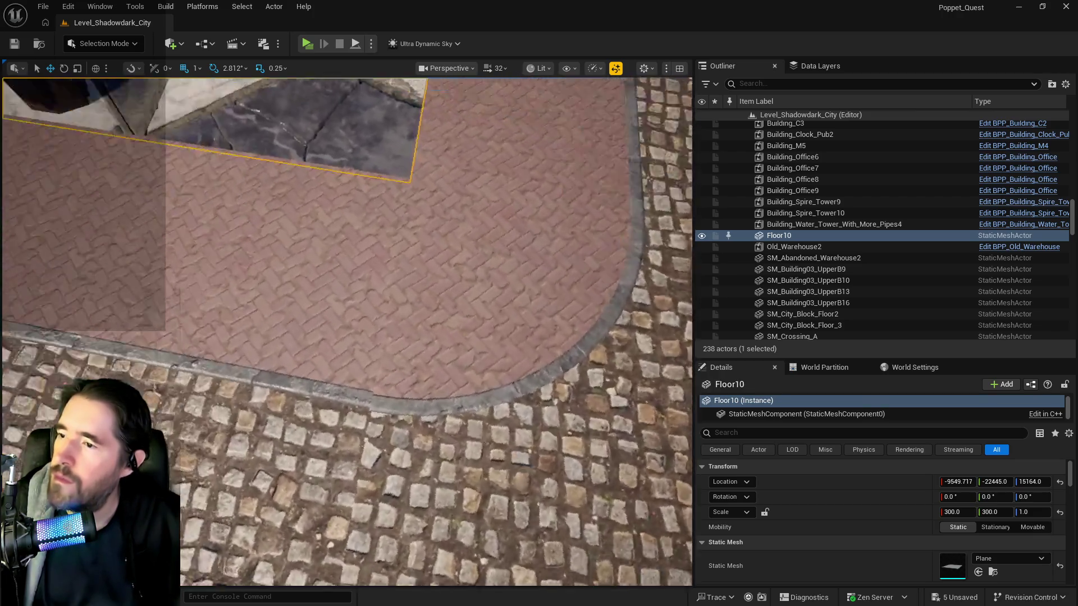
mouse_move(347, 331)
mouse_down()
mouse_move(351, 281)
mouse_move(380, 350)
mouse_move(365, 325)
mouse_up()
click(351, 281)
click(356, 317)
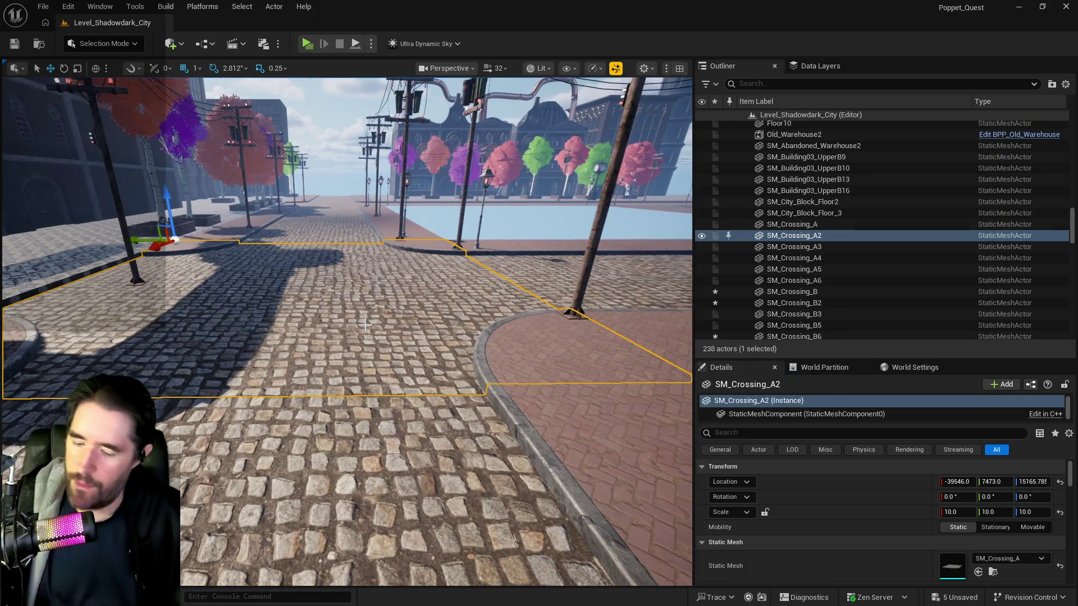
key(ctrl+s)
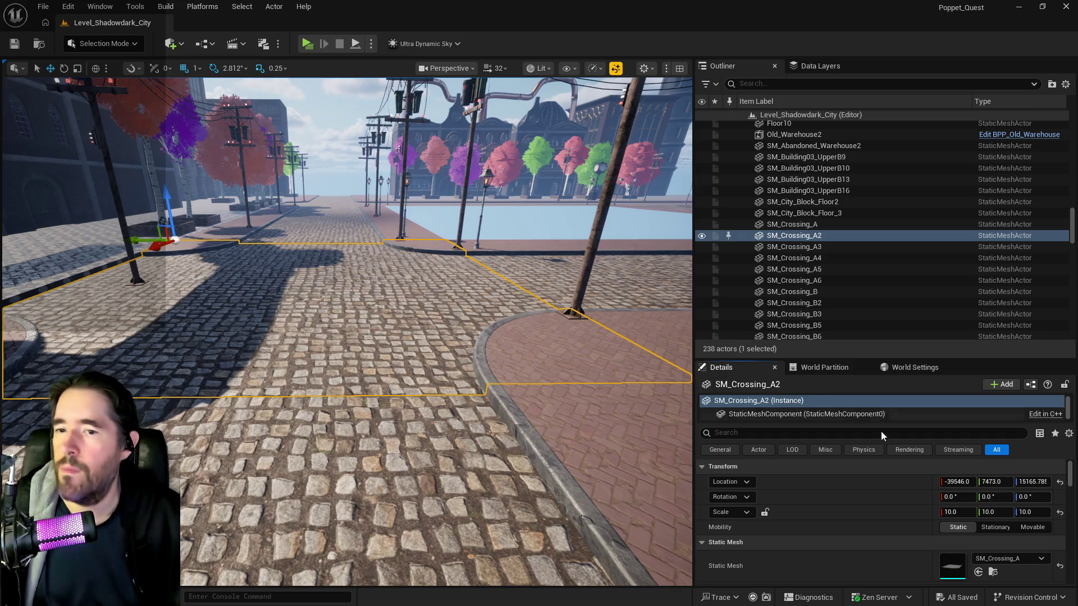
- Paste SM_Crossing_A2's Location Y of 7473.0 into SM_Crossing_B's Location Y
click(995, 482)
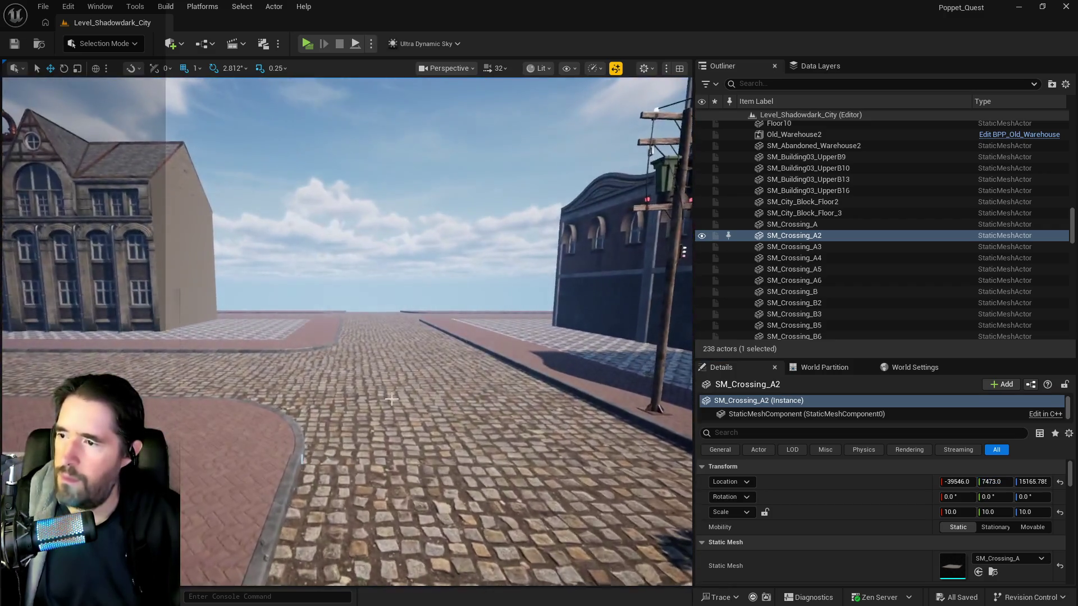
click(622, 459)
click(995, 482)
text(7473.0)
key(Return)
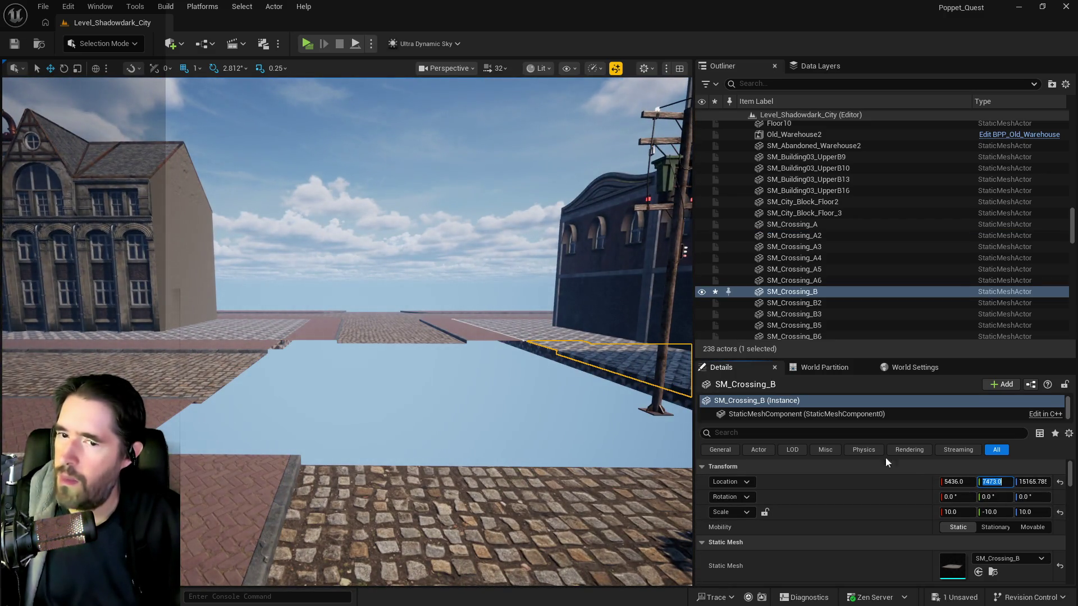
click(68, 6)
- Undo the Location Y change and select SM_Crossing_B, looking down on its corner
click(92, 50)
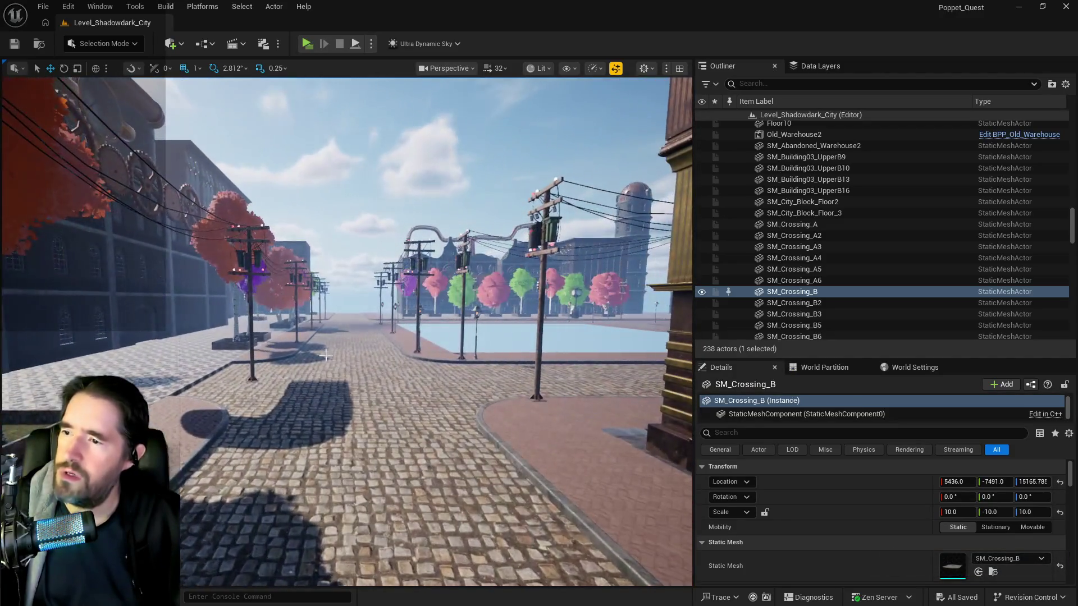
click(537, 454)
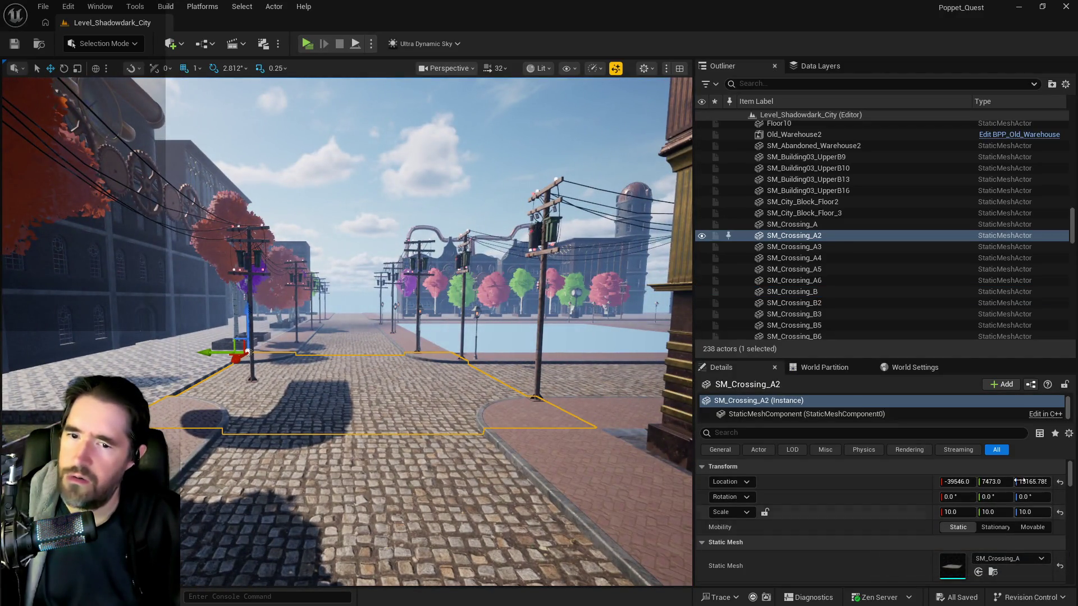
drag(530, 448, 467, 460)
click(467, 459)
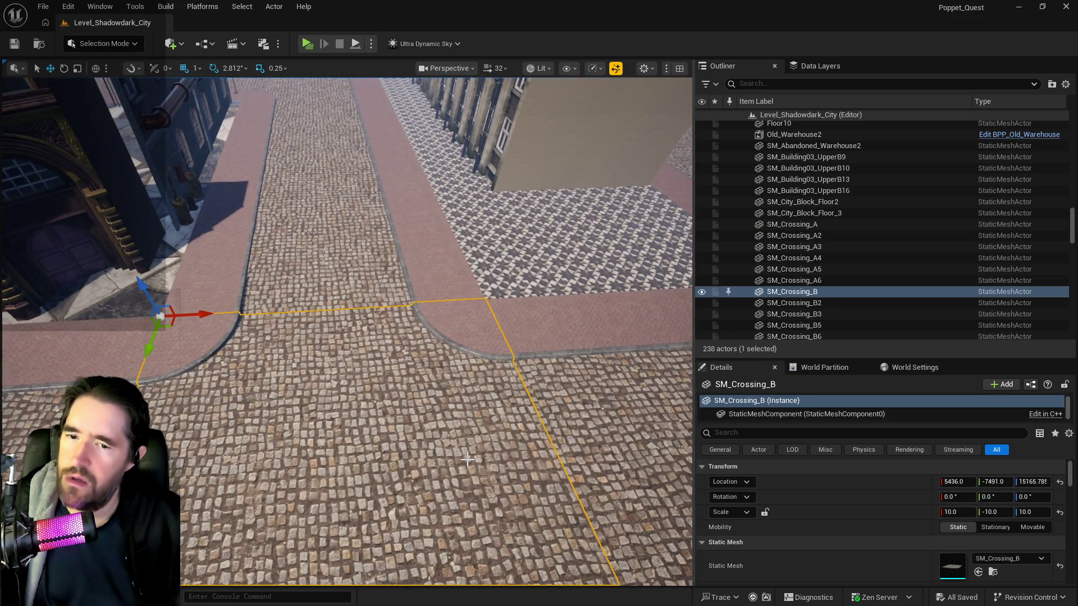
mouse_move(465, 456)
mouse_down()
mouse_move(452, 454)
mouse_move(464, 456)
mouse_up()
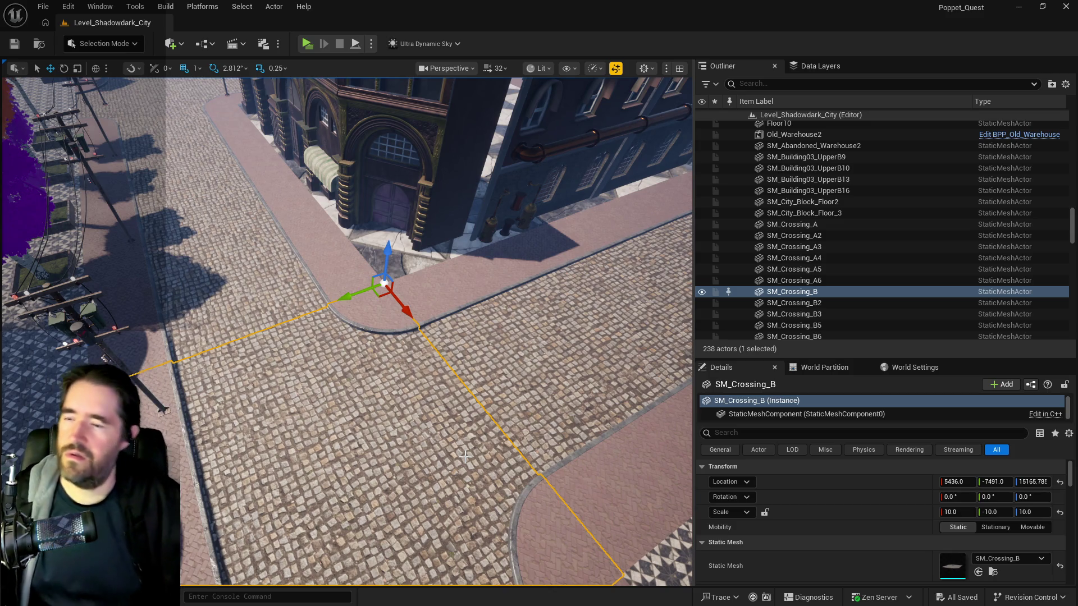
drag(465, 456, 445, 428)
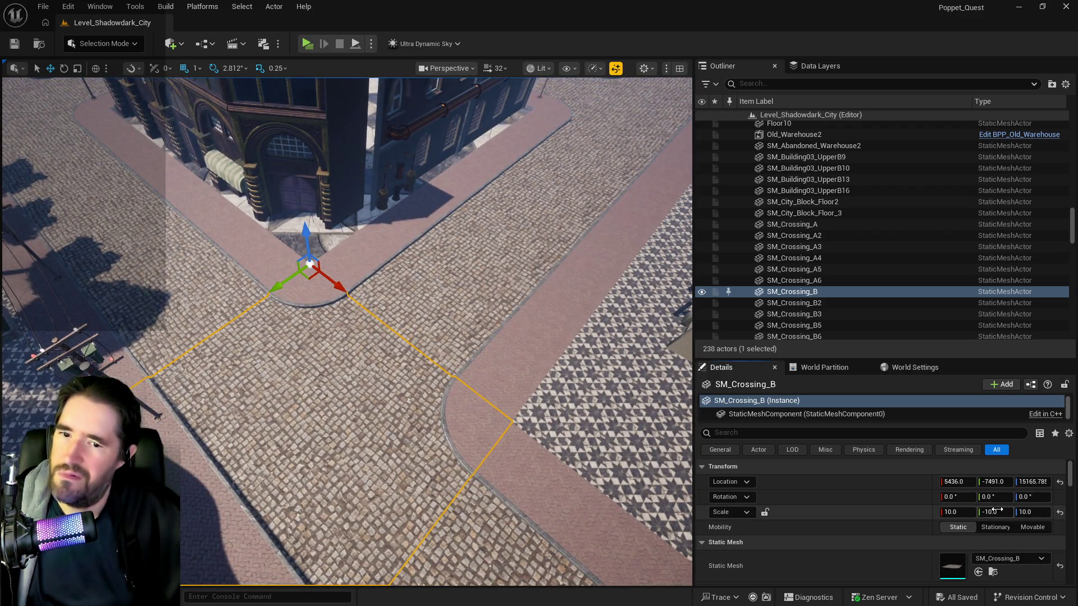
- Unflip SM_Crossing_B with Scale Y 10, slide it along Y, and rotate it 180°
text(10)
key(Return)
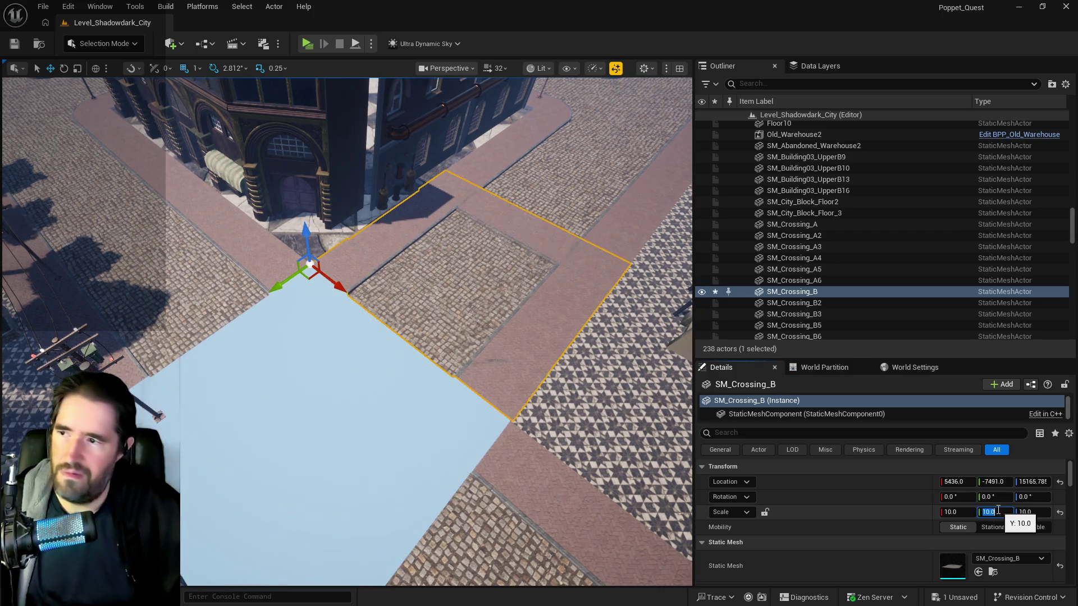
mouse_move(279, 292)
mouse_down()
mouse_move(146, 395)
mouse_move(160, 417)
mouse_up()
key(e)
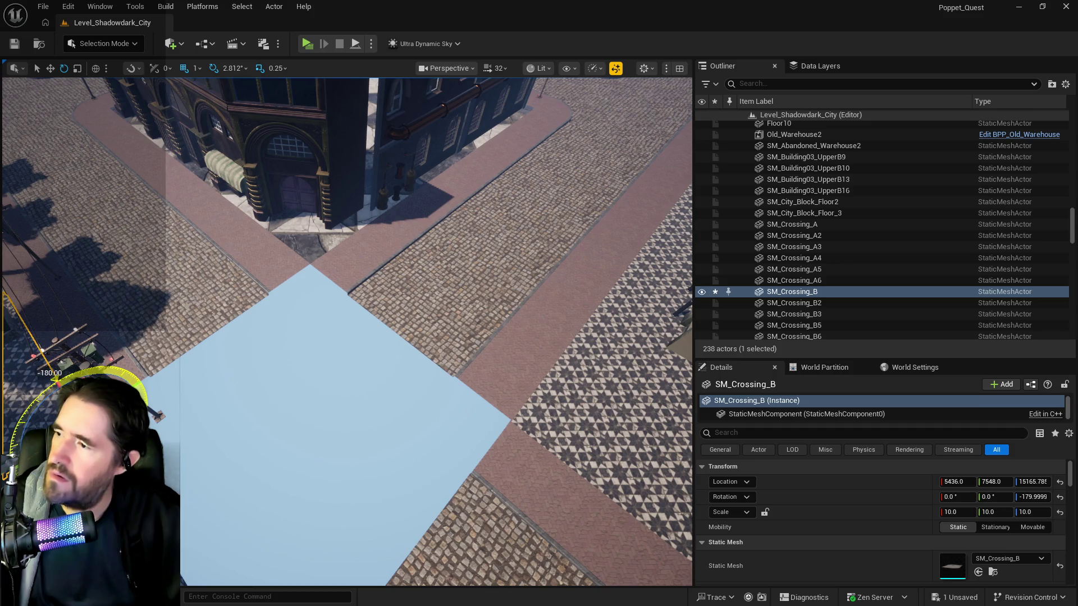
mouse_move(285, 454)
mouse_down()
mouse_move(295, 214)
mouse_move(242, 294)
mouse_move(146, 353)
mouse_move(110, 346)
mouse_move(258, 414)
mouse_move(357, 484)
mouse_up()
key(w)
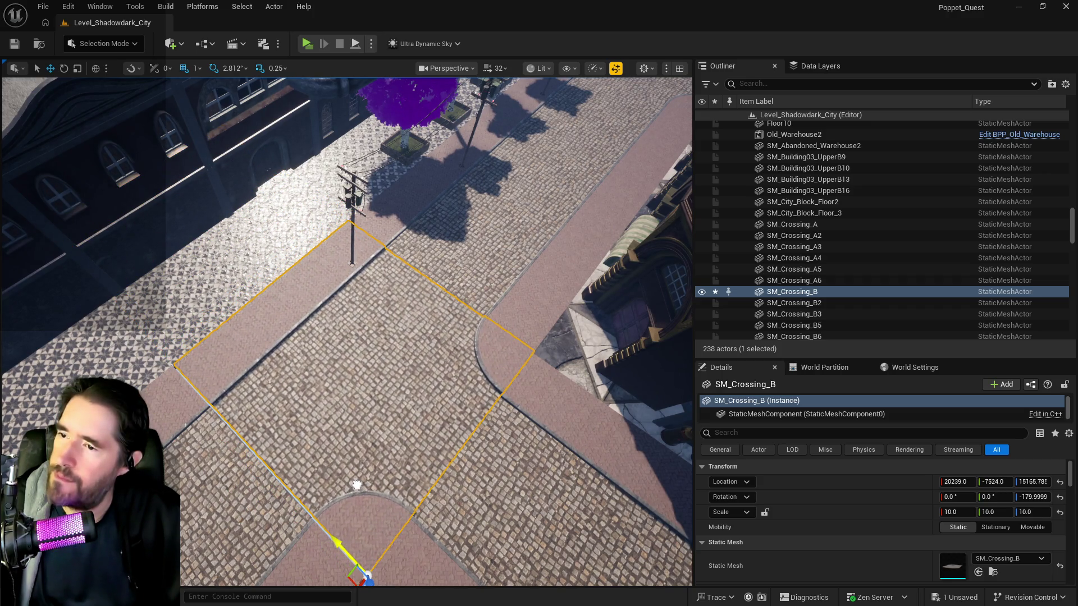
- Shift SM_Crossing_B along X to line up with the road near SM_Crossing_A2
drag(435, 388, 468, 321)
click(794, 235)
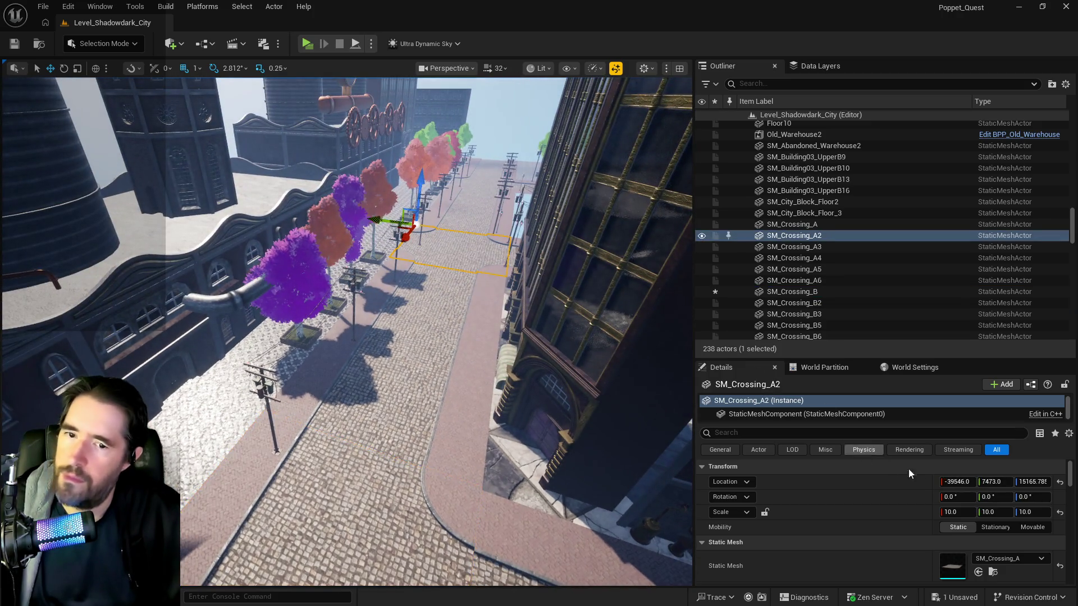
key(f)
click(384, 434)
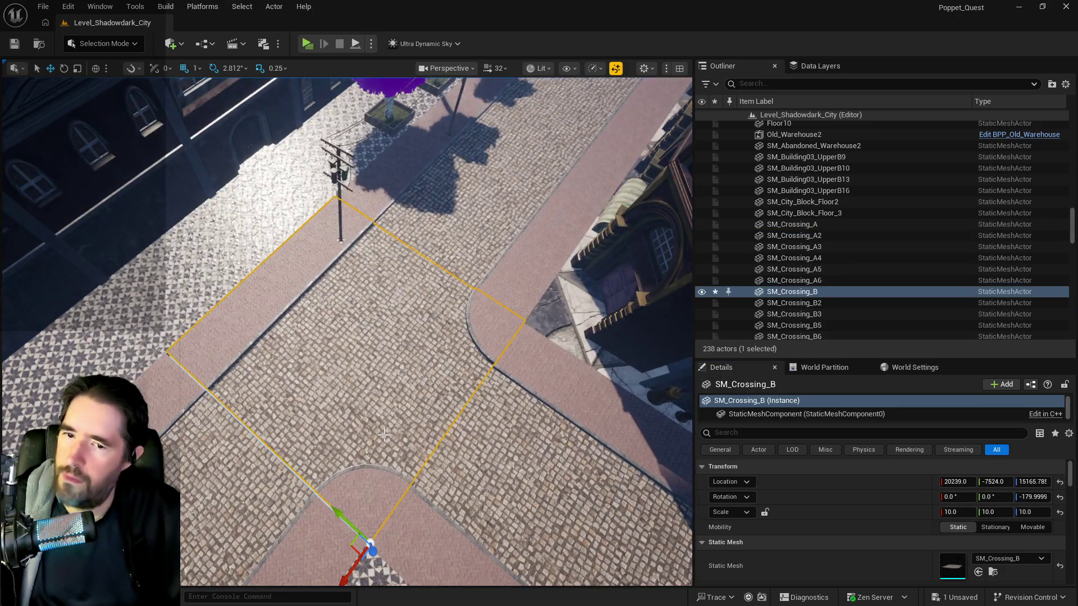
drag(348, 533, 383, 348)
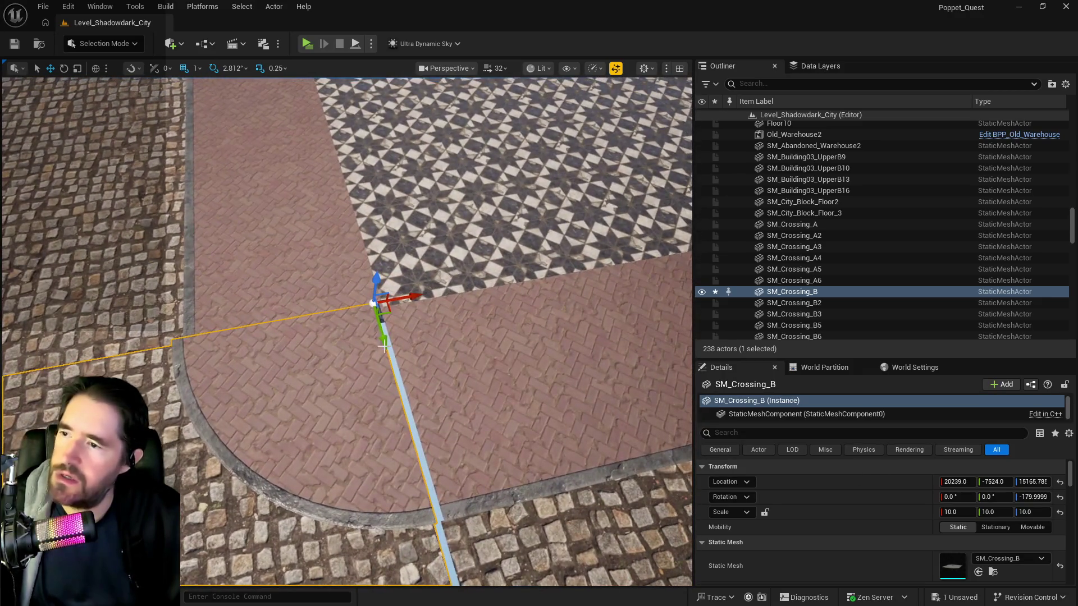
mouse_move(406, 298)
mouse_down()
mouse_move(414, 297)
mouse_move(393, 292)
mouse_move(382, 303)
mouse_move(427, 309)
mouse_move(412, 261)
mouse_up()
drag(427, 337, 432, 351)
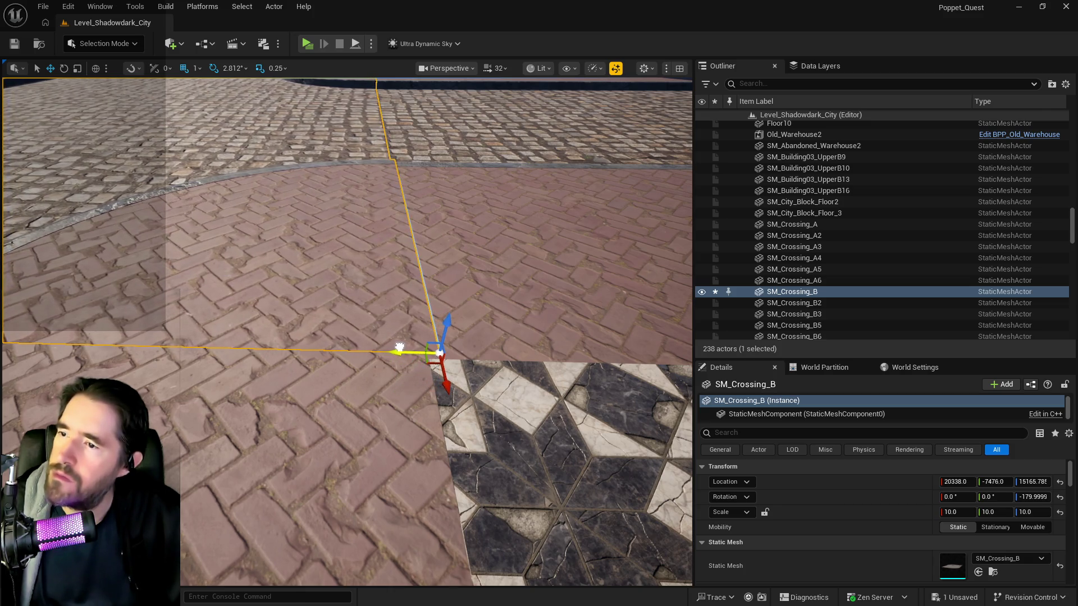
drag(401, 347, 398, 387)
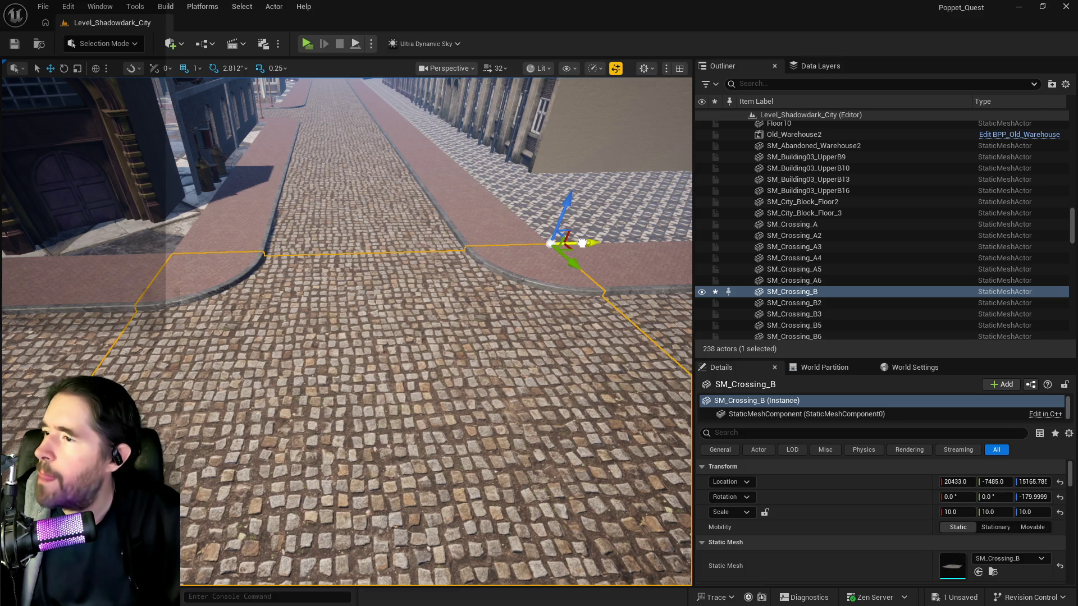
- Nudge SM_Crossing_B along Y so it lines up with the curbs and SM_Shadowdark_Road_14
click(84, 225)
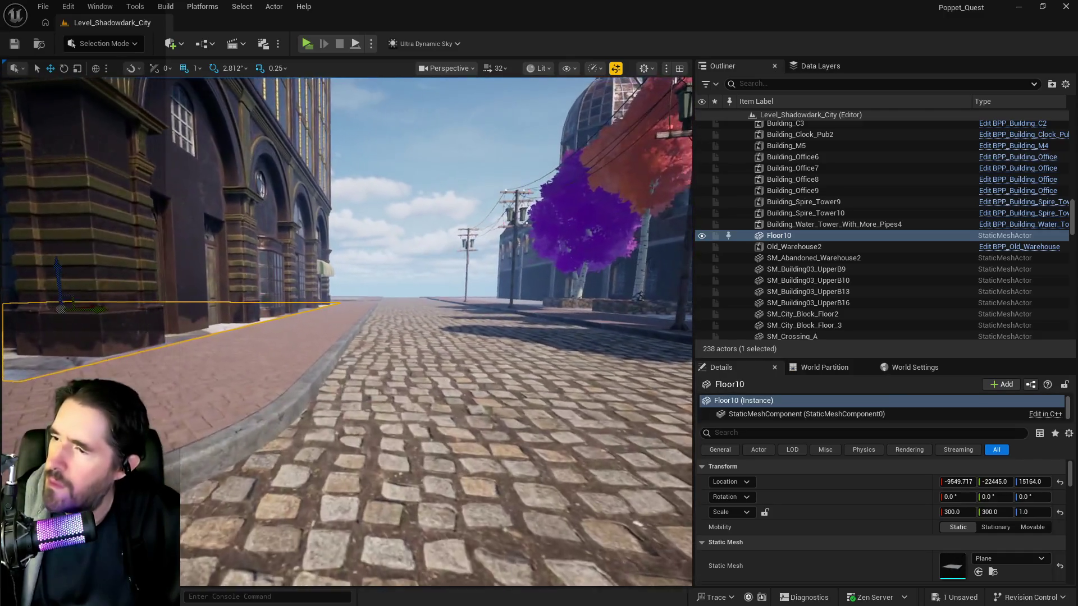
key(w)
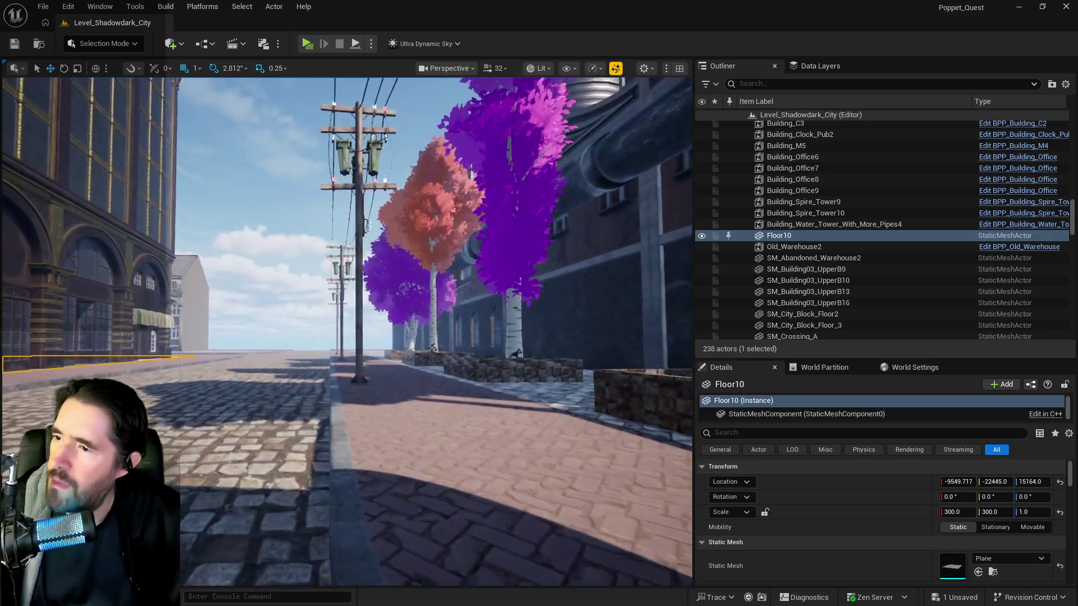
key(w)
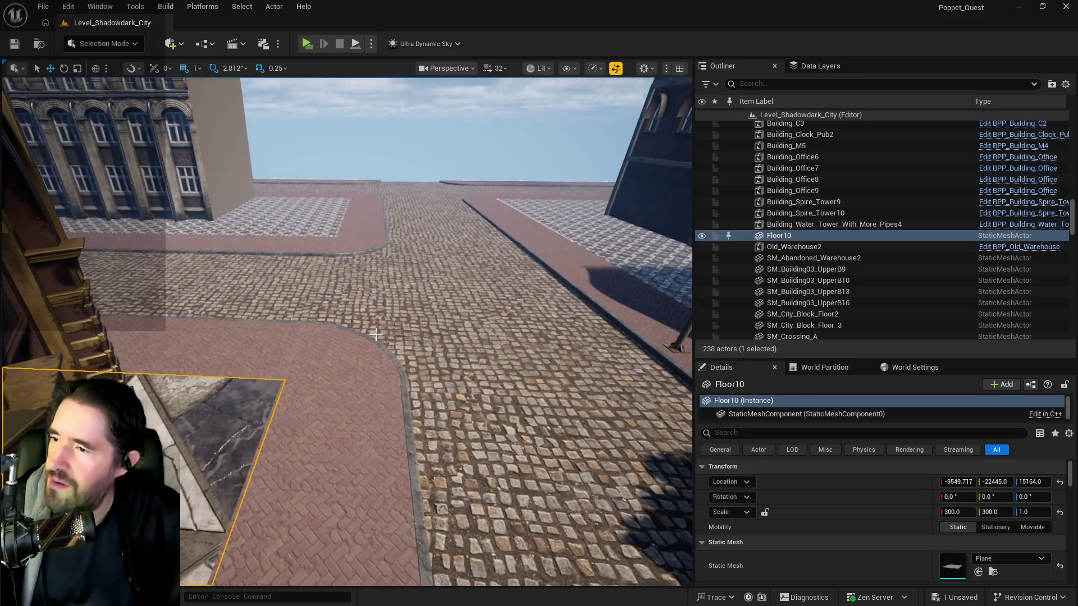
click(416, 353)
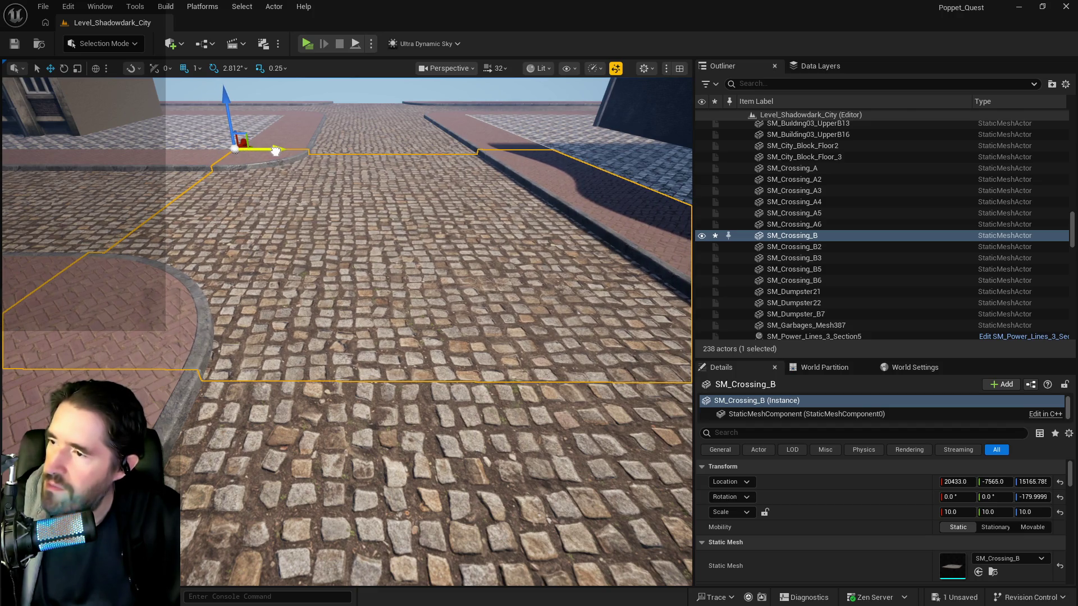
drag(275, 151, 280, 150)
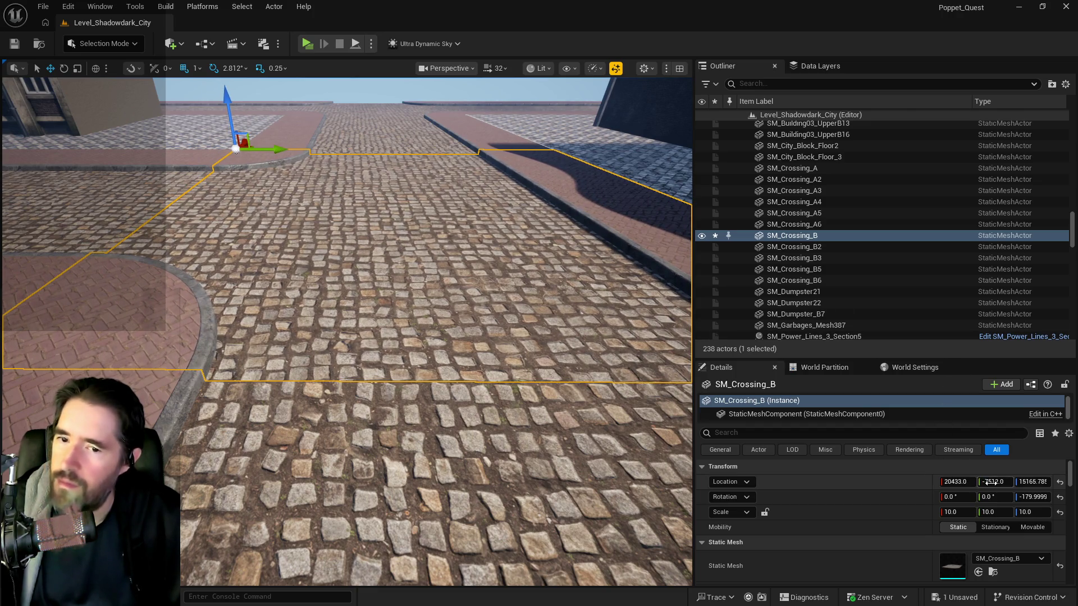
mouse_move(440, 349)
mouse_down()
mouse_move(483, 388)
mouse_move(440, 349)
mouse_move(450, 292)
mouse_move(466, 284)
mouse_move(461, 303)
mouse_move(450, 314)
mouse_move(449, 292)
mouse_move(444, 309)
mouse_up()
click(440, 349)
click(449, 303)
click(252, 365)
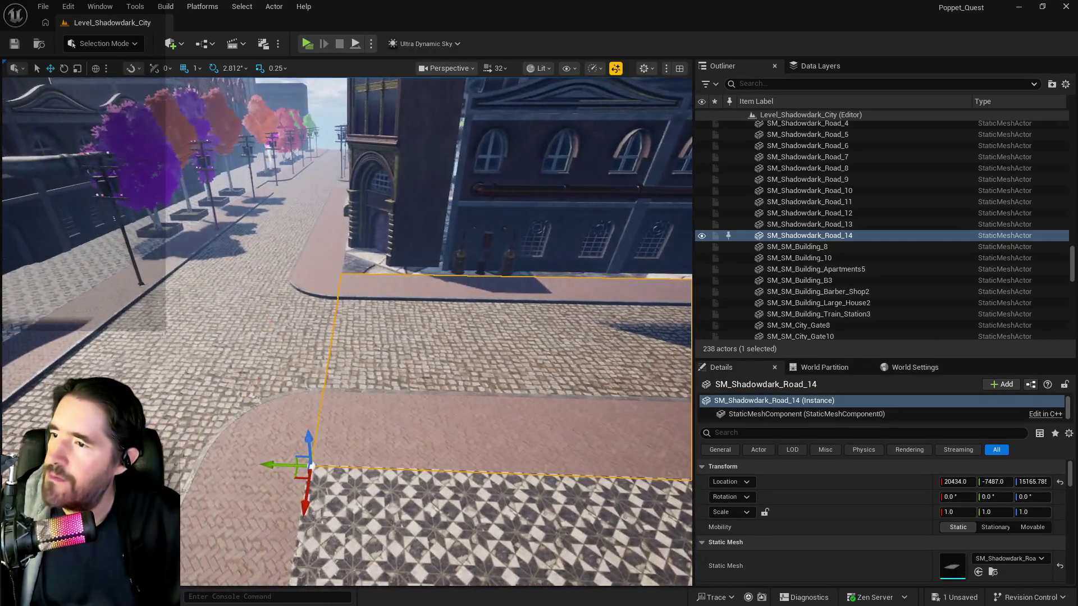
- Check SM_Crossing_B against SM_Shadowdark_Road_11 and SM_Crossing_A2 from street level
ctrl+click(308, 238)
drag(308, 238, 292, 242)
mouse_move(359, 337)
mouse_down()
mouse_move(360, 287)
mouse_move(320, 269)
mouse_move(296, 320)
mouse_up()
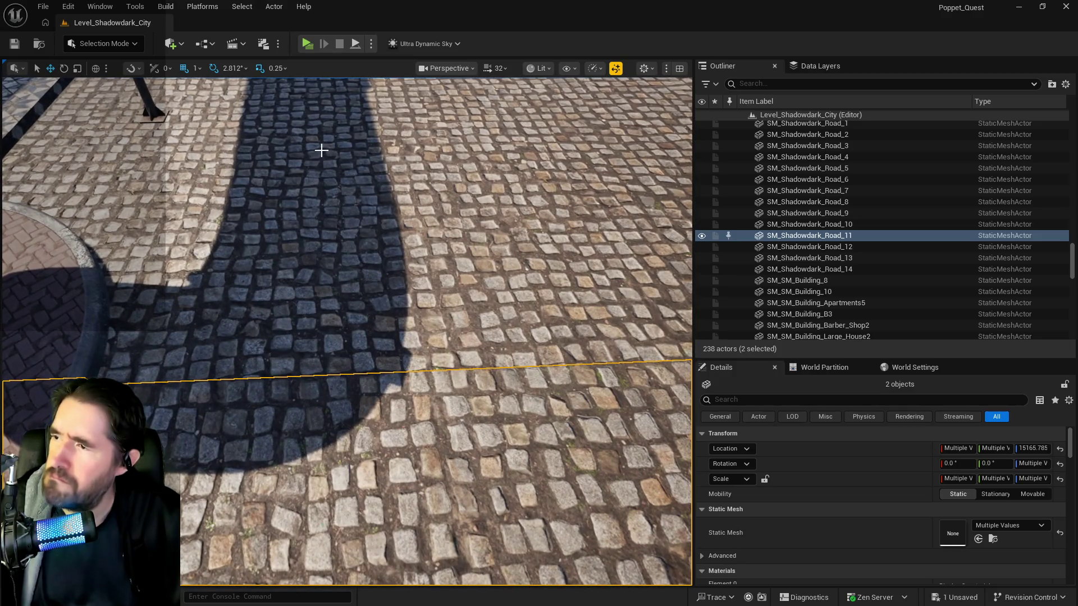
click(322, 151)
drag(321, 151, 321, 214)
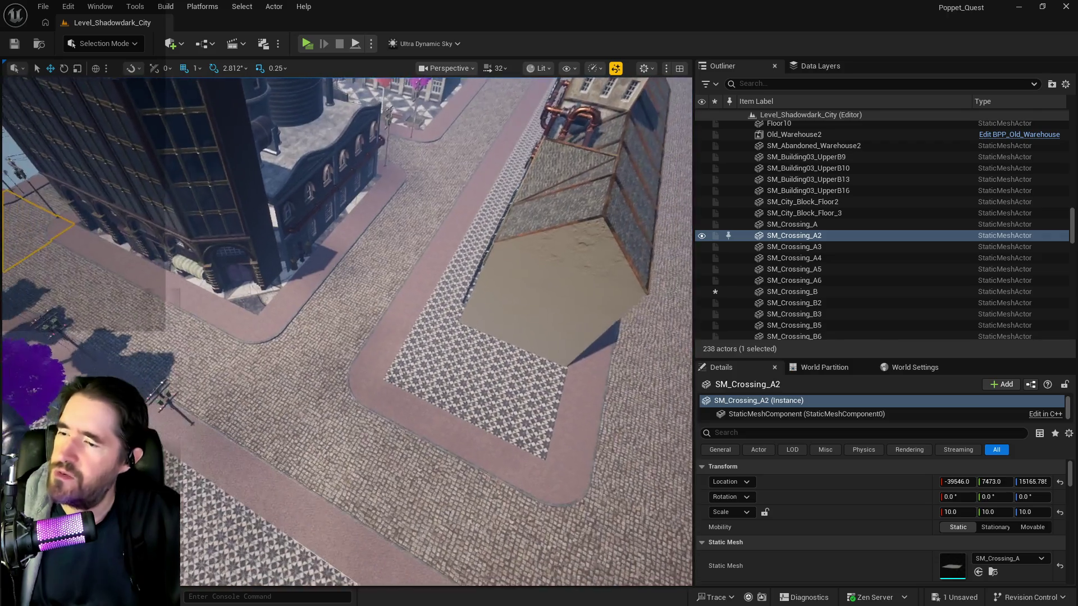
- Focus SM_Crossing_B from the Outliner and fine-tune its Location Y to -7484.0
double_click(792, 292)
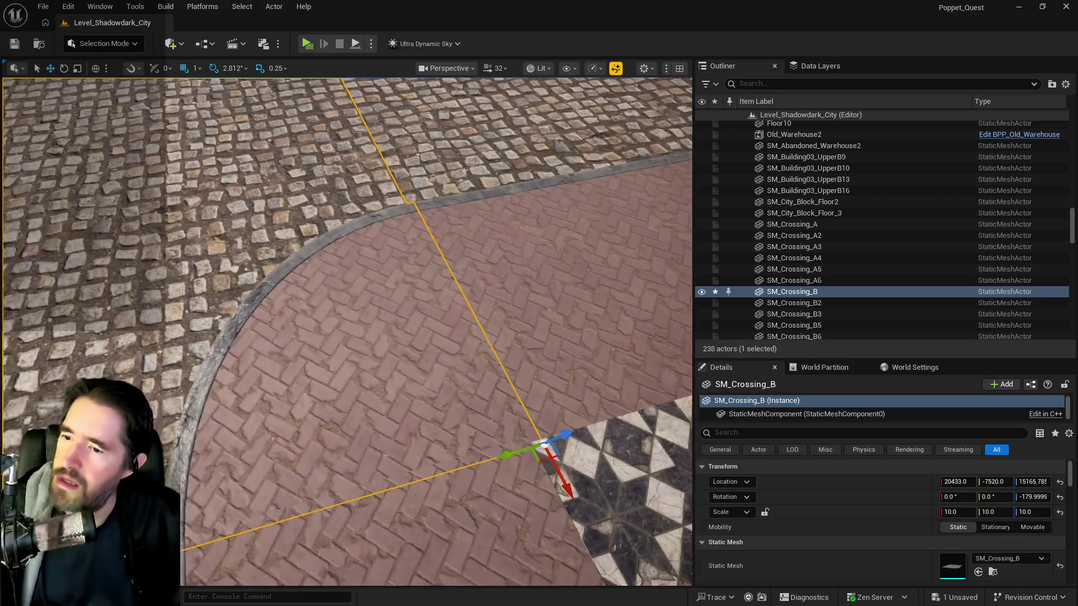
scroll(343, 386, down, 3)
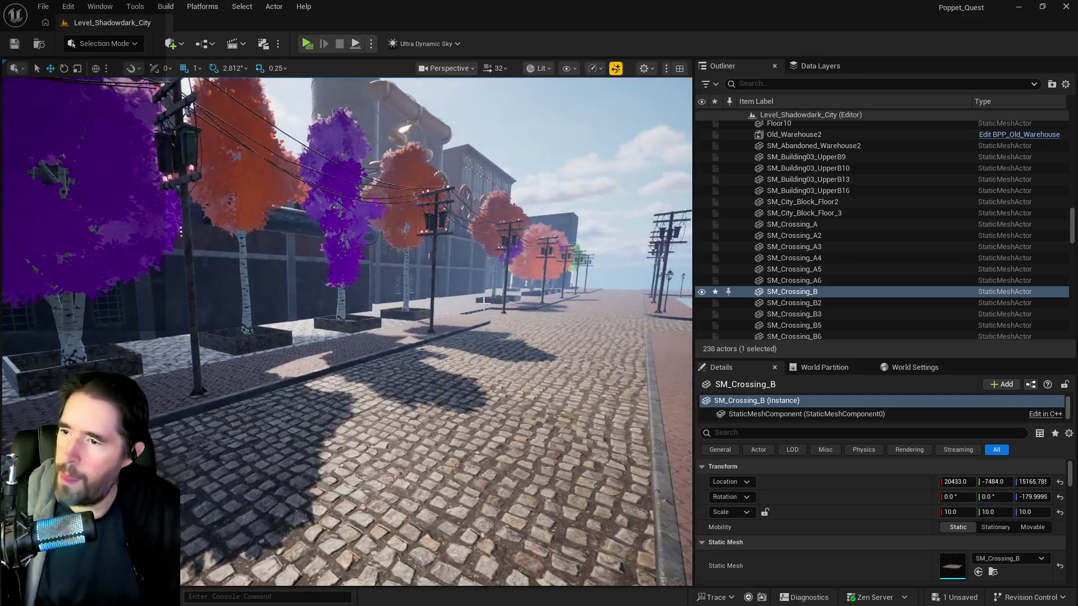
click(517, 325)
mouse_move(472, 357)
mouse_down()
mouse_move(556, 290)
mouse_move(598, 278)
mouse_move(567, 261)
mouse_move(522, 265)
mouse_move(556, 264)
mouse_move(456, 340)
mouse_up()
click(446, 300)
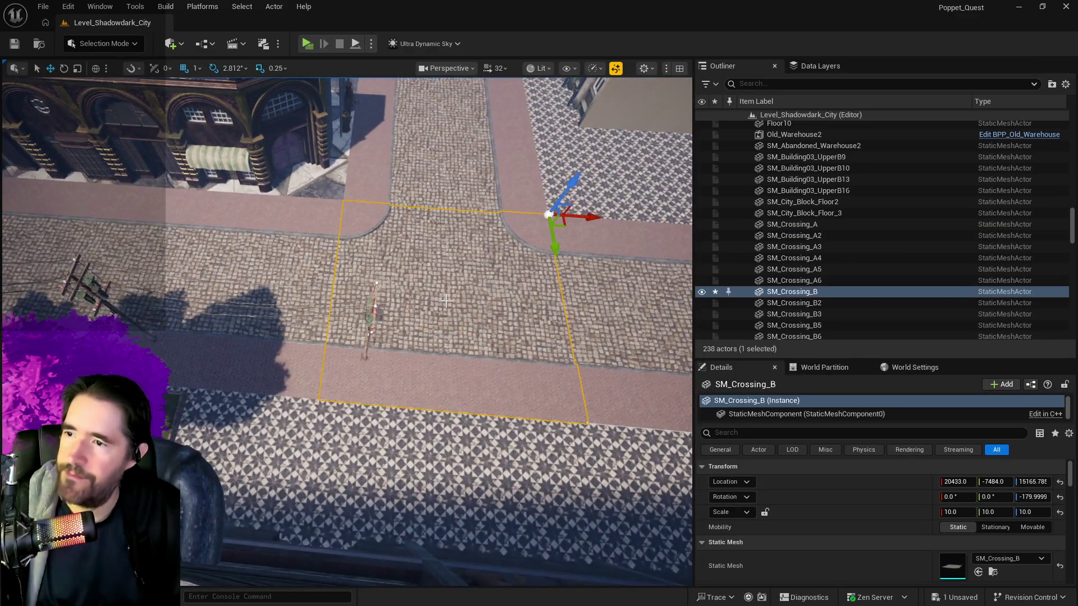
- Delete SM_Crossing_B and duplicate SM_Crossing_A2 as SM_Crossing_A7, sliding it along X
key(Delete)
drag(446, 300, 275, 164)
click(276, 163)
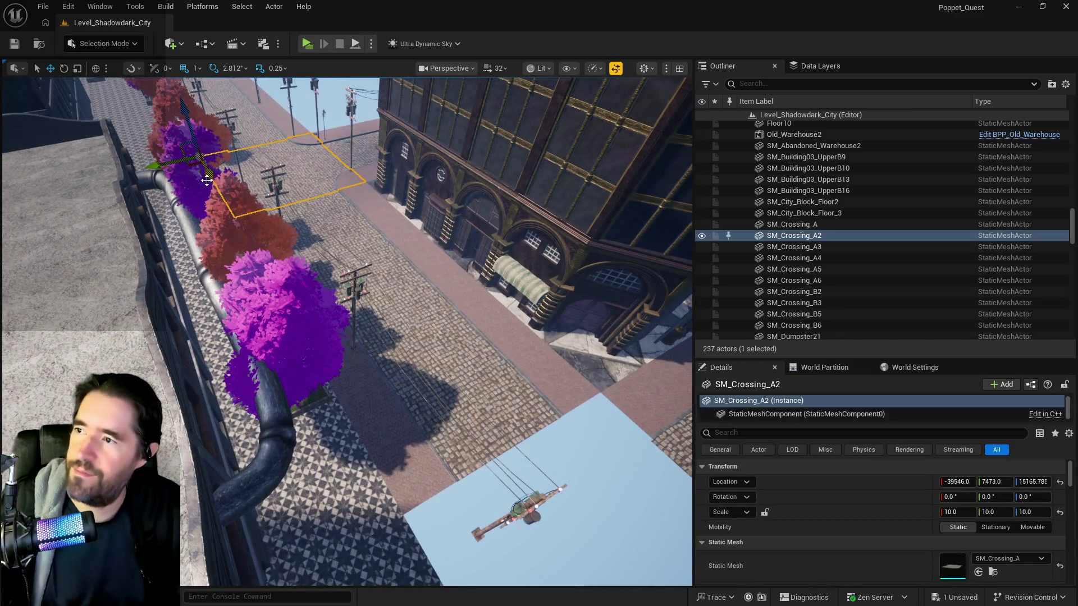
alt+drag(206, 180, 221, 198)
drag(380, 402, 417, 431)
key(f)
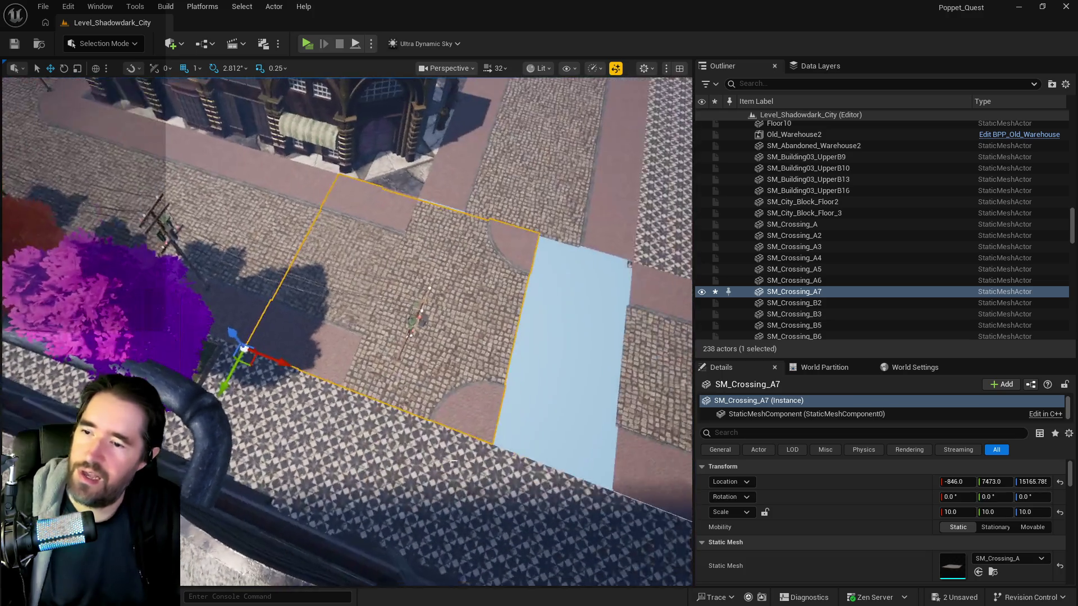
drag(285, 362, 391, 392)
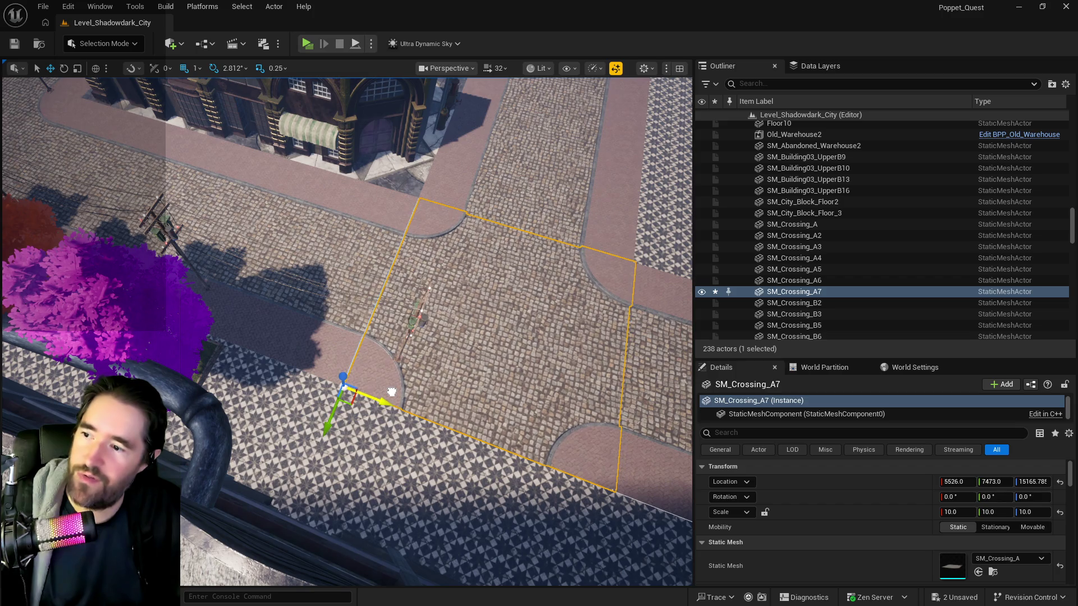
- Set SM_Crossing_A7's Location X to 5436.0 to match SM_Crossing_B2, then save the level
right_click(393, 392)
click(388, 202)
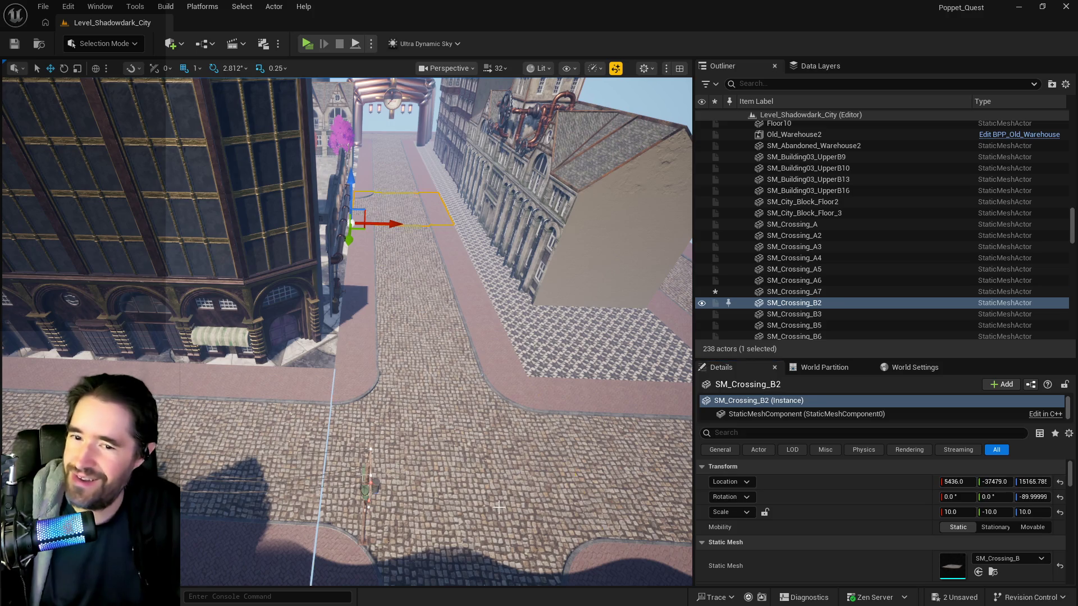
click(499, 507)
click(951, 482)
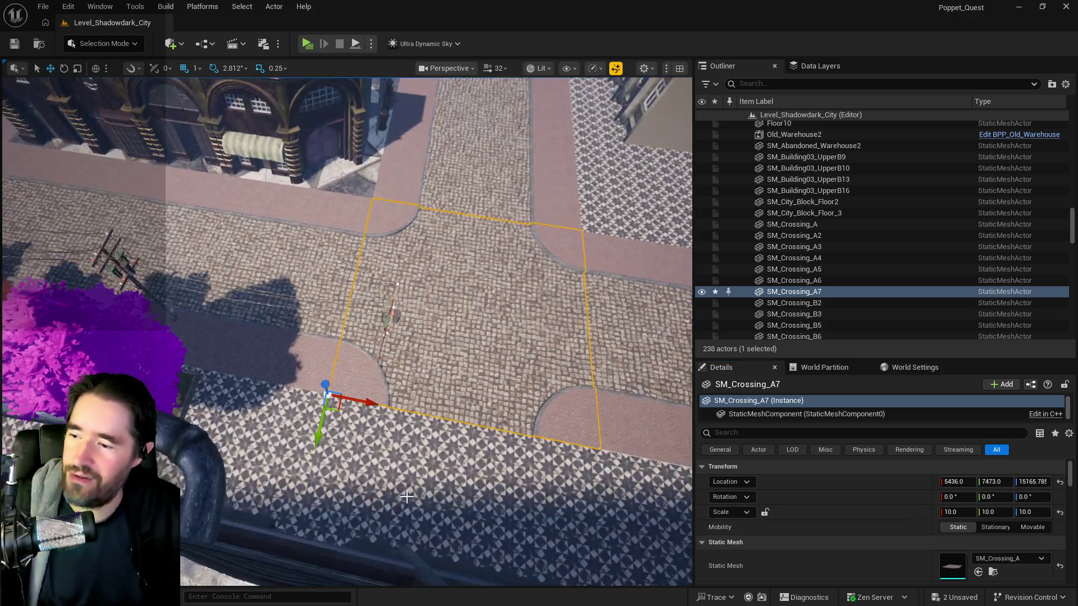
click(393, 506)
key(w)
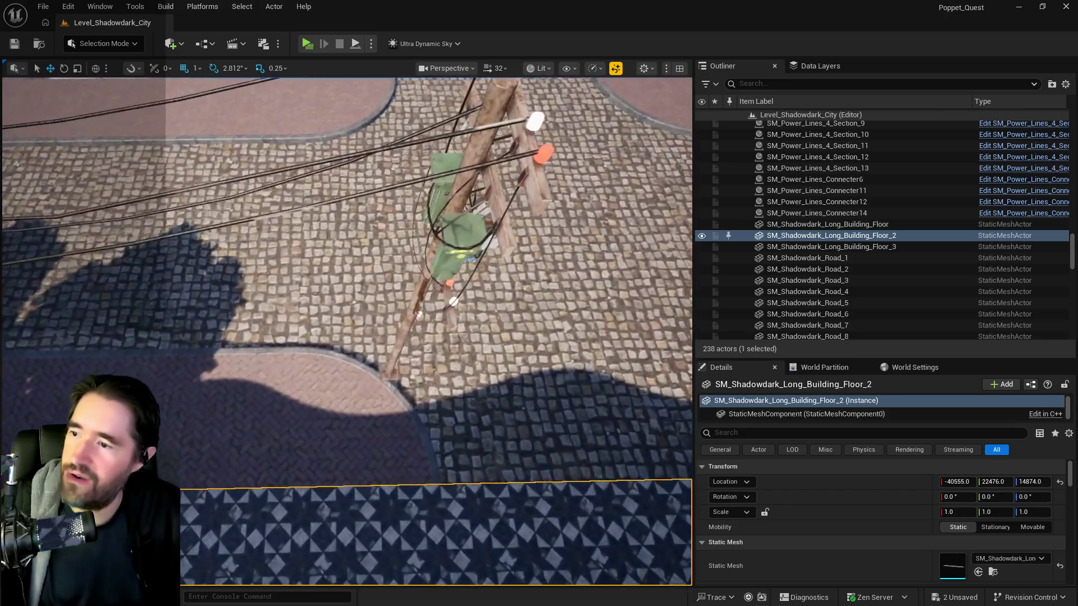
key(e)
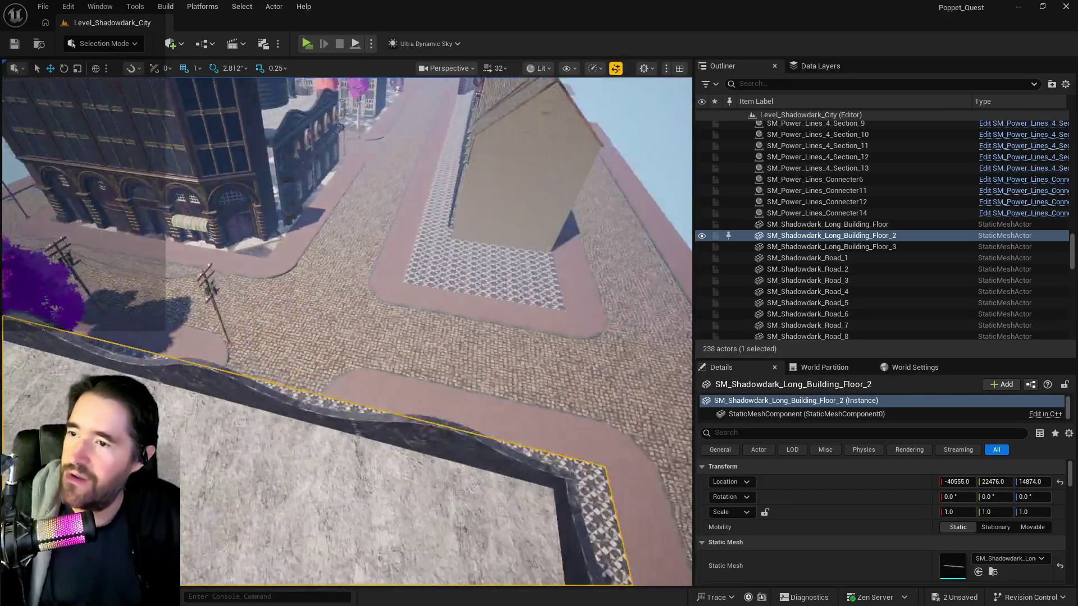
click(399, 386)
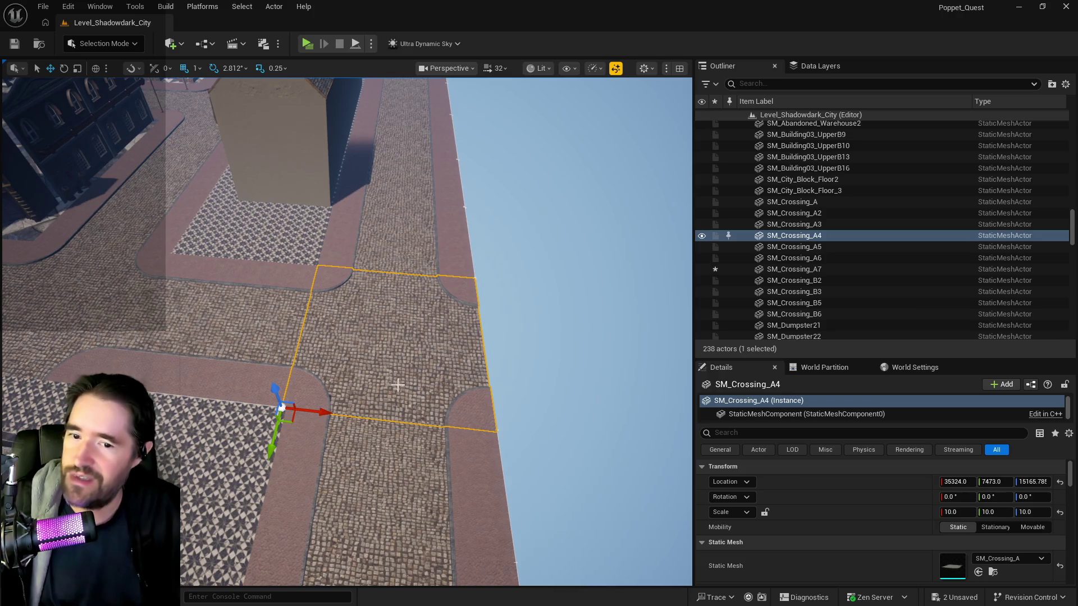
key(ctrl+s)
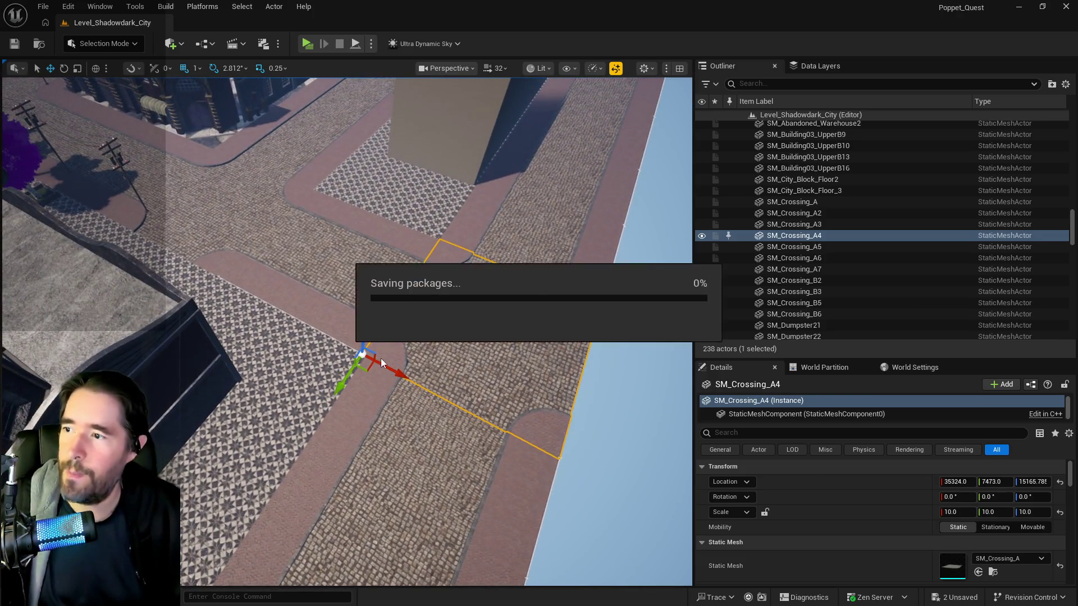
- Select and frame BP_City_Streets15 after checking BP_City_Streets13 and BP_City_Streets4
scroll(362, 374, down, 5)
click(359, 388)
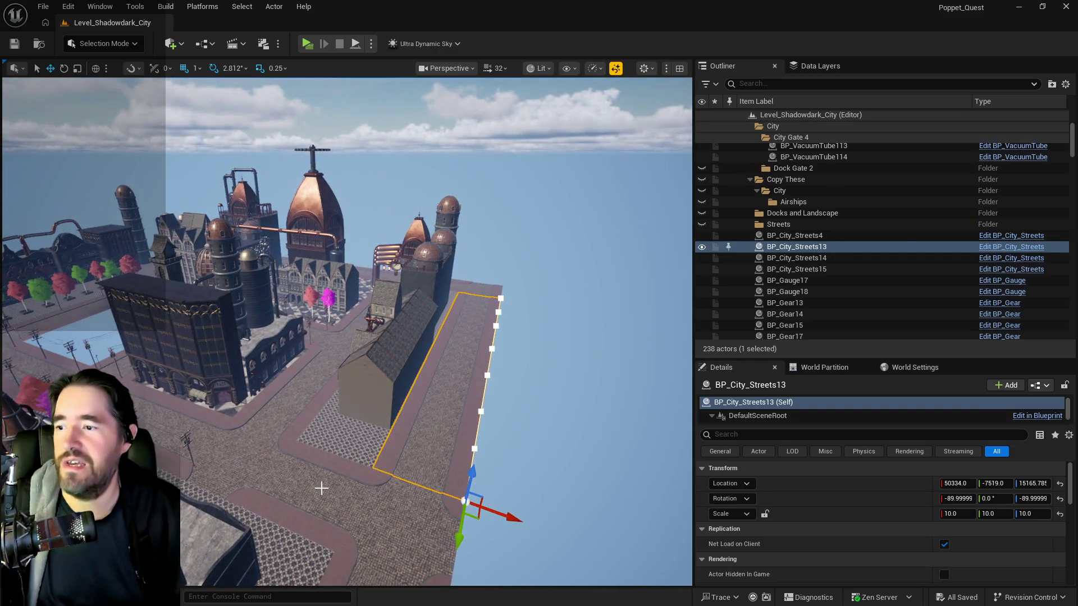
click(321, 489)
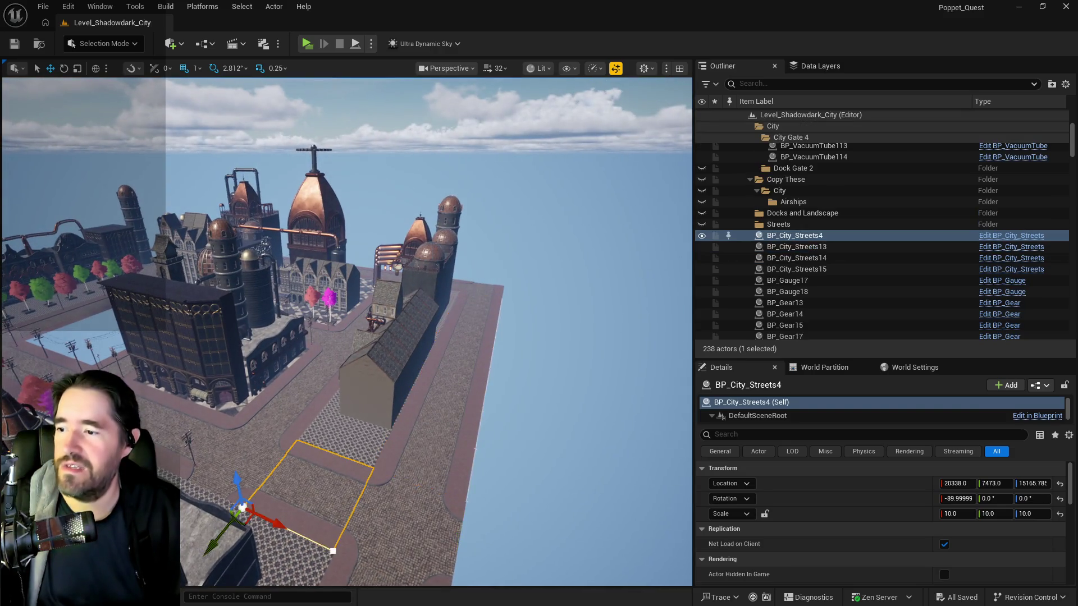
key(f)
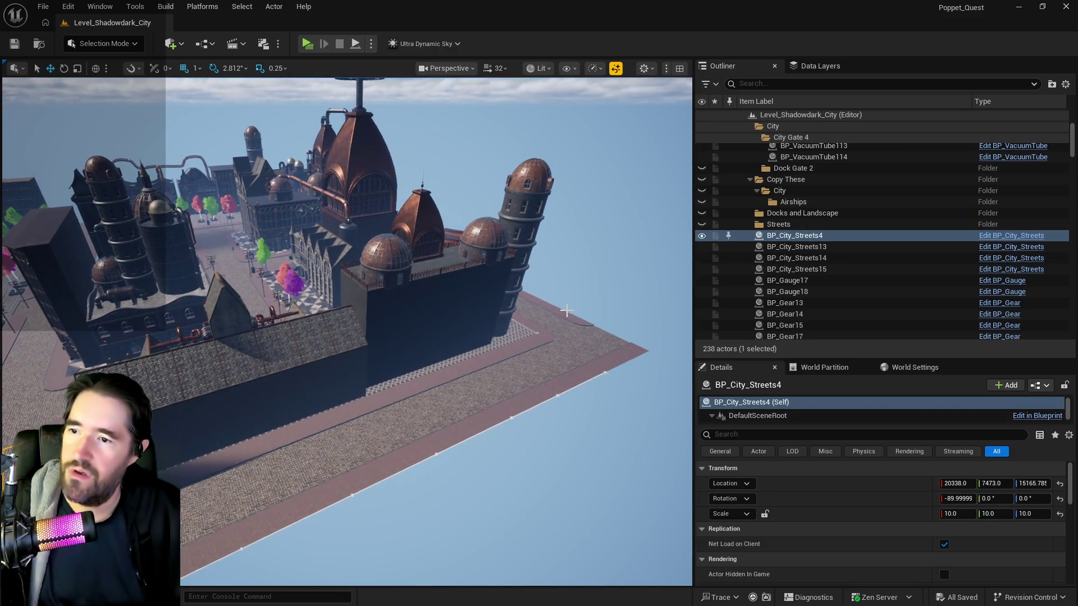
click(406, 448)
key(f)
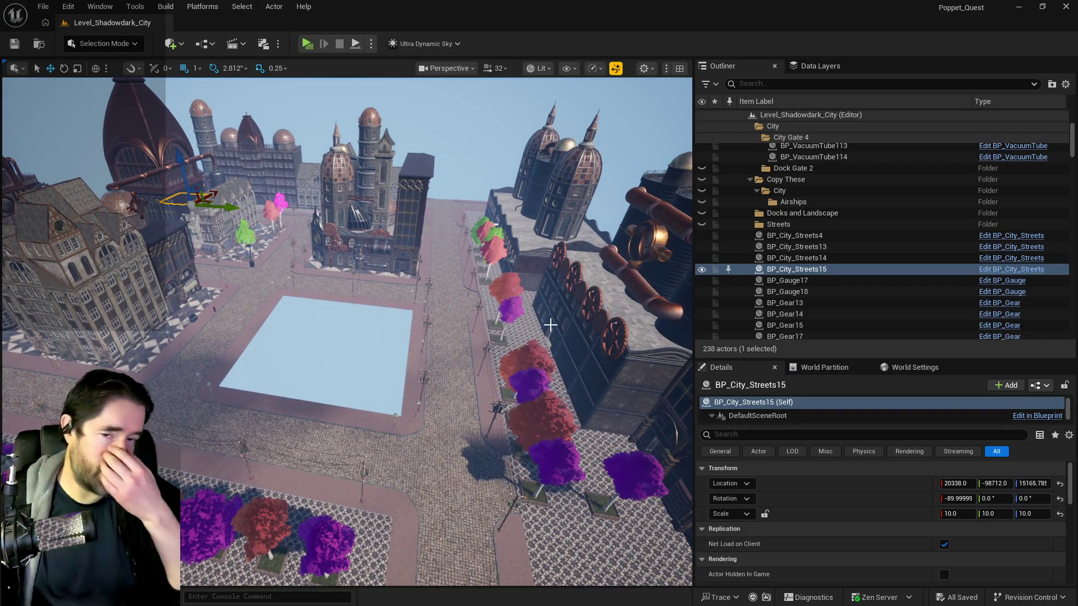
click(456, 343)
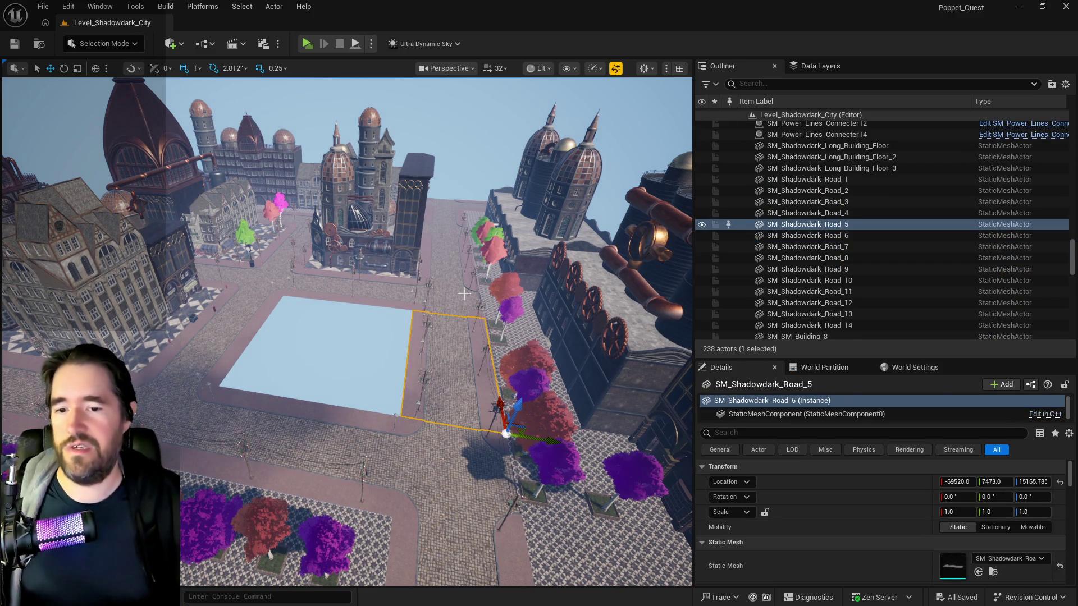
scroll(1002, 520, down, 10)
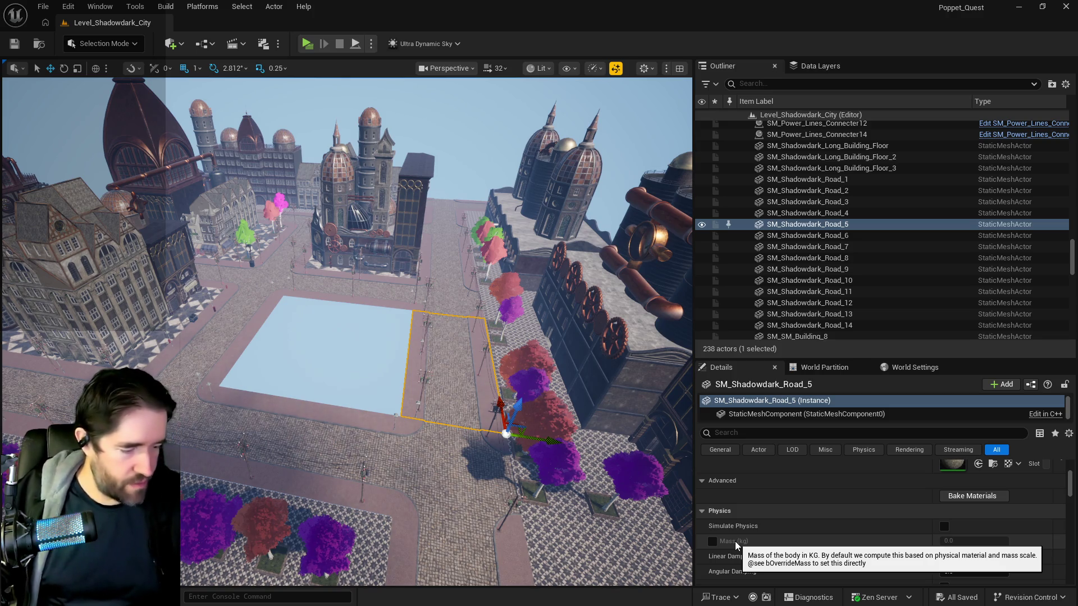
- Nudge BP_City_Streets15's Location Y to -98721.0 and reselect it
mouse_move(393, 337)
mouse_down()
mouse_move(336, 337)
mouse_move(337, 253)
mouse_up()
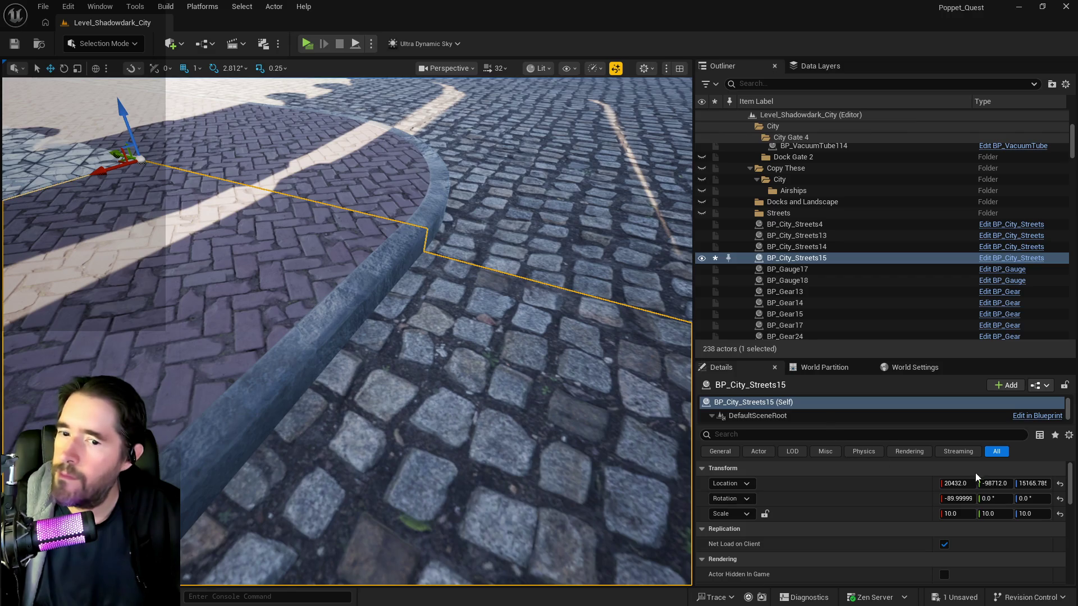
drag(996, 483, 991, 483)
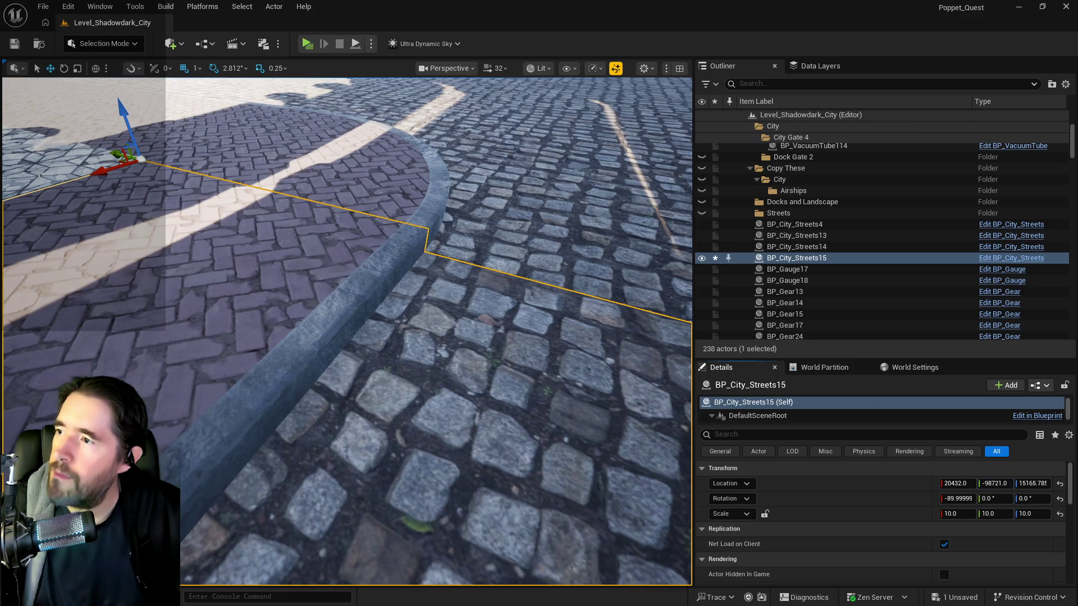
click(281, 140)
mouse_move(337, 337)
mouse_down()
mouse_move(365, 325)
mouse_move(266, 263)
mouse_up()
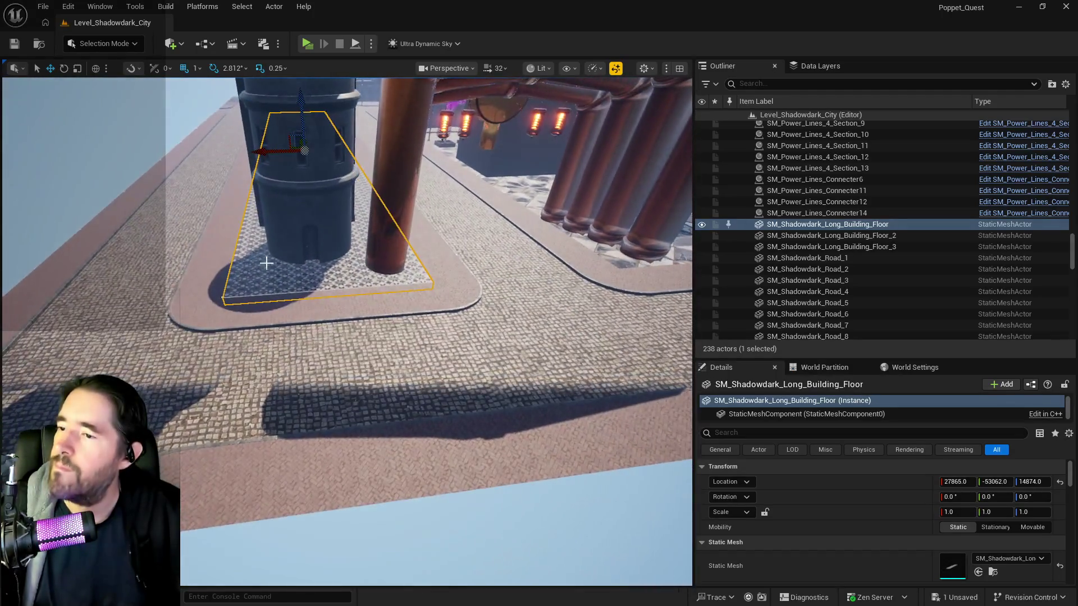
click(332, 372)
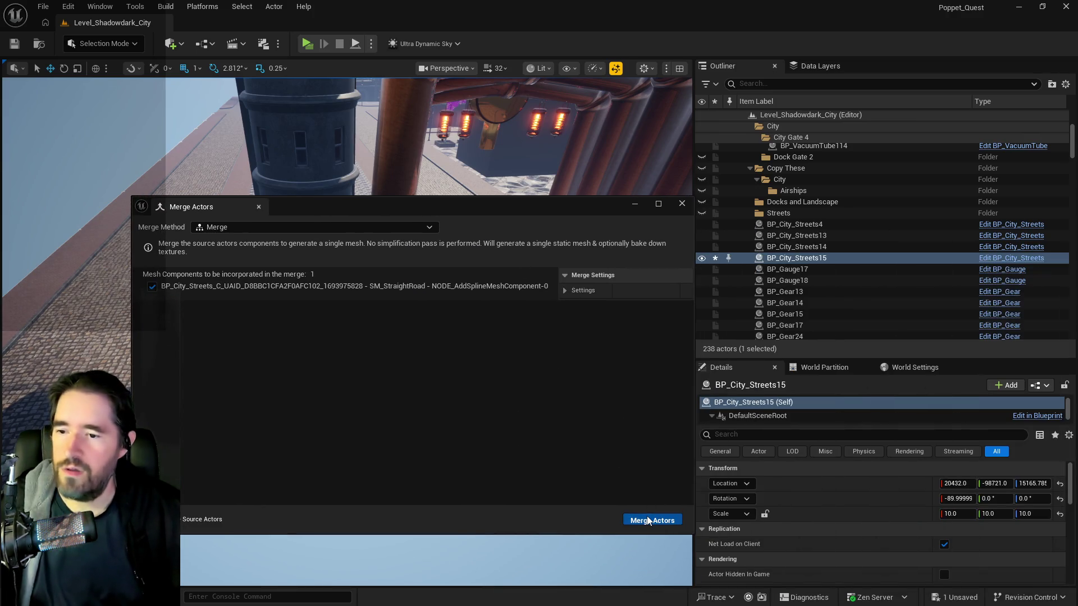
- Merge BP_City_Streets15 into SM_Shadowdark_Road_15, saved in Content/2DSideScrollerBP/A/Shadowdark
click(649, 520)
click(233, 212)
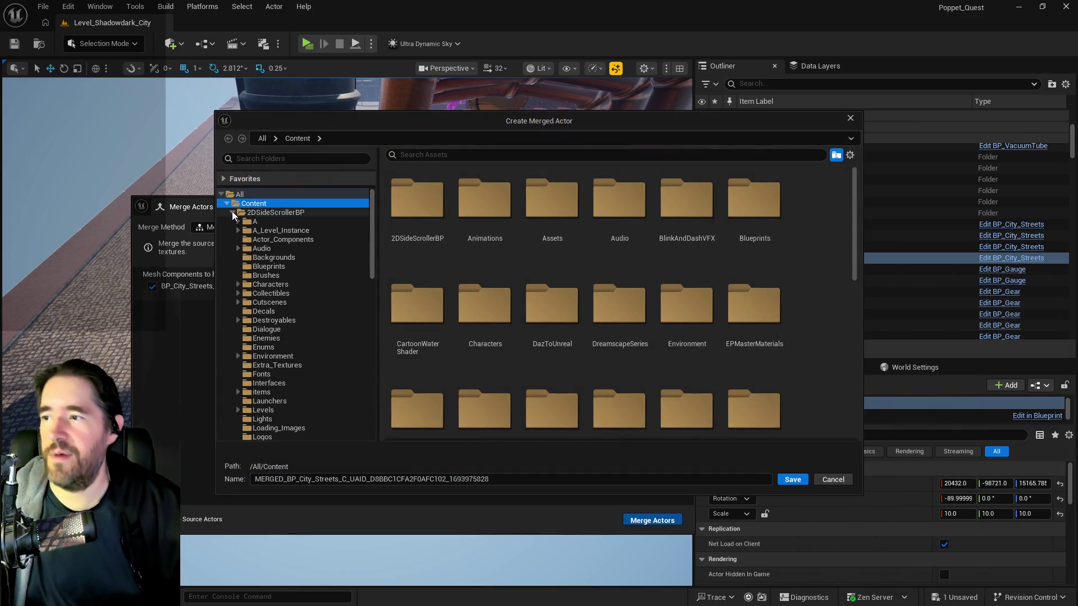
click(239, 221)
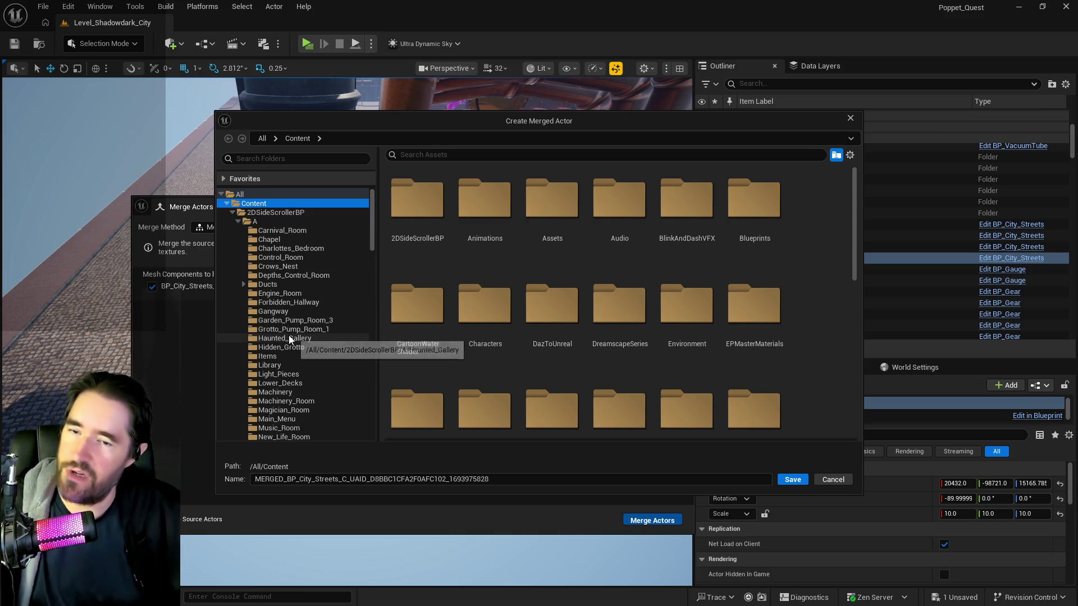
scroll(289, 339, down, 3)
scroll(289, 339, down, 5)
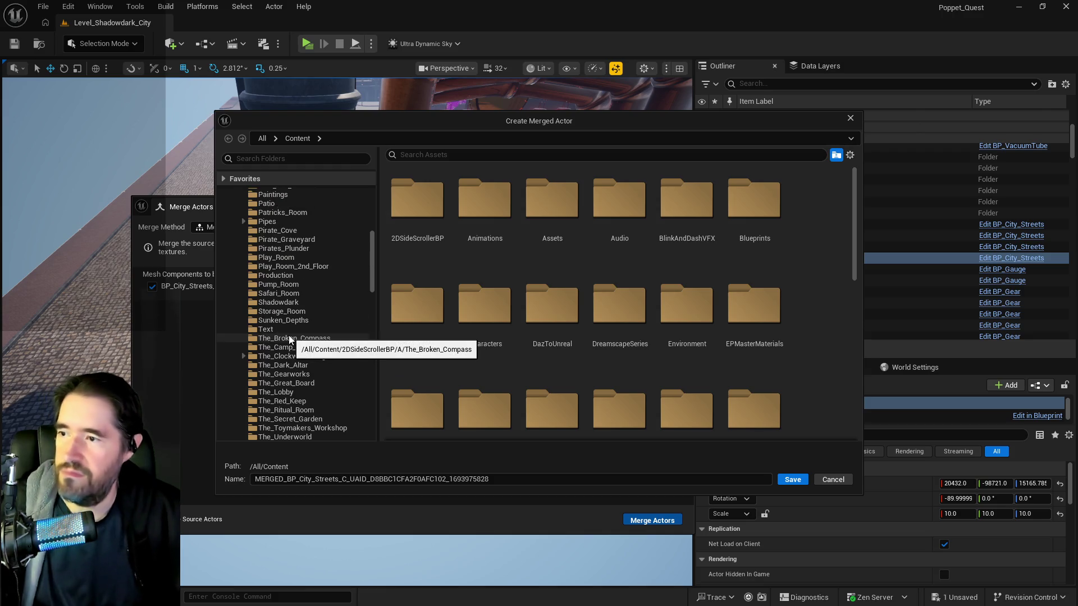
scroll(281, 365, down, 1)
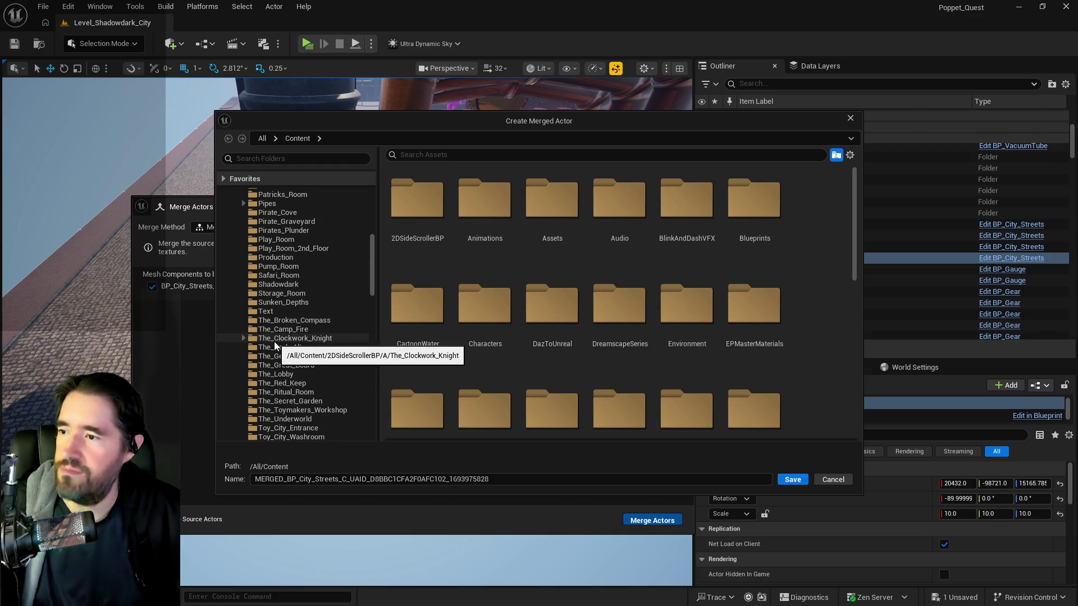
click(286, 286)
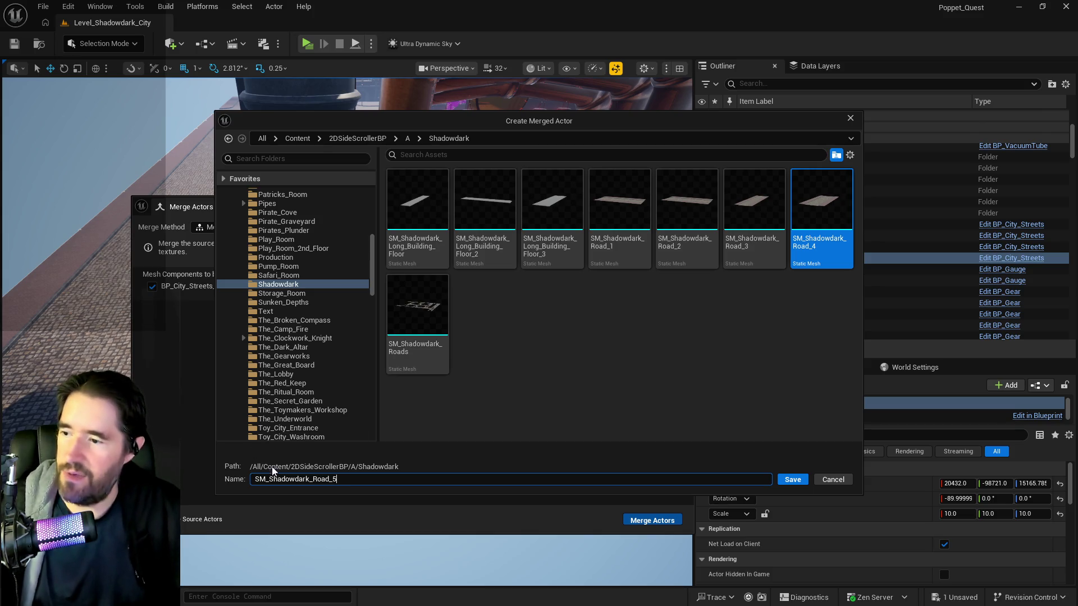
key(BackSpace)
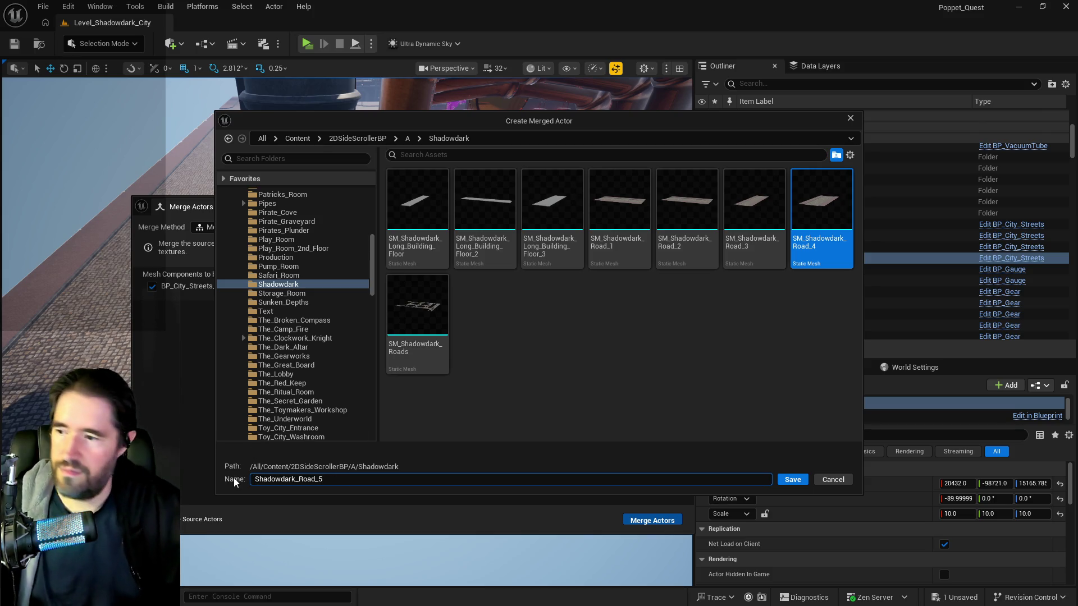
click(789, 479)
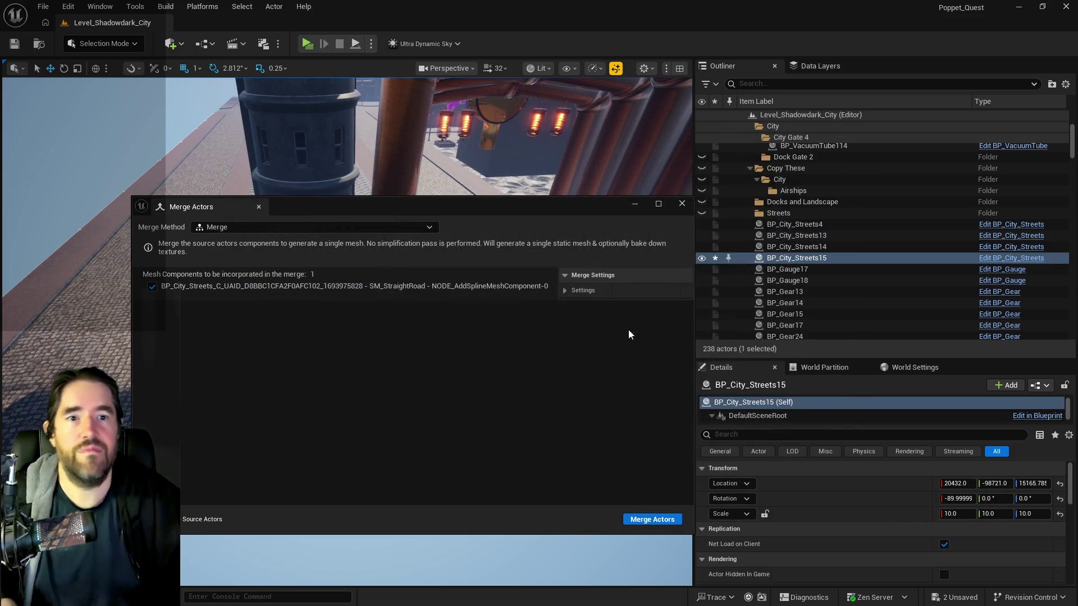
click(682, 203)
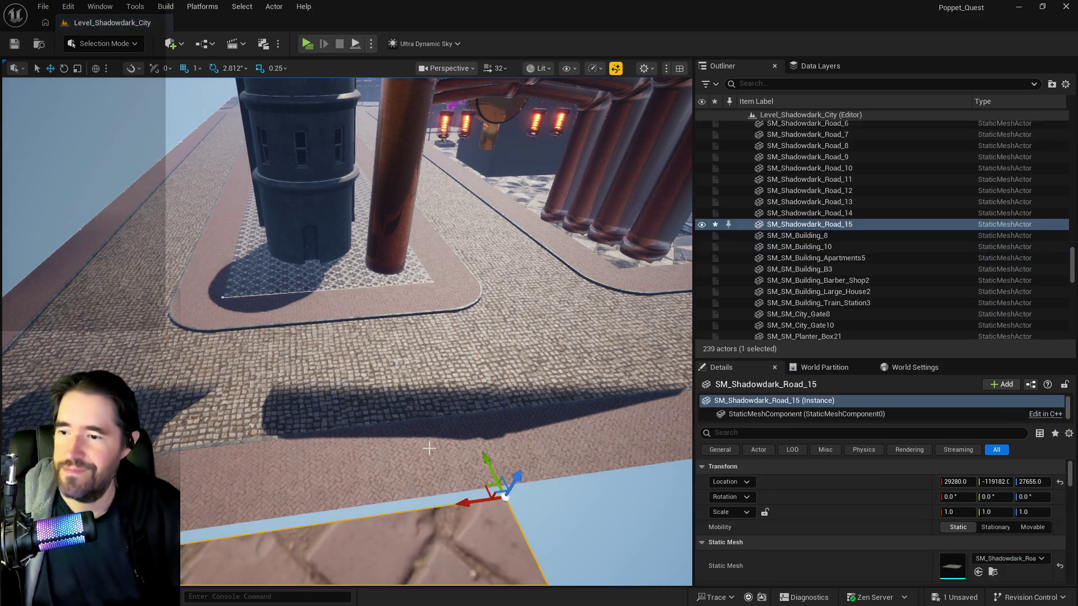
- Move the merged road to BP_City_Streets15's location and delete the original street
right_click(898, 488)
mouse_move(386, 492)
mouse_down()
mouse_move(466, 478)
mouse_move(181, 411)
mouse_up()
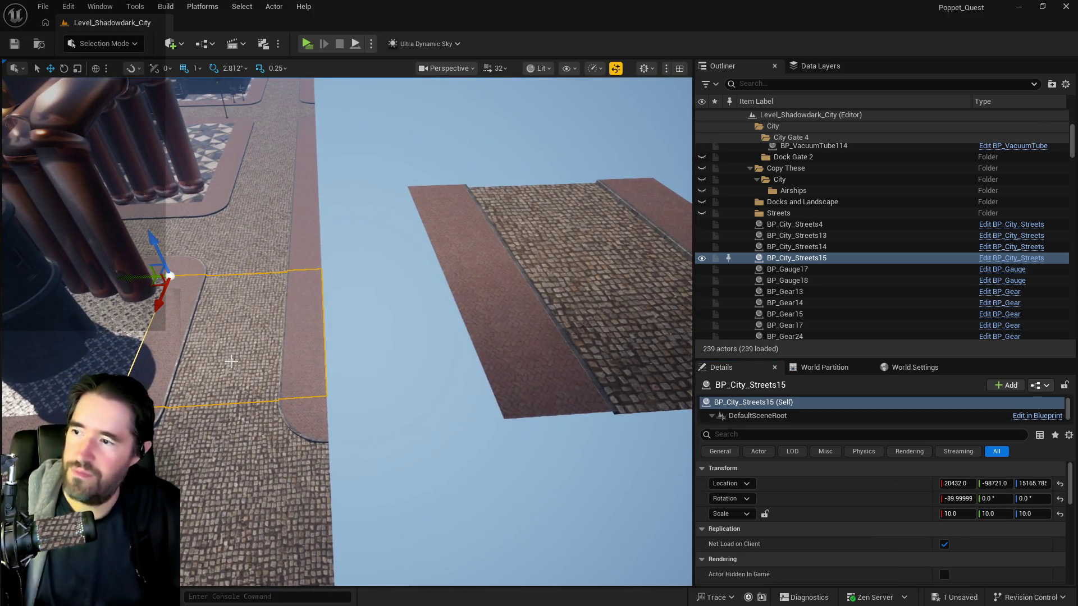
key(Delete)
click(556, 267)
right_click(898, 476)
click(934, 512)
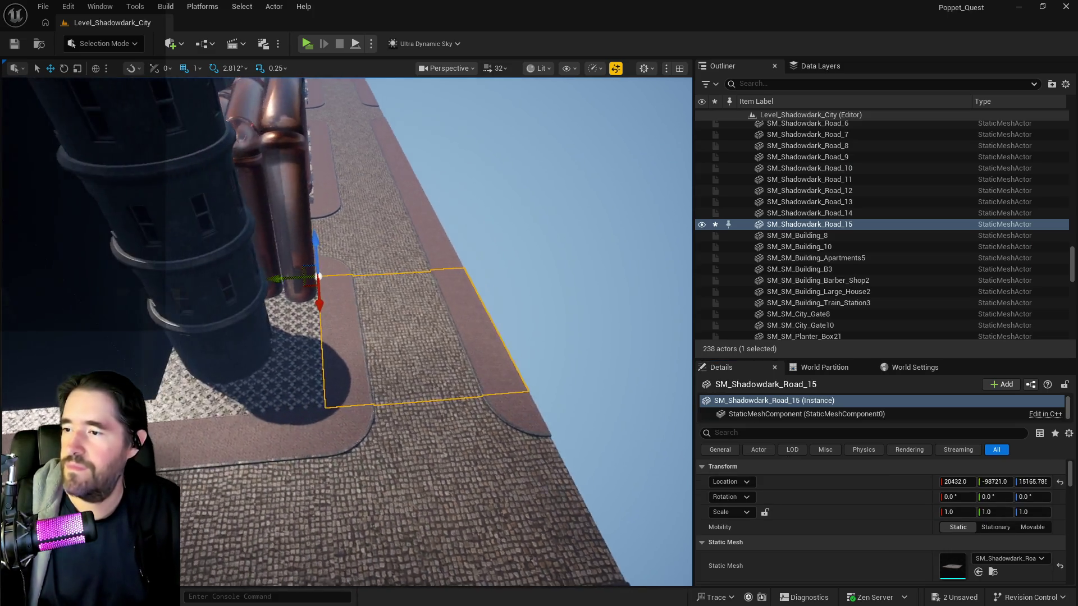
- Duplicate the road as SM_Shadowdark_Road_16, then copy BP_City_Streets4's location and delete it
scroll(497, 284, down, 10)
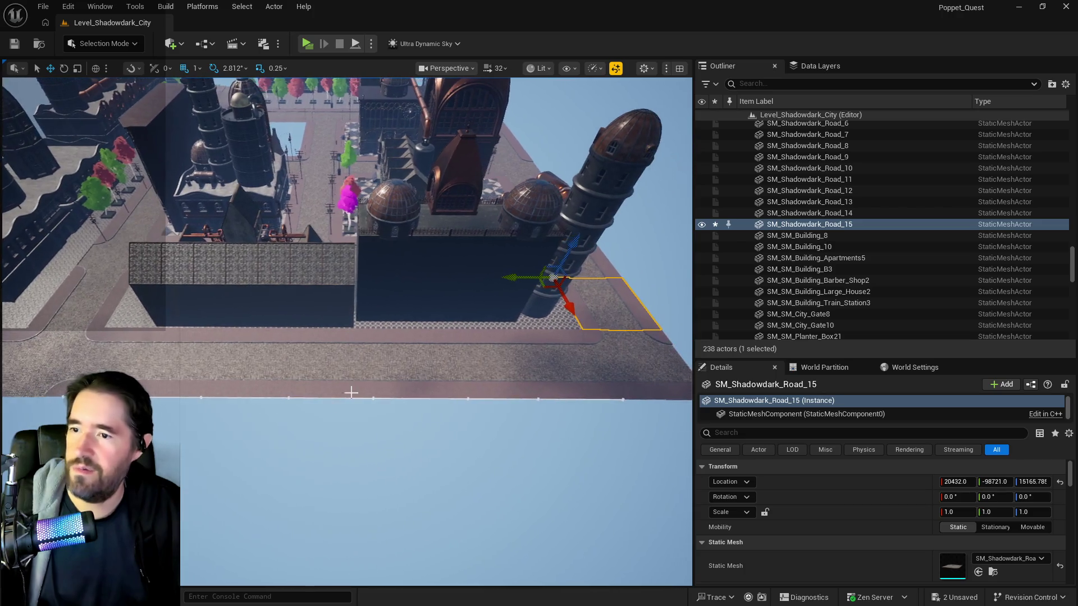
drag(508, 277, 579, 276)
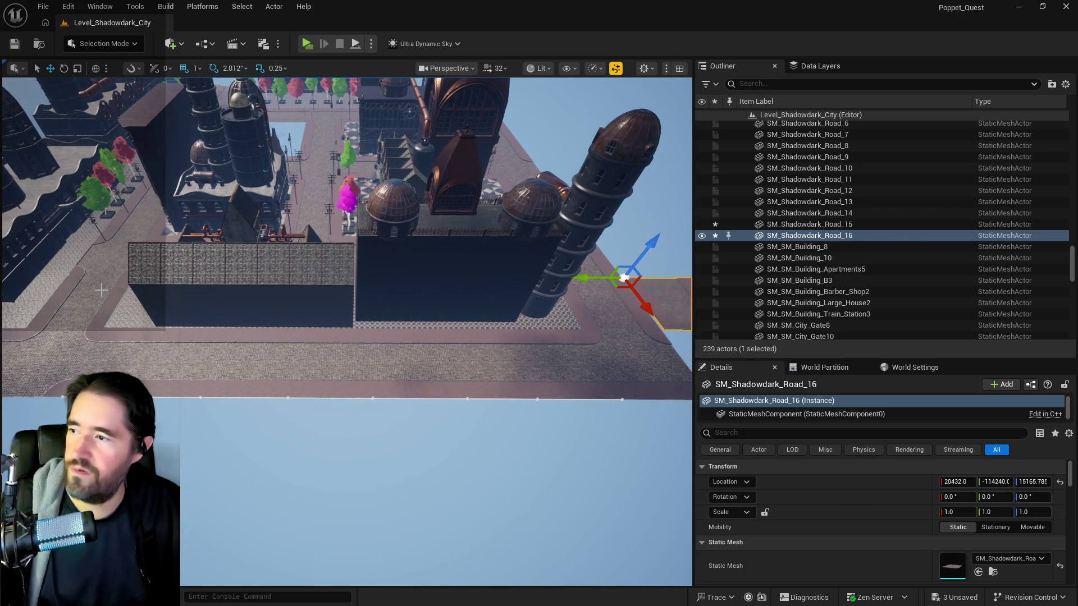
click(101, 290)
right_click(859, 486)
click(898, 508)
mouse_move(638, 500)
mouse_down()
mouse_move(618, 483)
mouse_move(4, 371)
mouse_up()
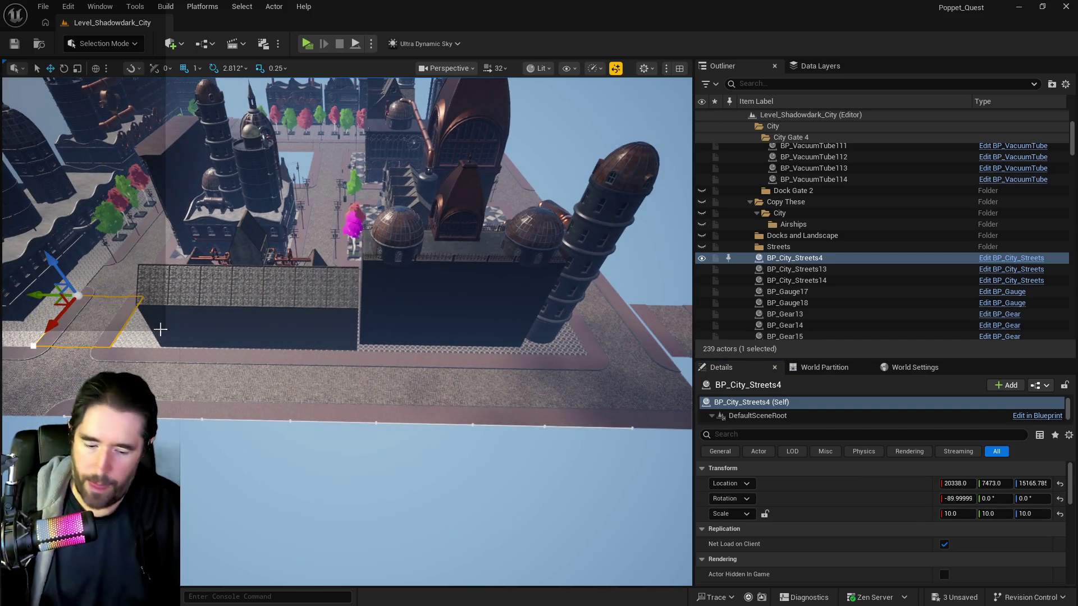
key(Delete)
drag(315, 322, 448, 306)
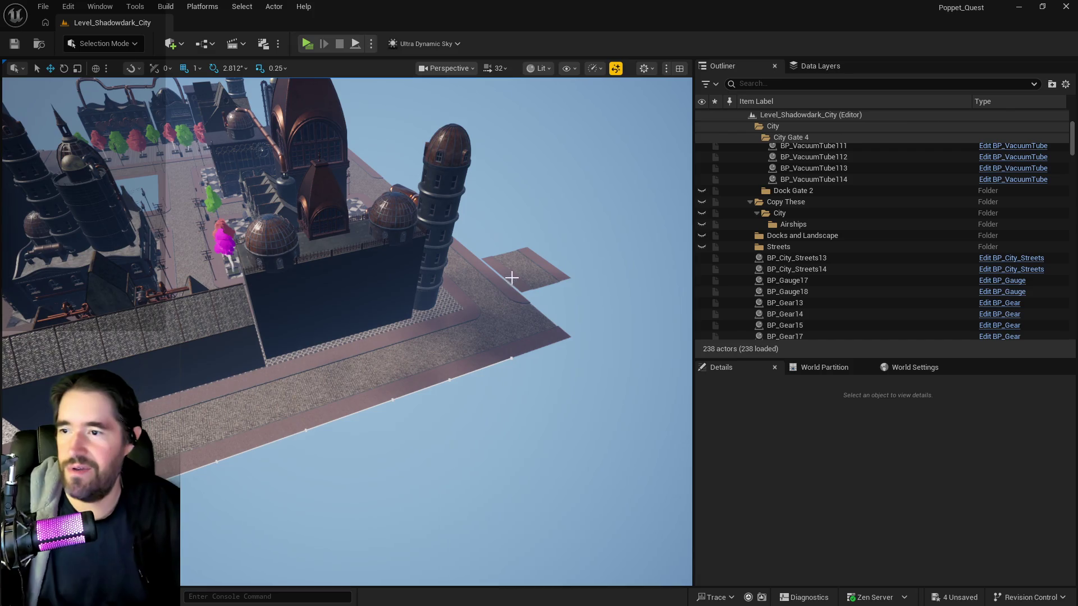
click(511, 278)
- Paste the copied location onto SM_Shadowdark_Road_16, placing it at 20338, 7473
right_click(890, 488)
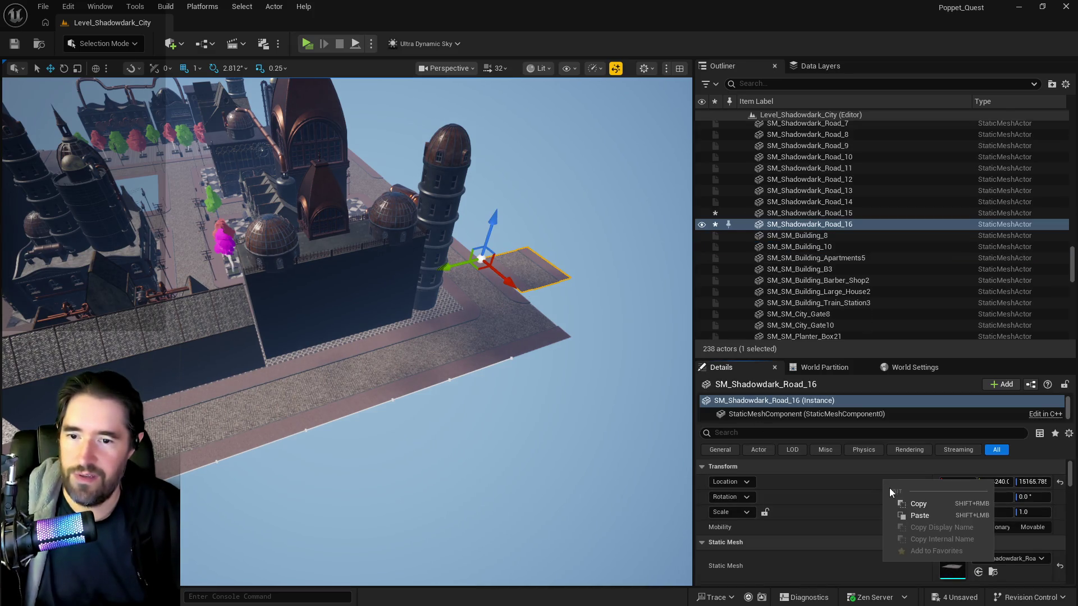
click(905, 516)
key(f)
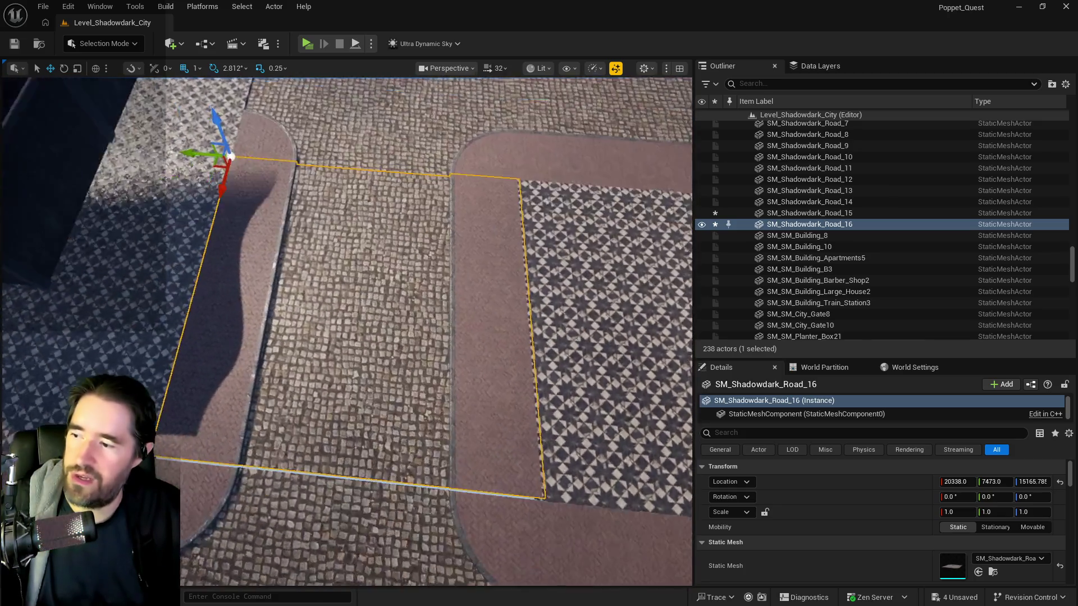
mouse_move(509, 431)
mouse_down()
mouse_move(494, 404)
mouse_move(509, 431)
mouse_up()
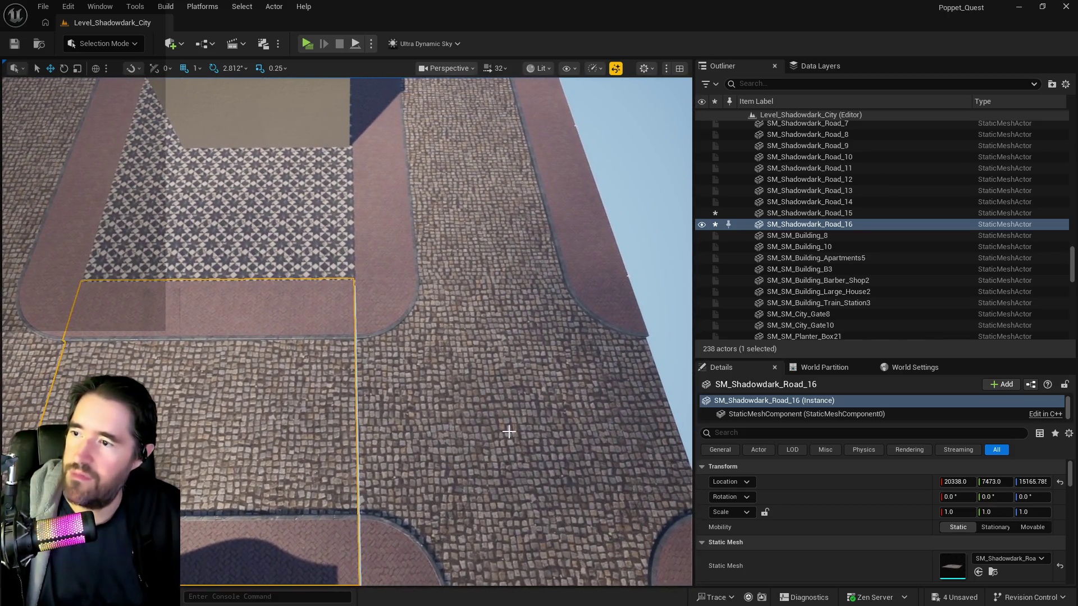
- Select SM_Crossing_A4, try nudging it along X, then undo the move
click(509, 432)
key(f)
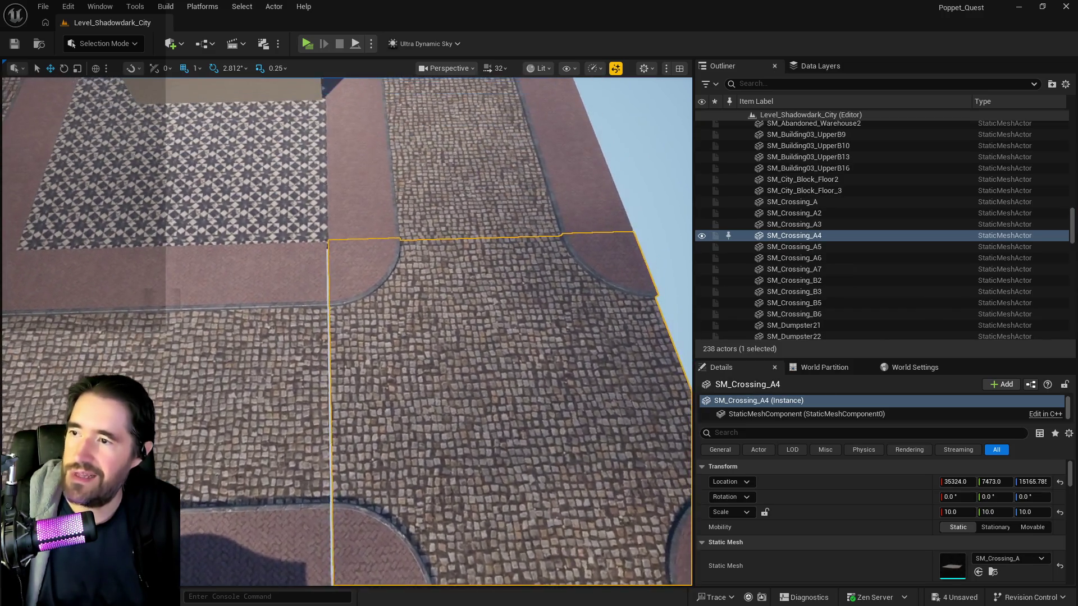
scroll(350, 499, up, 10)
drag(342, 503, 339, 466)
scroll(339, 503, down, 5)
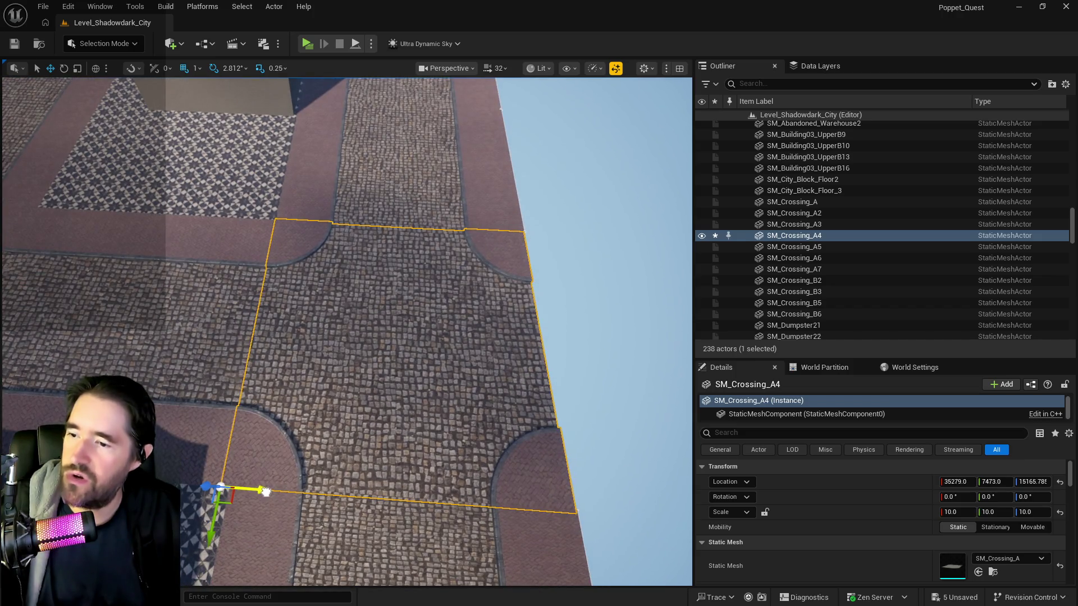
key(ctrl+z)
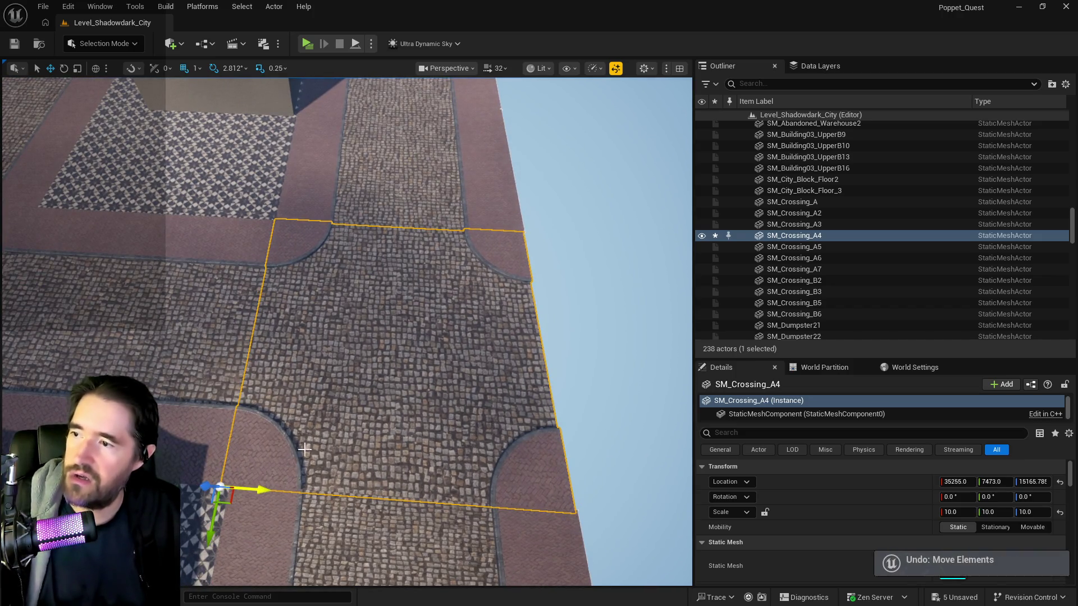
mouse_move(339, 460)
mouse_down()
mouse_move(339, 427)
mouse_move(309, 426)
mouse_move(309, 401)
mouse_up()
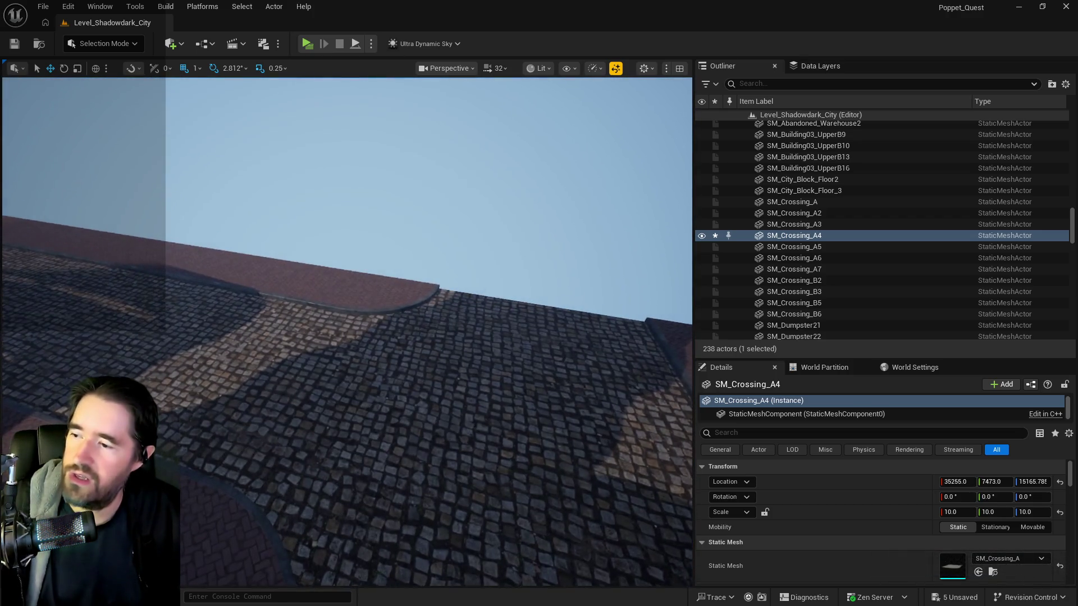
- Copy SM_Crossing_B5's Location X of 35324.0 onto SM_Crossing_A4
click(714, 302)
key(f)
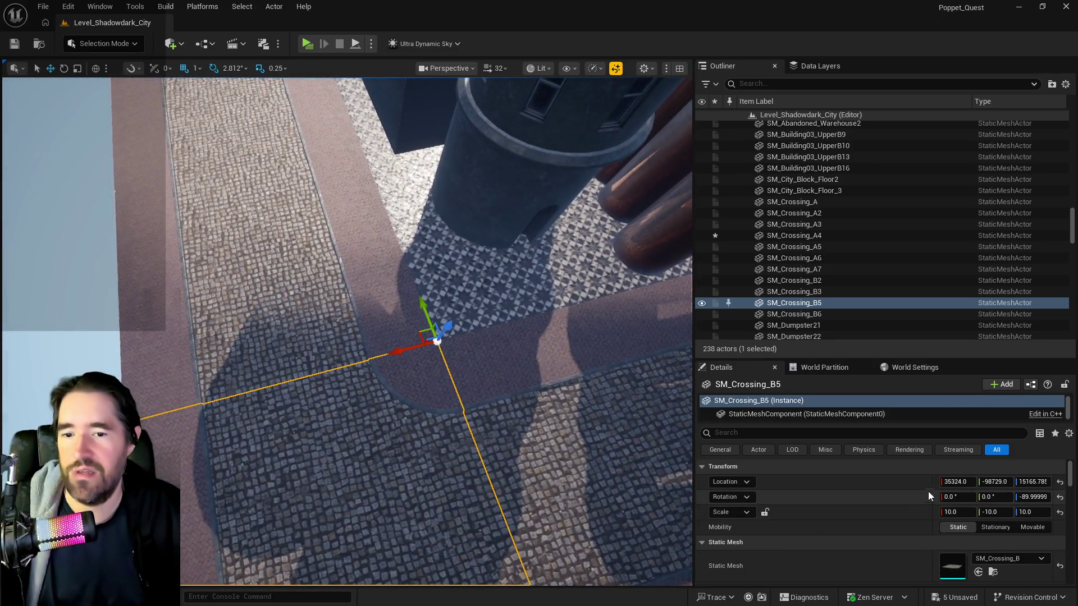
click(969, 485)
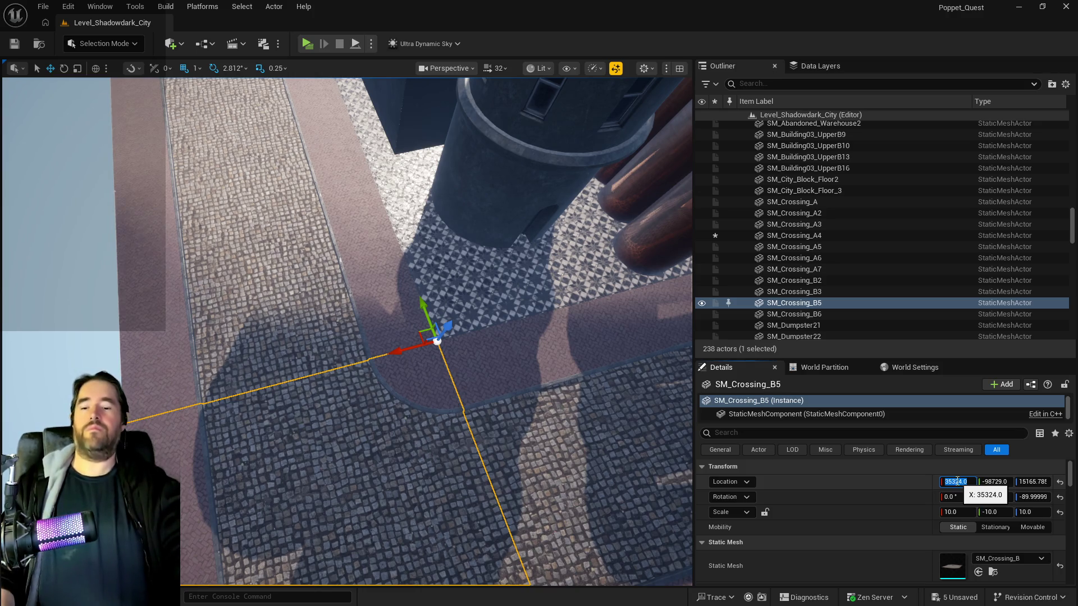
mouse_move(510, 479)
mouse_down()
mouse_move(514, 304)
mouse_move(514, 348)
mouse_up()
click(281, 388)
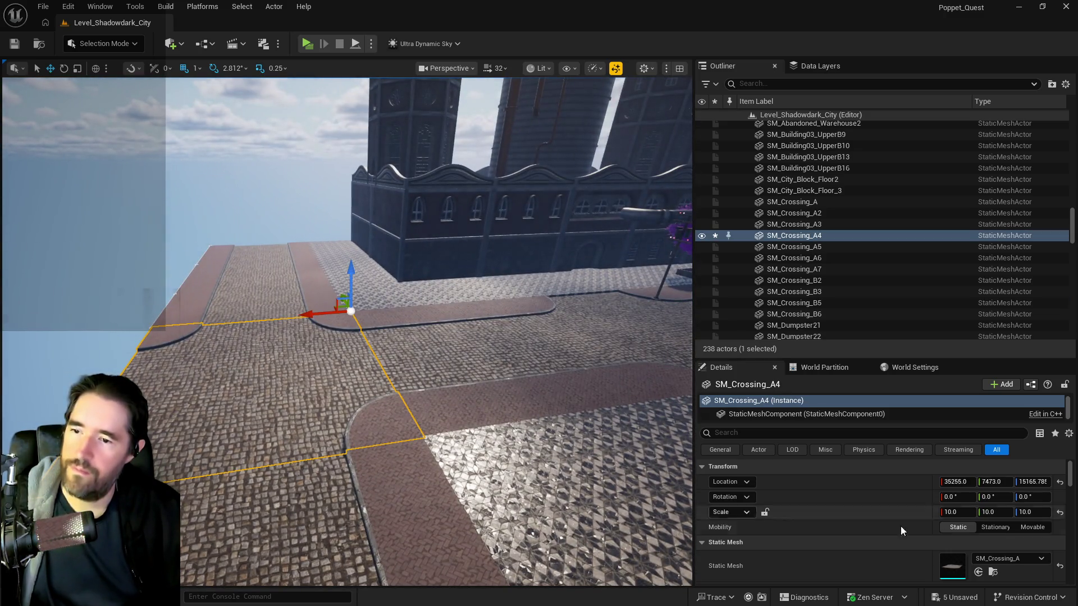
right_click(861, 482)
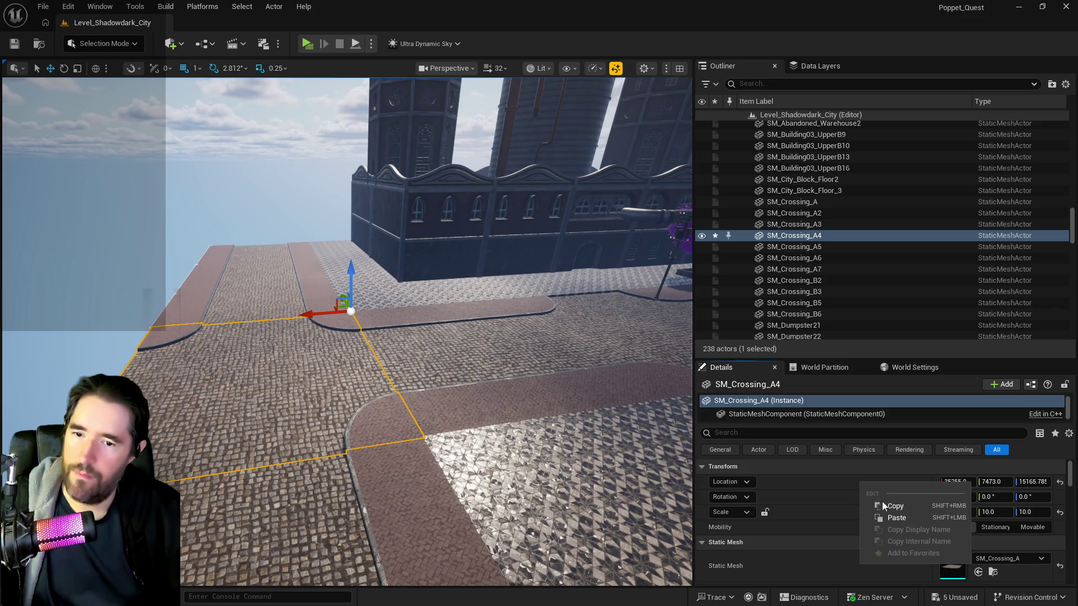
click(949, 482)
text(35324)
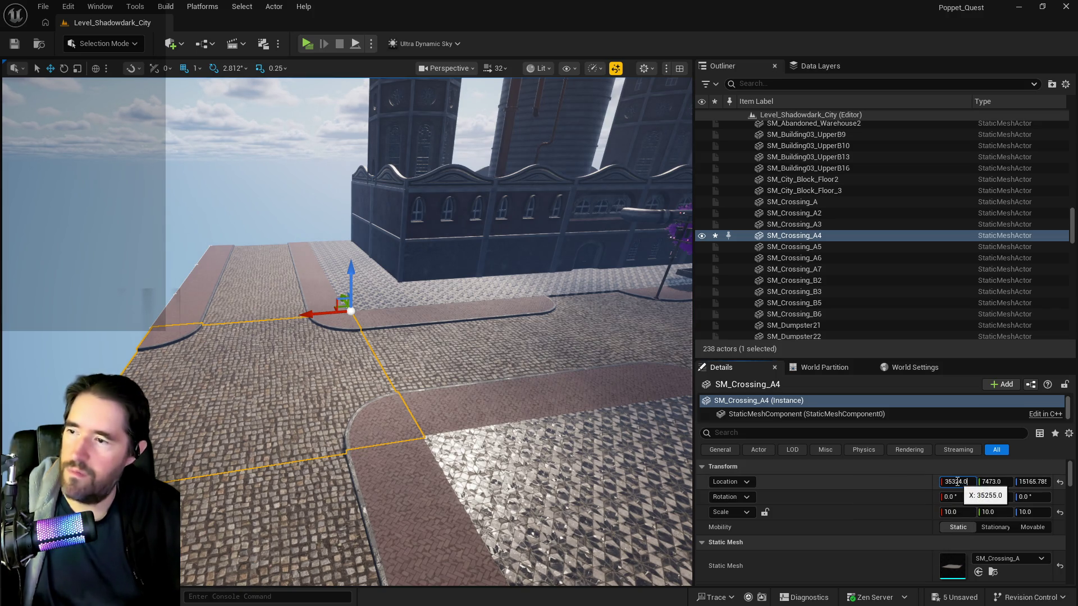
drag(505, 337, 506, 281)
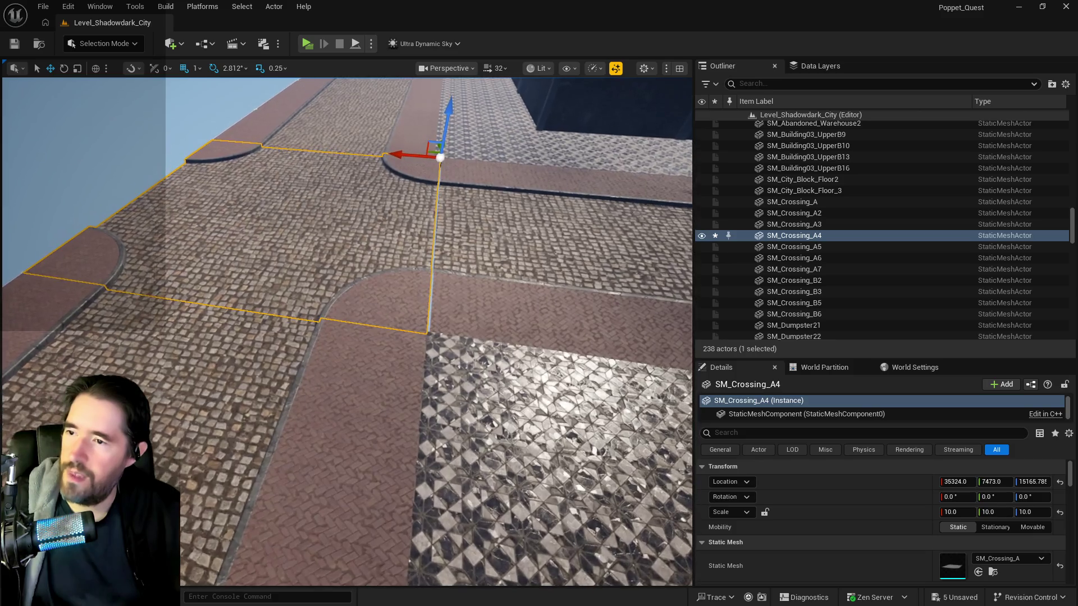
click(562, 225)
- Frame the crossing SM_Crossing_B5 from above and select road piece SM_Shadowdark_Road_16
key(f)
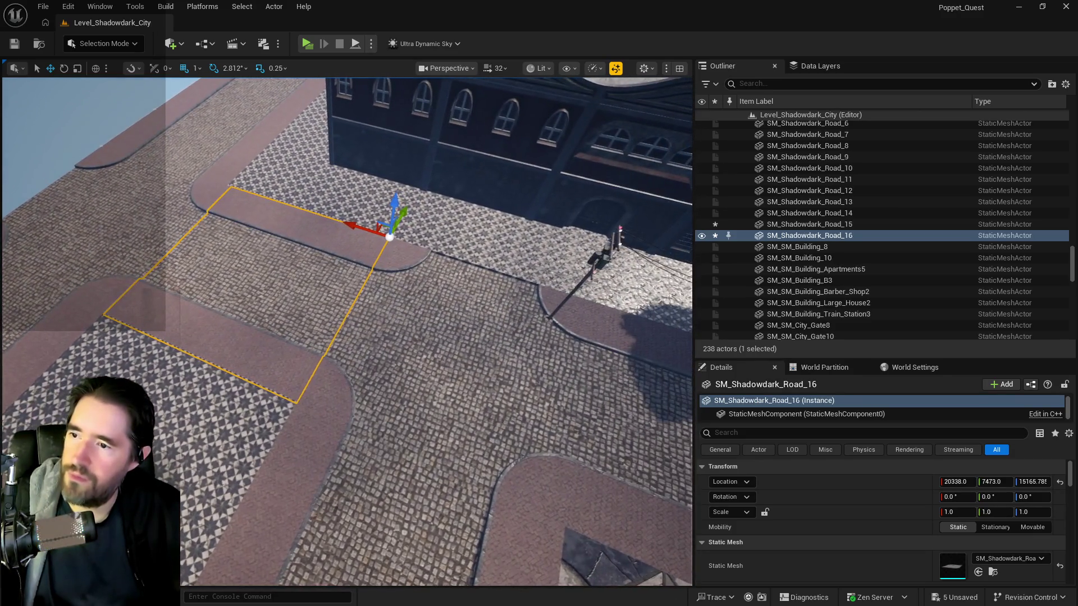
mouse_move(348, 331)
mouse_down()
mouse_move(269, 354)
mouse_move(337, 314)
mouse_move(297, 219)
mouse_move(264, 323)
mouse_move(314, 298)
mouse_move(289, 264)
mouse_up()
click(266, 323)
key(f)
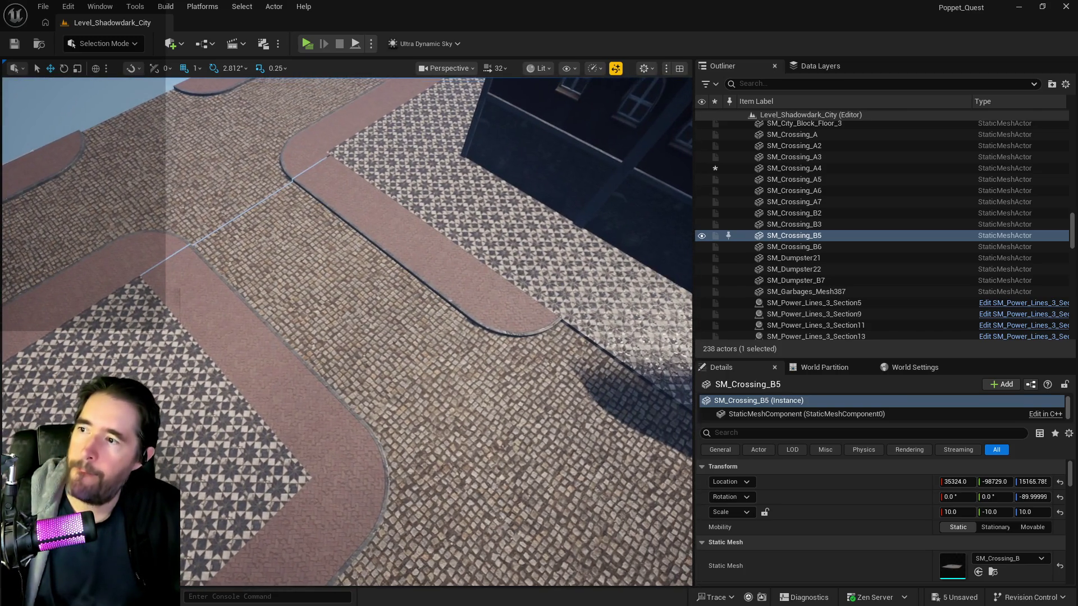
mouse_move(269, 334)
mouse_down()
mouse_move(289, 368)
mouse_move(275, 400)
mouse_up()
click(289, 368)
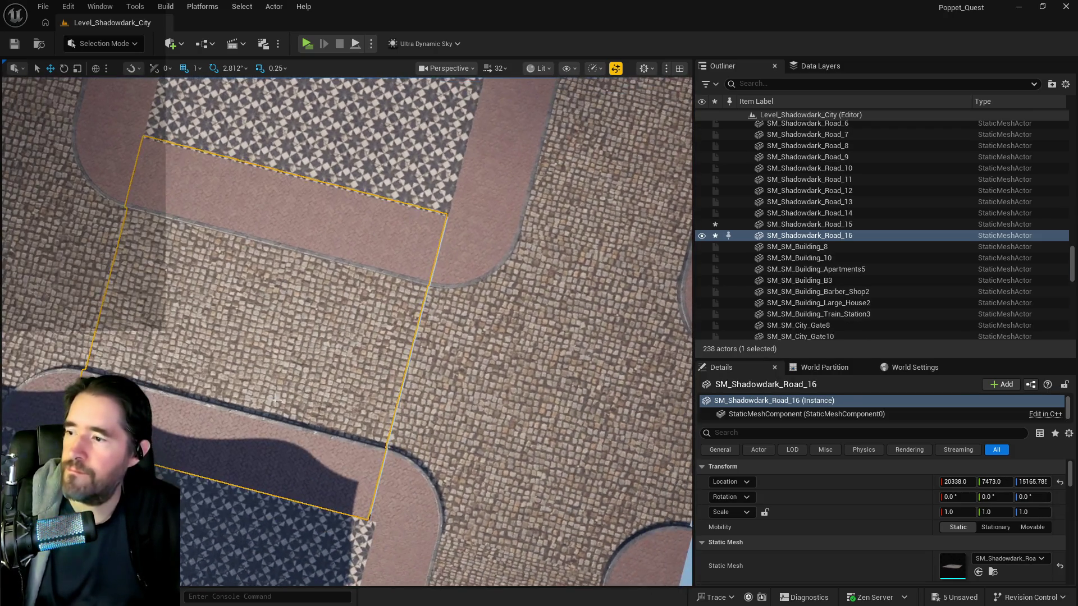
- Try Road_16's X scale at 1.01, then at 1.005
click(956, 512)
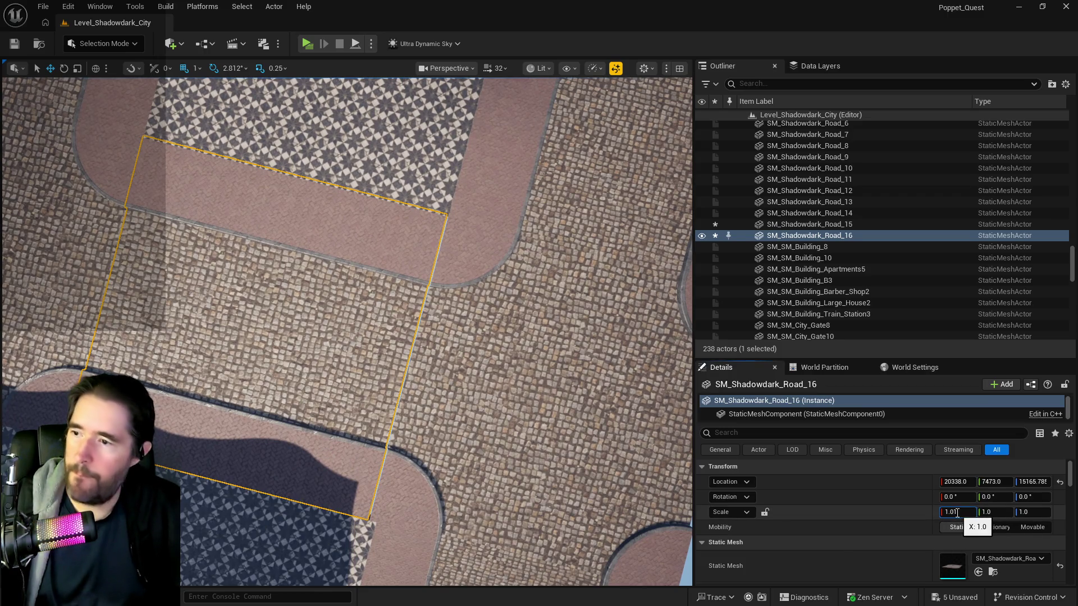
key(Return)
click(484, 203)
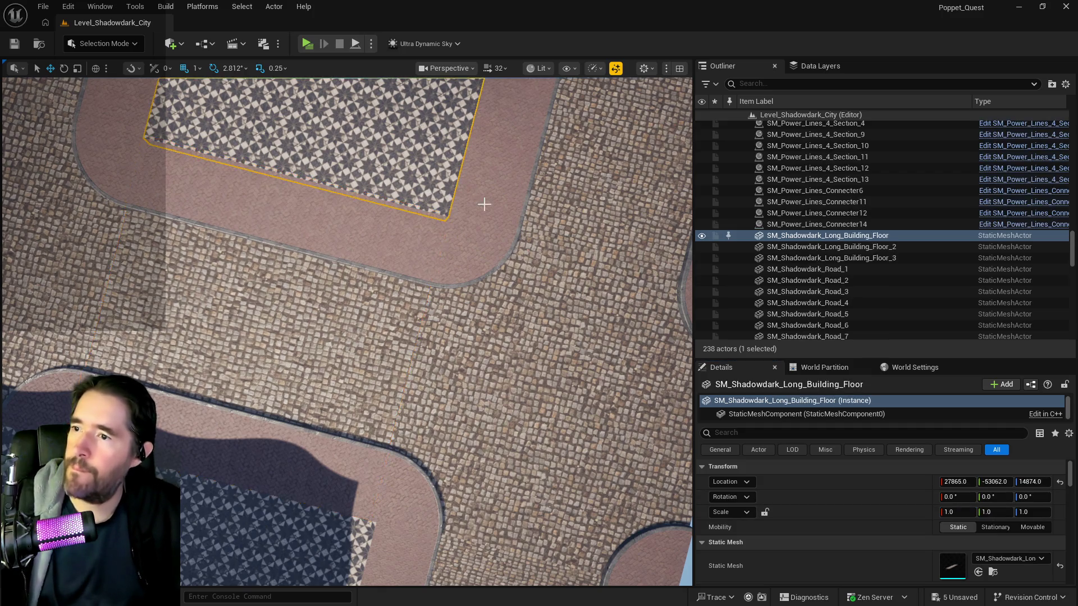
scroll(483, 202, up, 10)
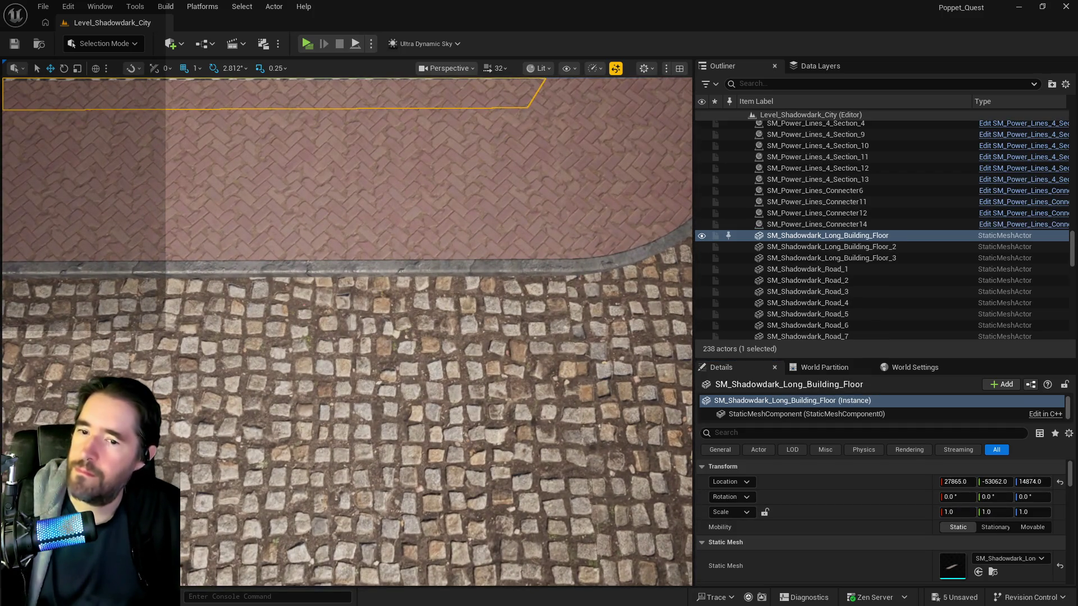
click(593, 514)
click(963, 513)
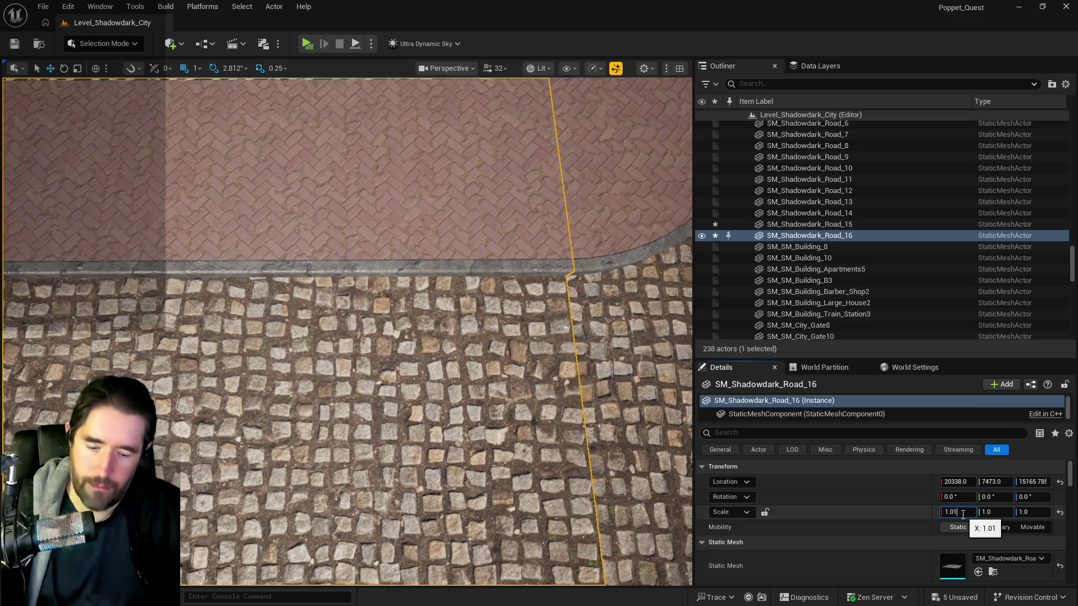
text(1.005)
key(Return)
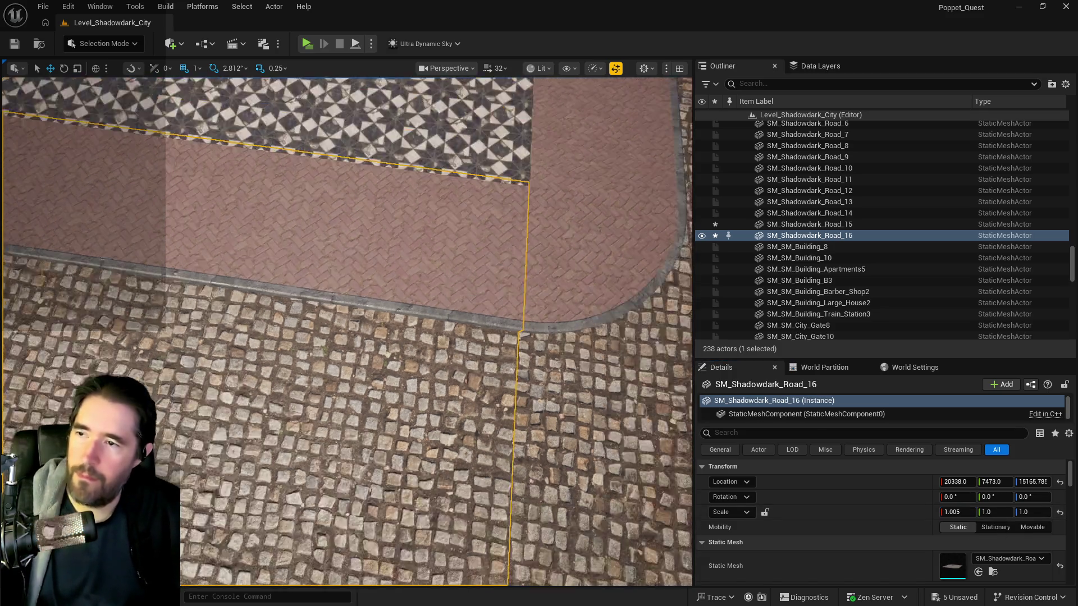
- Return to Road_16 and commit its X scale at 1.0
scroll(346, 331, down, 5)
click(224, 157)
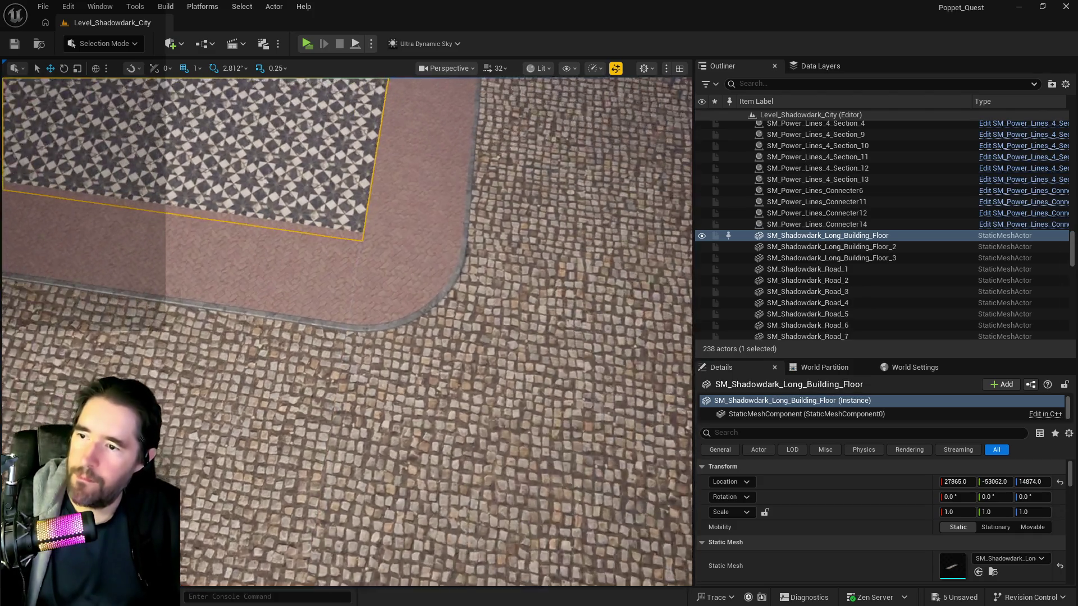
scroll(346, 331, up, 5)
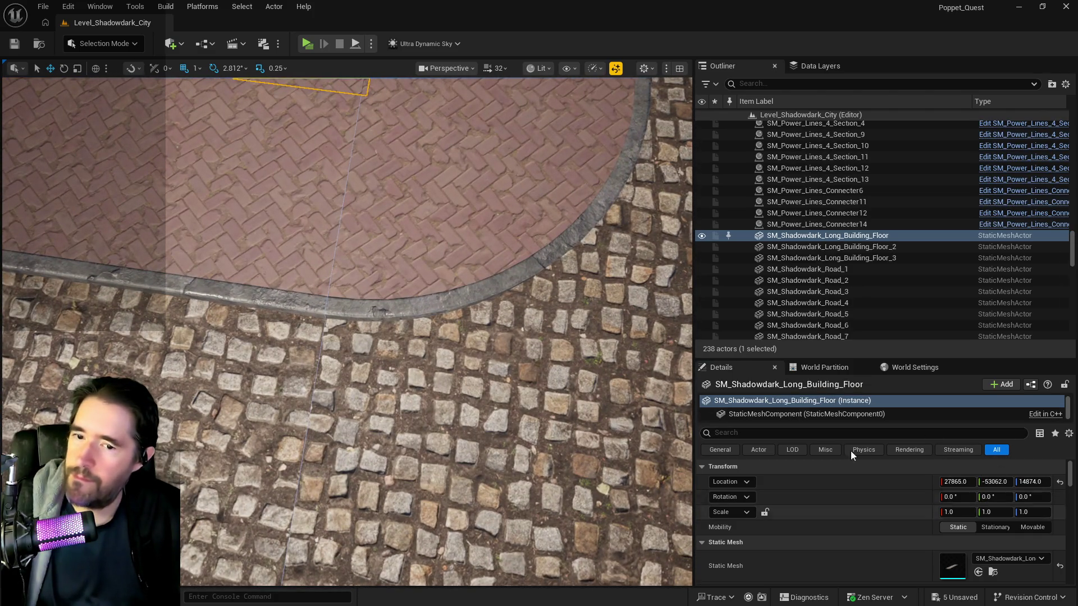
key(ctrl+z)
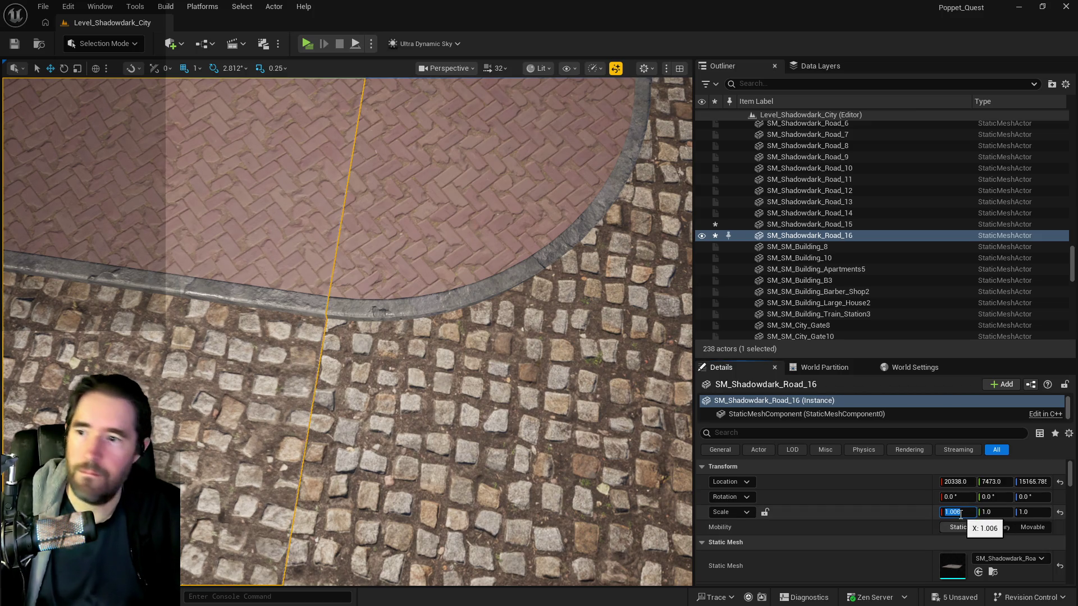
scroll(325, 251, down, 3)
click(325, 251)
drag(325, 251, 281, 298)
mouse_move(379, 332)
mouse_down()
mouse_move(382, 303)
mouse_move(379, 331)
mouse_move(404, 331)
mouse_up()
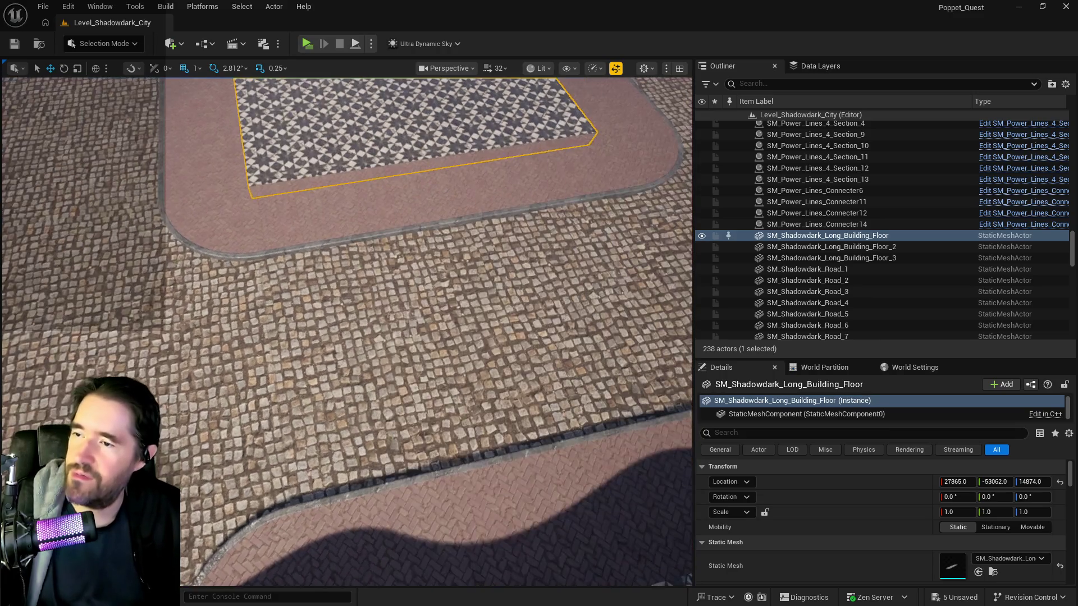
click(435, 366)
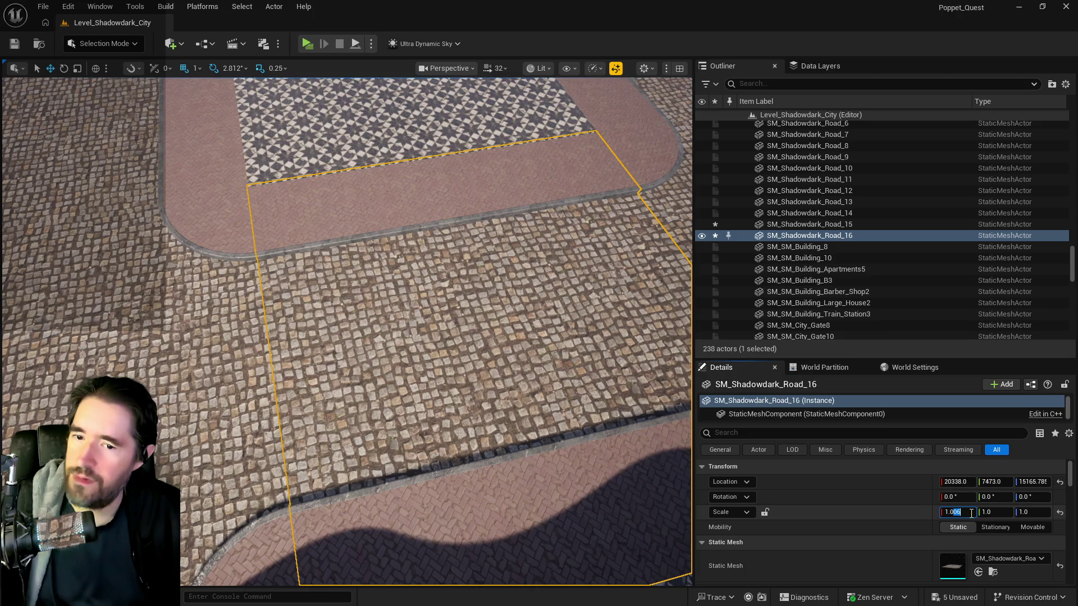
key(Return)
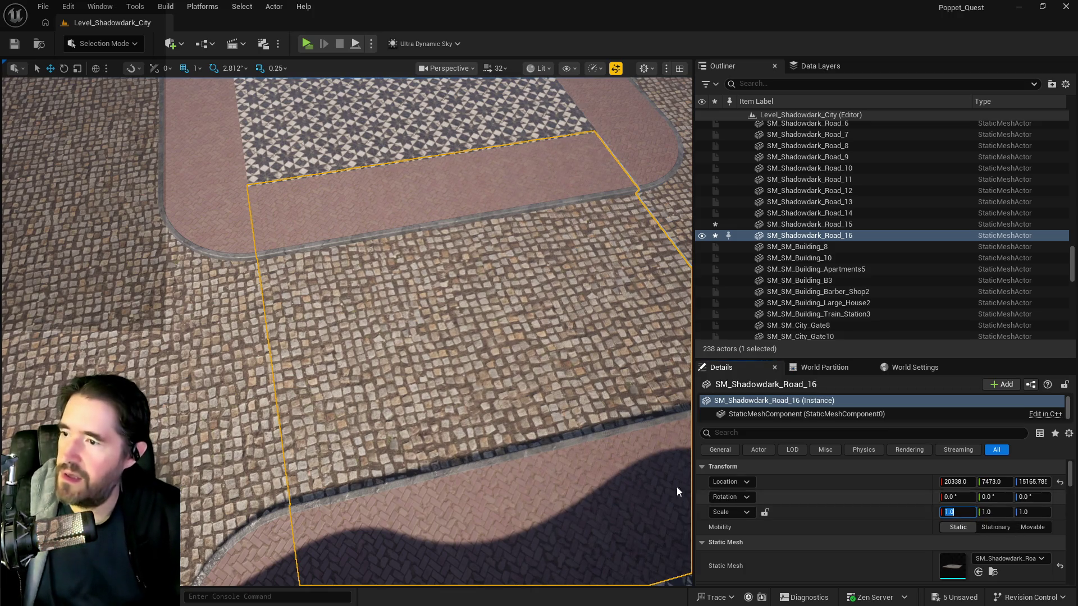
- Check neighbouring Road_15's position and set Road_16's Location X to 20432
drag(495, 430, 455, 387)
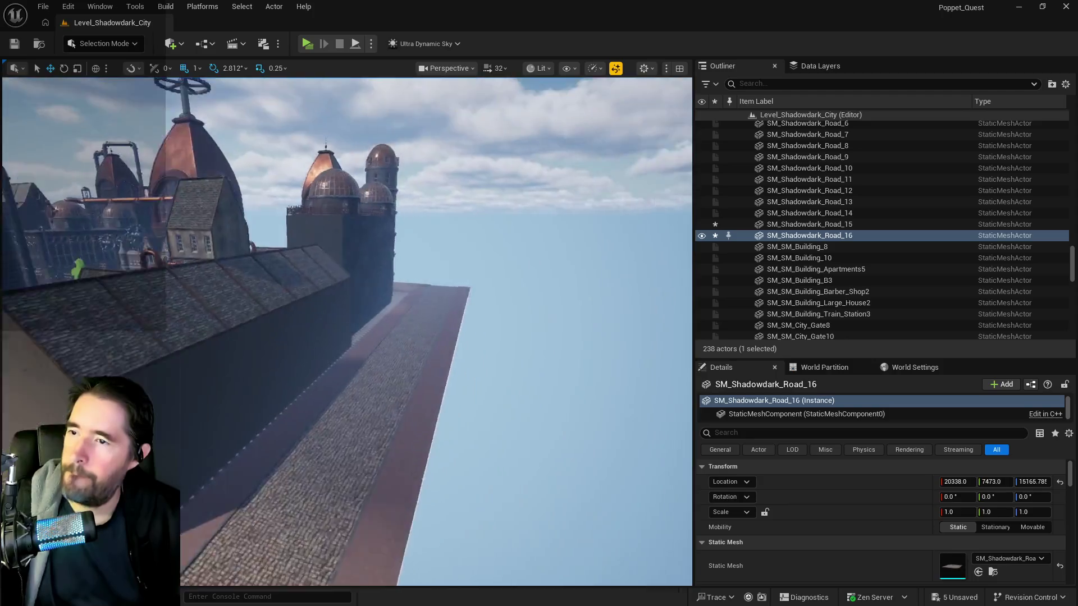
drag(362, 337, 362, 324)
click(809, 224)
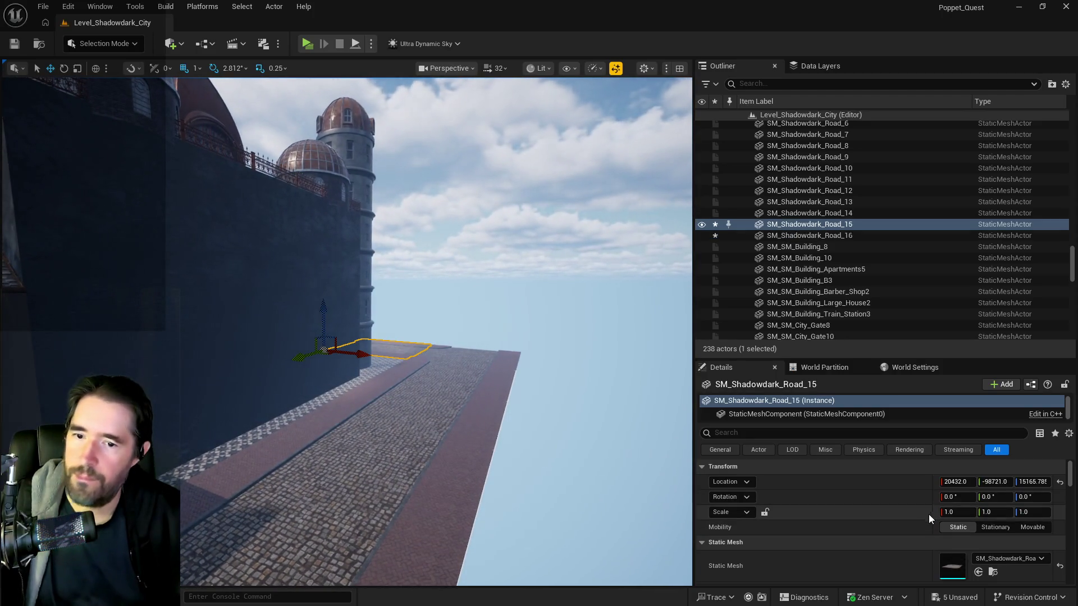
key(f)
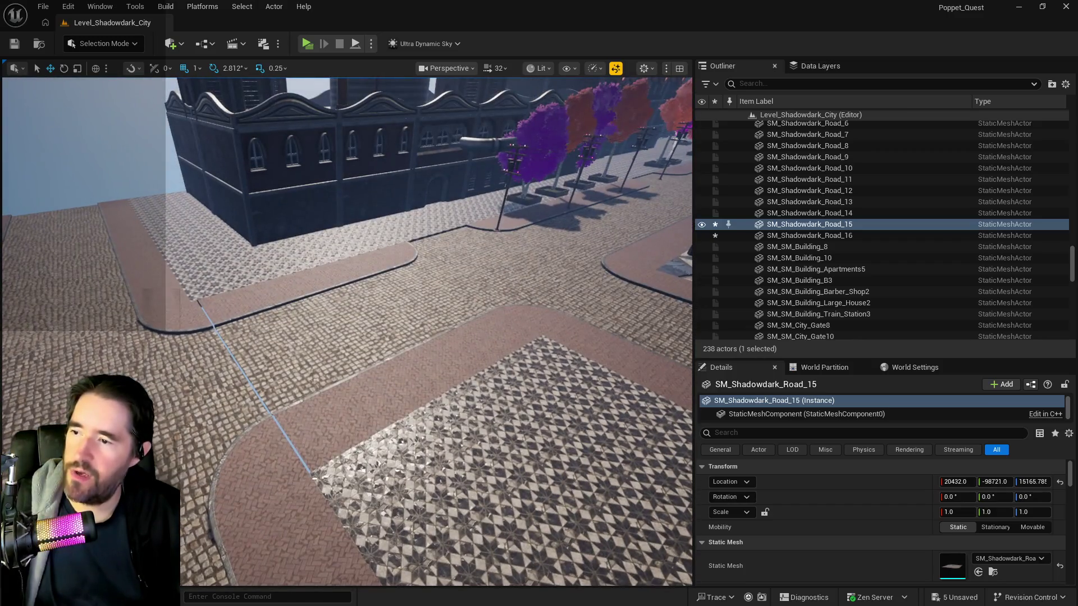
key(Down)
click(962, 484)
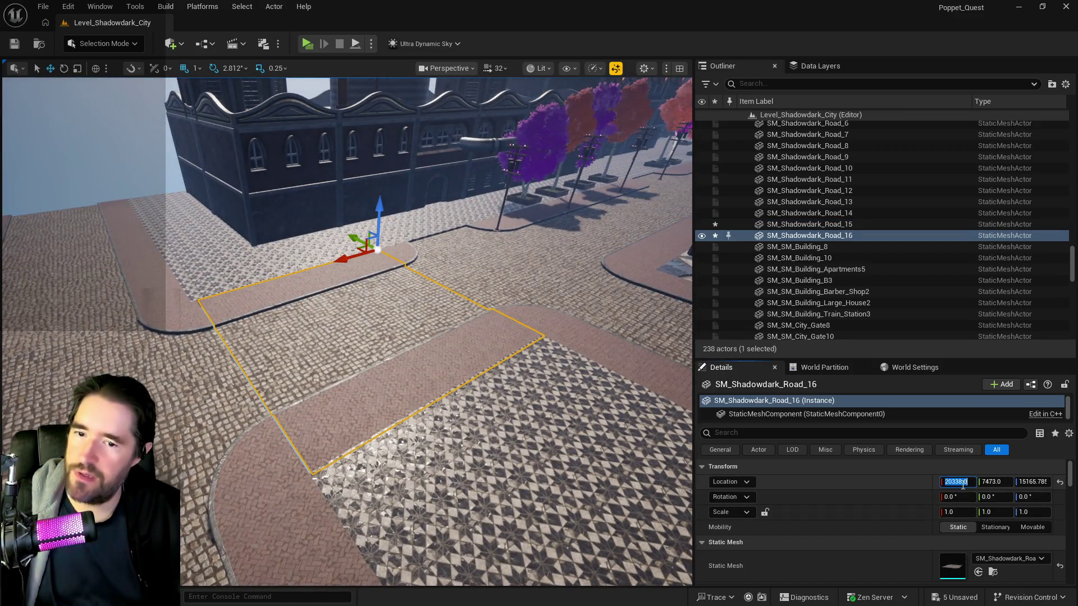
key(Return)
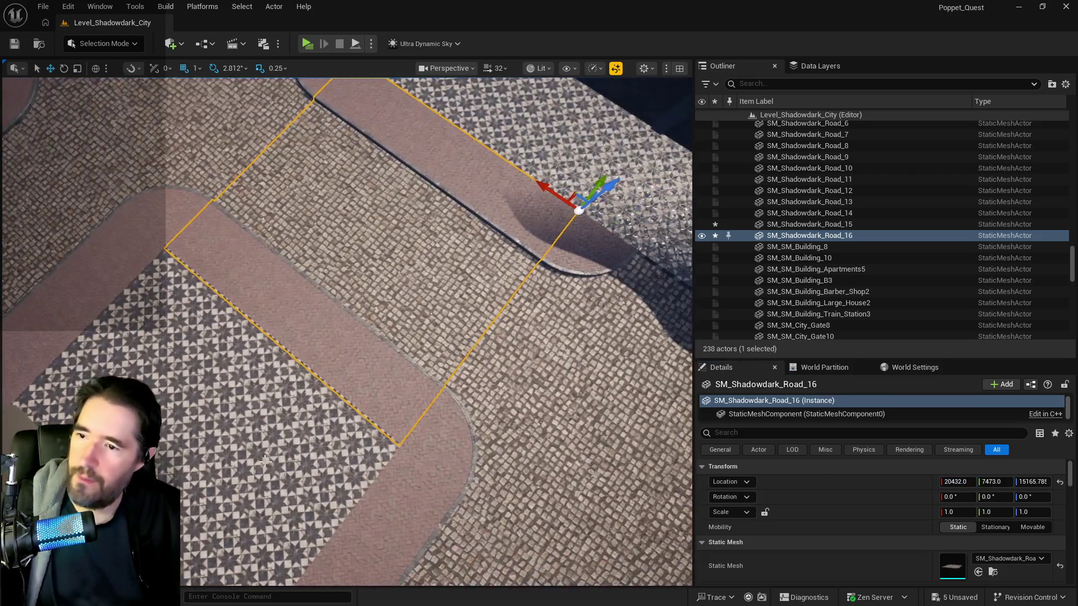
- Inspect the long building floor, Road_14 and Road_10, then frame BP_City_Streets14
click(265, 462)
key(f)
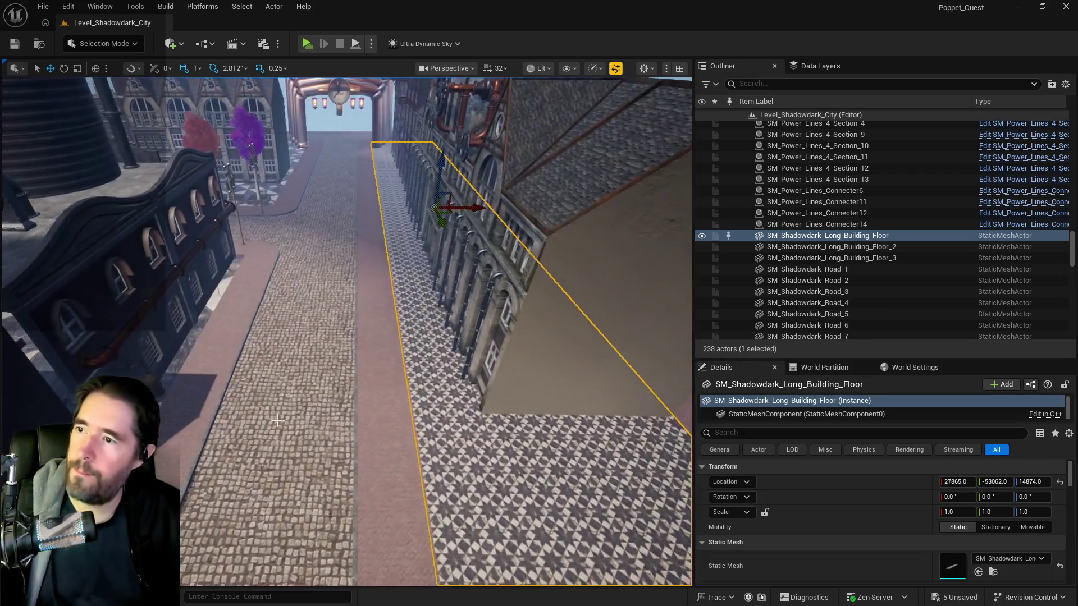
click(277, 420)
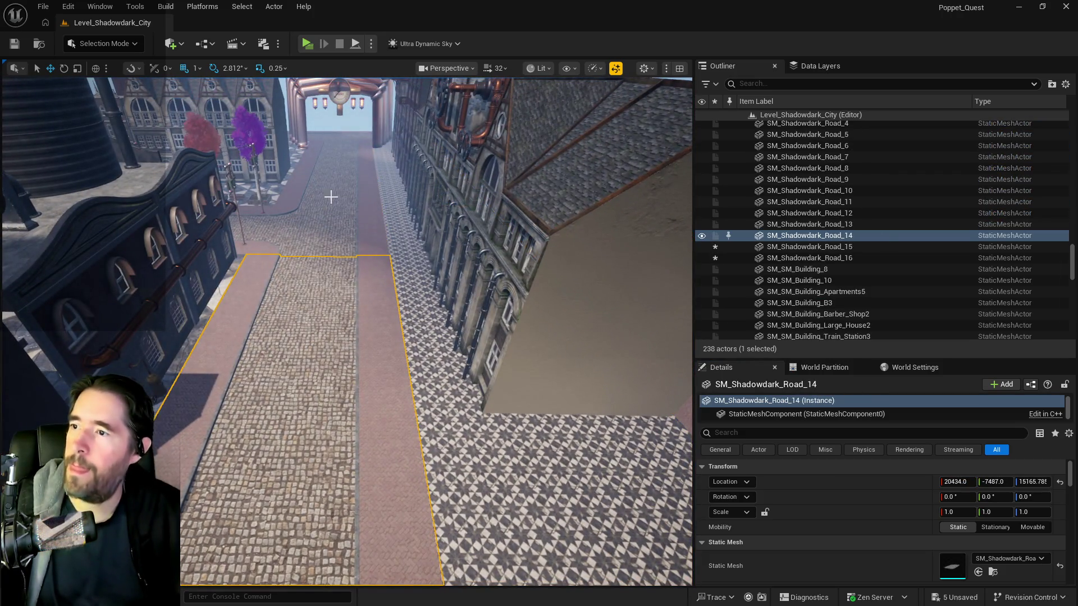
click(331, 196)
key(f)
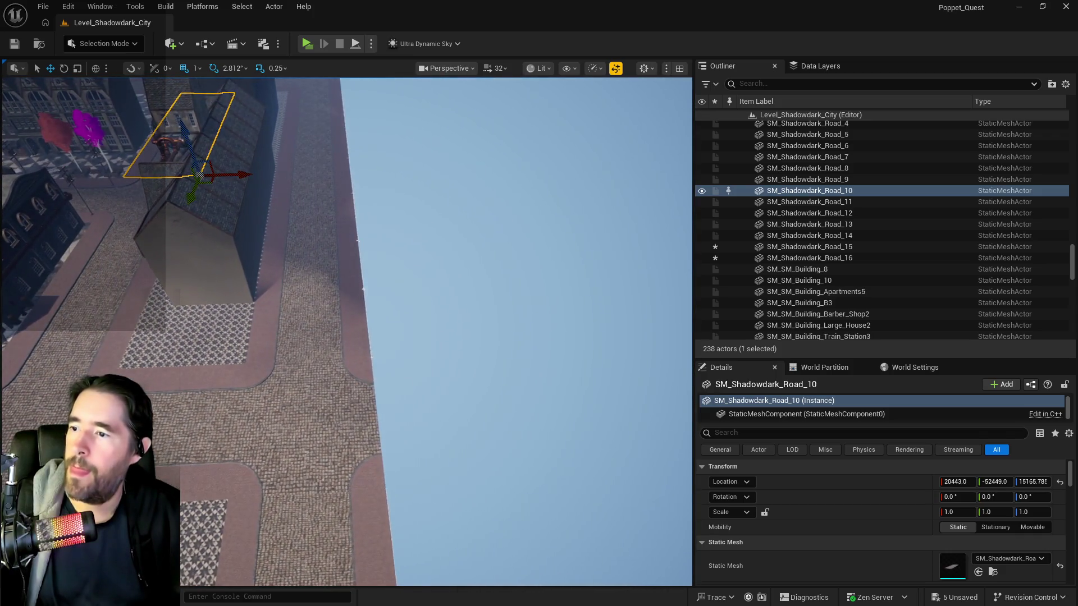
click(315, 337)
key(f)
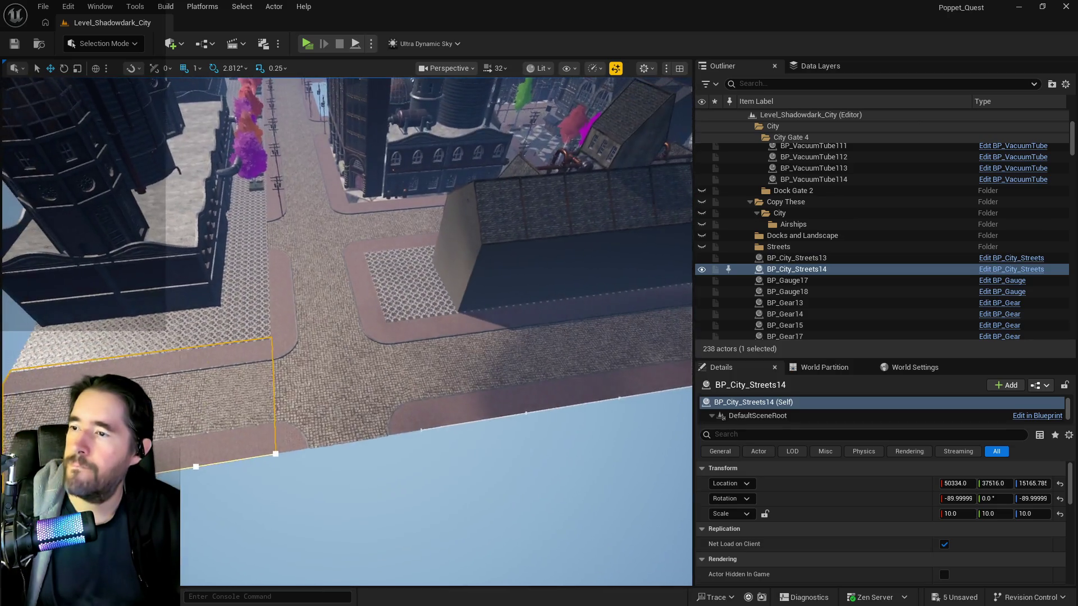
- Delete an end spline point of BP_City_Streets14 and reshape the street's end
key(f)
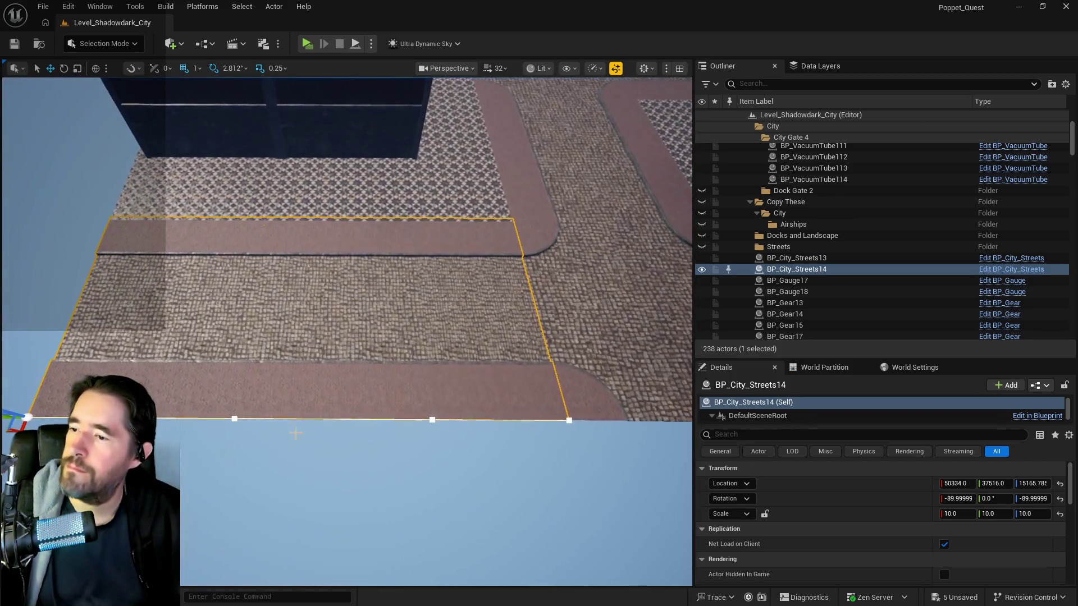
click(433, 422)
key(Delete)
drag(199, 421, 250, 418)
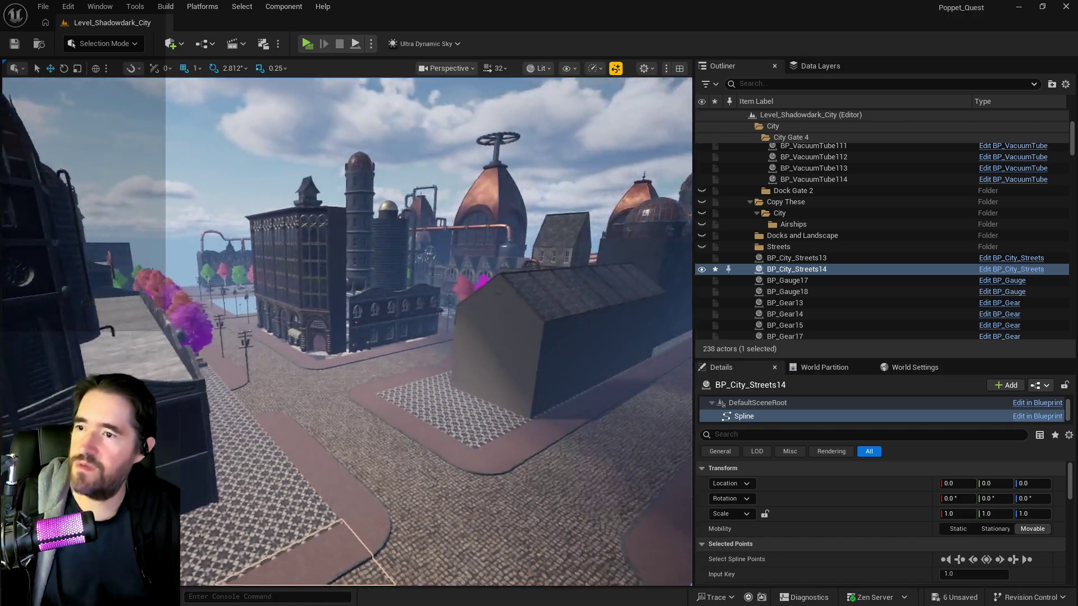
- Duplicate Road_14 as Road_17 and paste BP_City_Streets14's location onto it
click(443, 365)
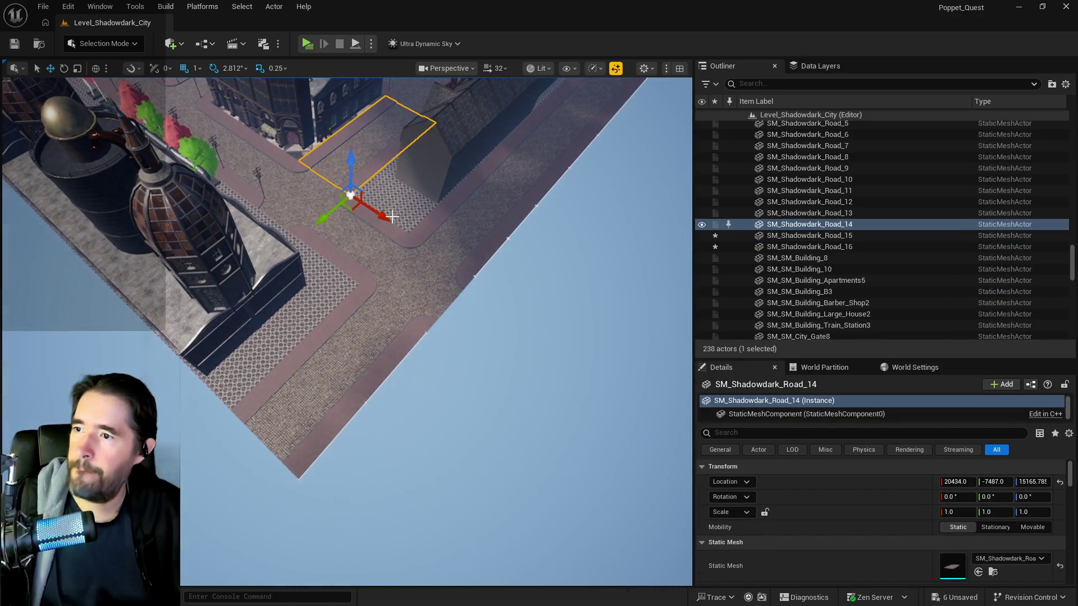
alt+drag(385, 211, 646, 395)
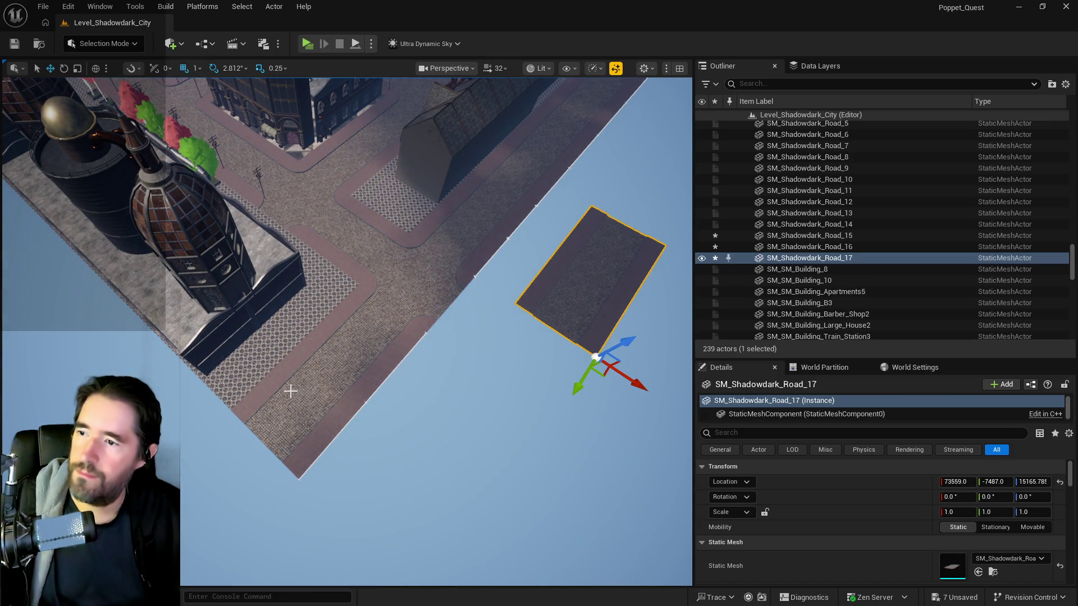
click(330, 359)
right_click(857, 484)
click(875, 509)
click(590, 291)
right_click(880, 477)
click(893, 512)
- Delete BP_City_Streets14 and re-paste its location (50334, 37516) onto Road_17
mouse_move(330, 513)
mouse_down()
mouse_move(351, 534)
mouse_move(352, 477)
mouse_up()
click(327, 398)
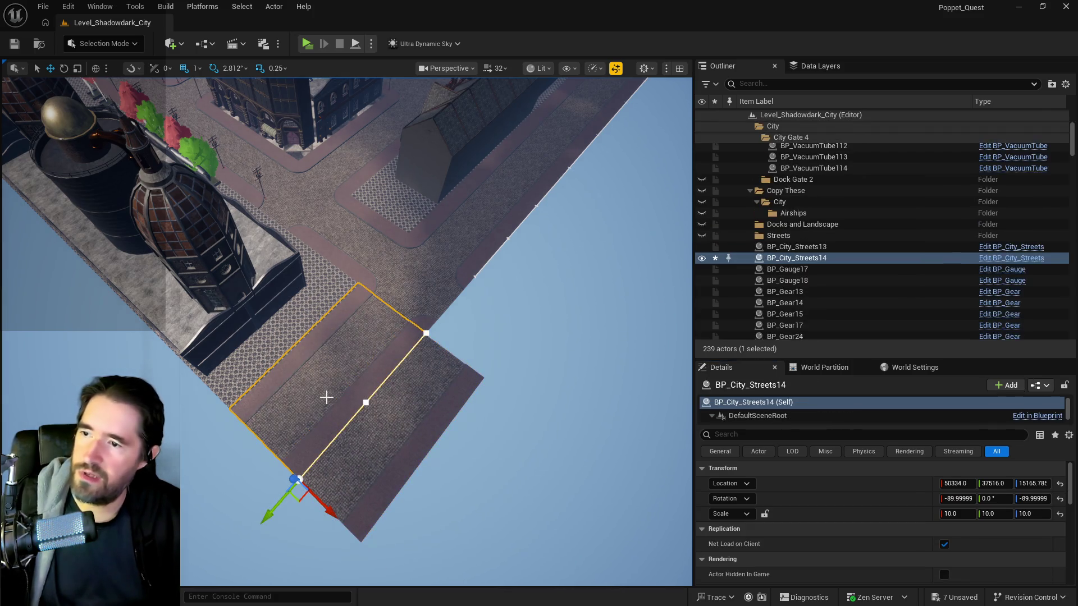
key(Delete)
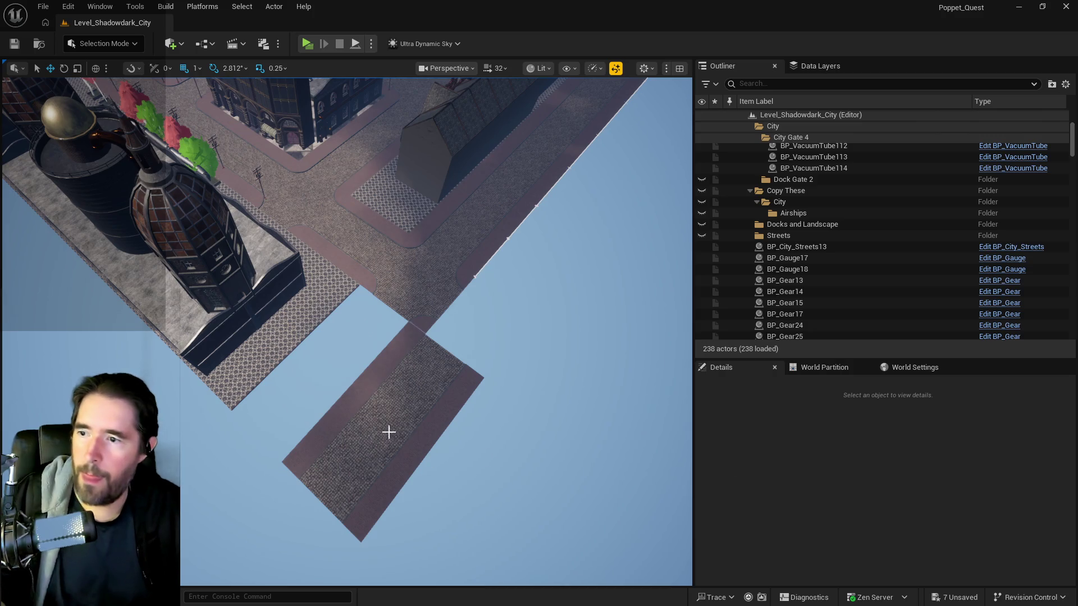
click(388, 432)
right_click(849, 482)
click(884, 507)
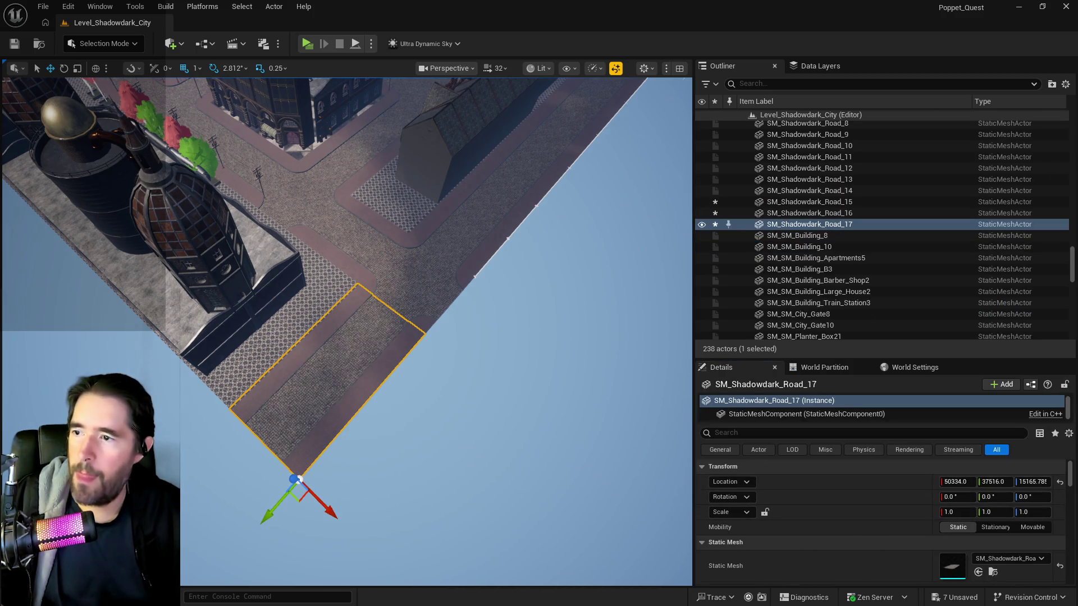
- Nudge Road_17's Location Y to about 37456 to close the seam
scroll(346, 331, up, 10)
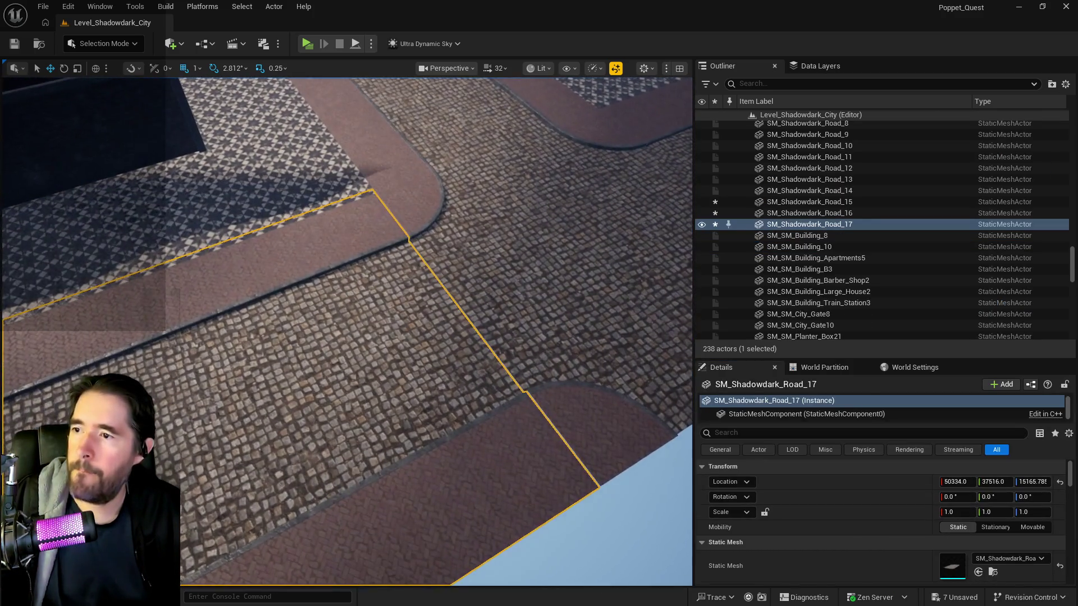
click(168, 168)
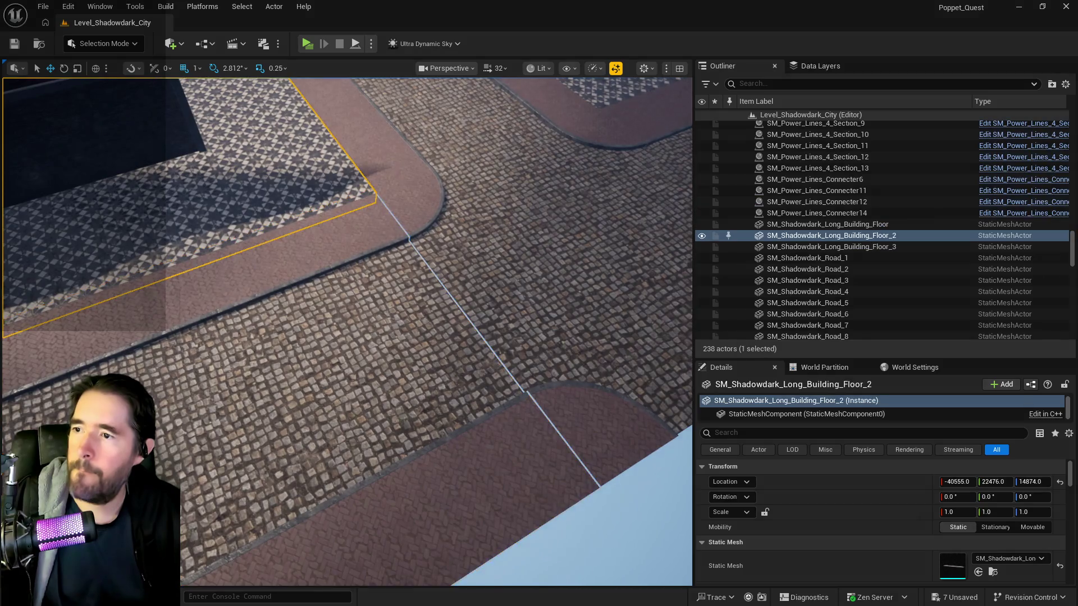
scroll(346, 332, down, 5)
click(245, 303)
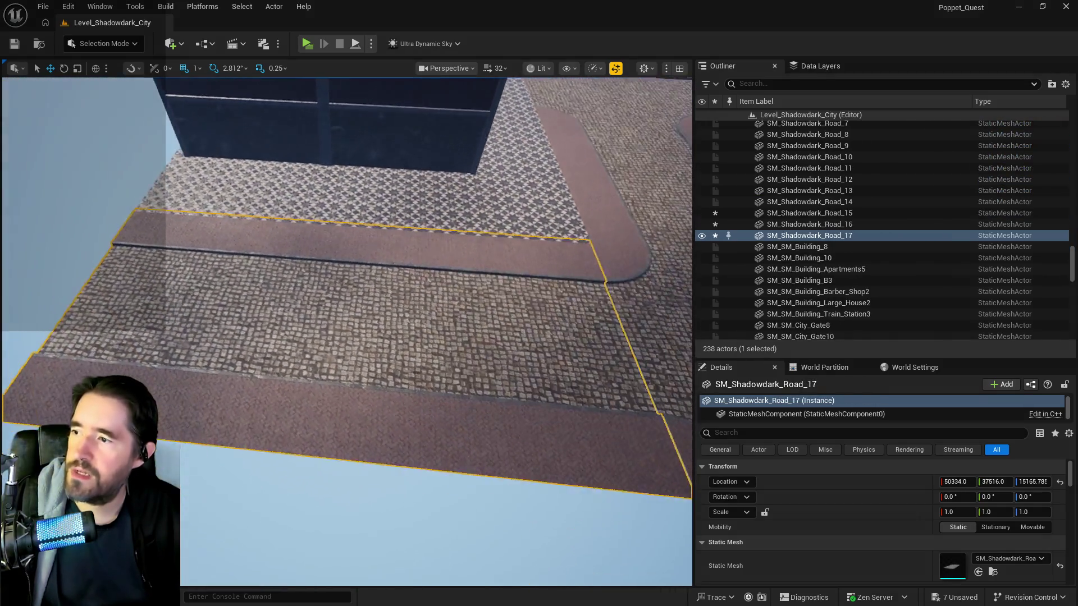
scroll(347, 331, down, 5)
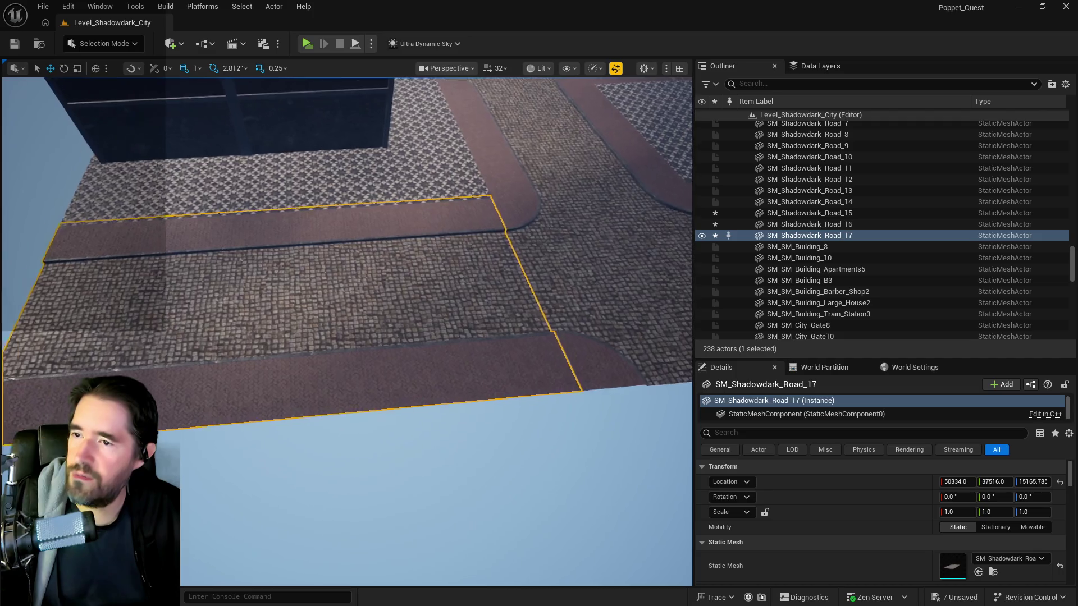
scroll(688, 427, up, 8)
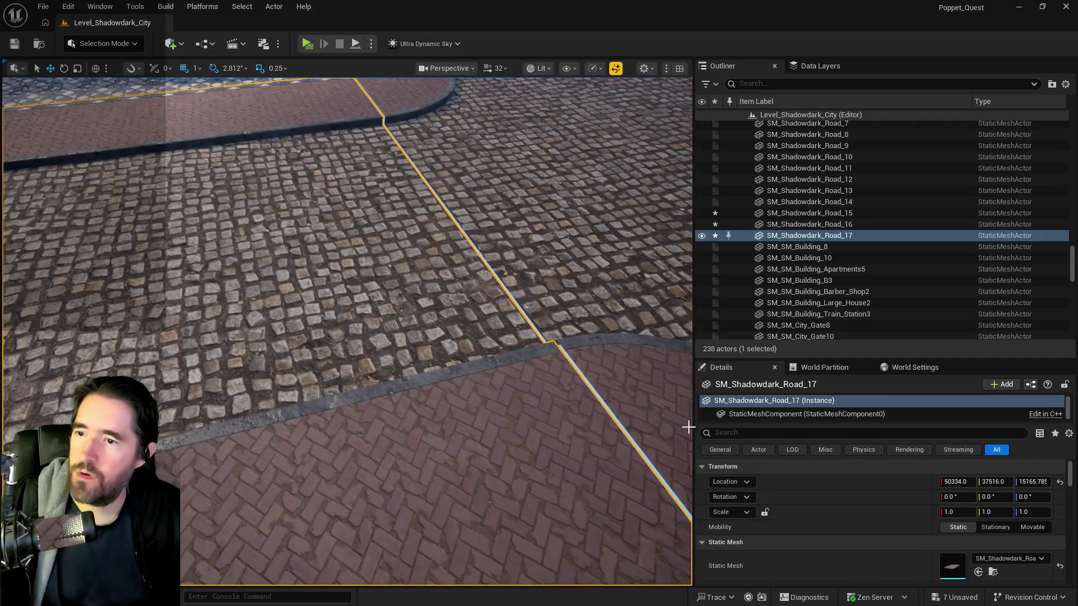
drag(995, 482, 982, 481)
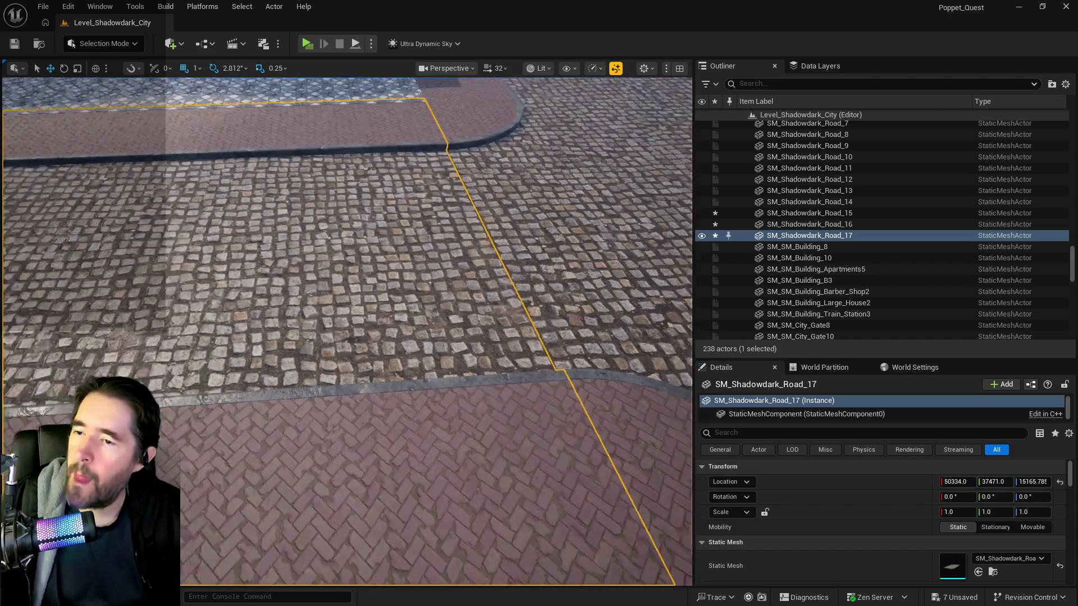
- Reselect SM_Shadowdark_Long_Building_Floor_2 and save all level changes
click(281, 427)
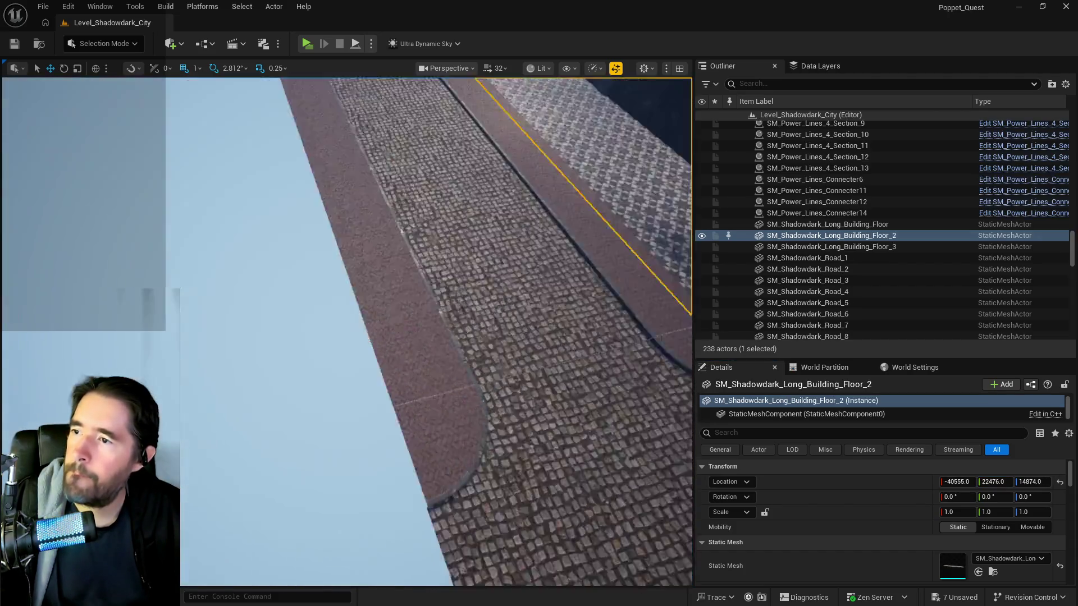
click(360, 315)
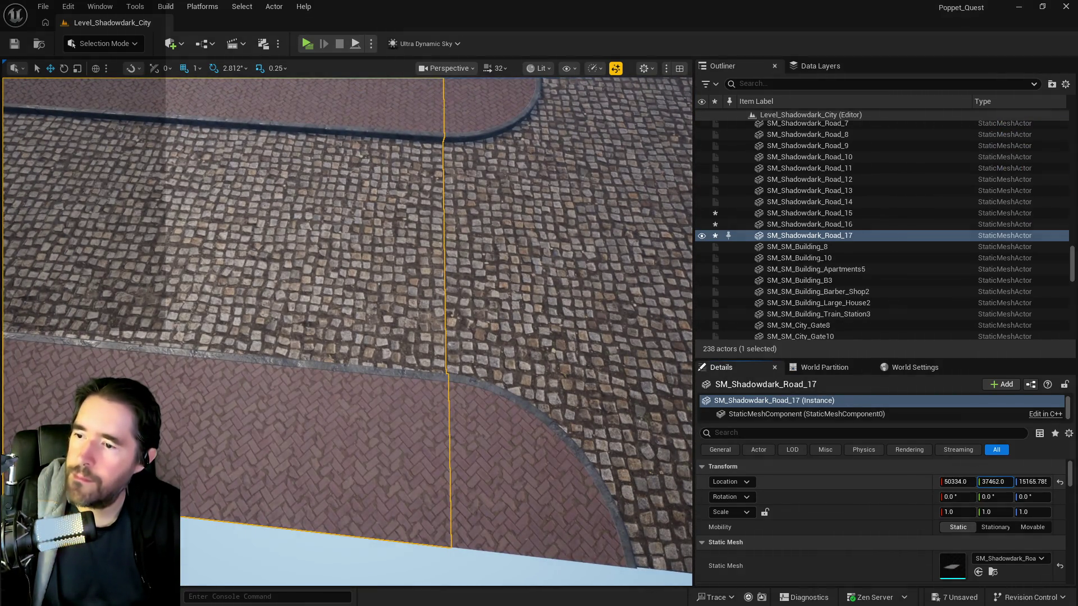
key(ctrl+z)
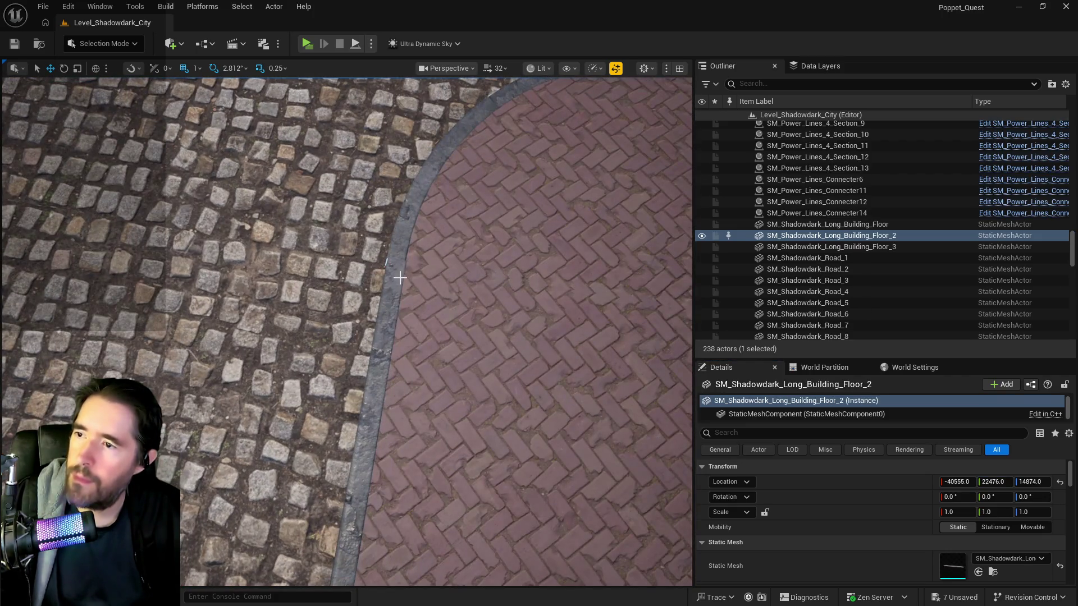
key(ctrl+z)
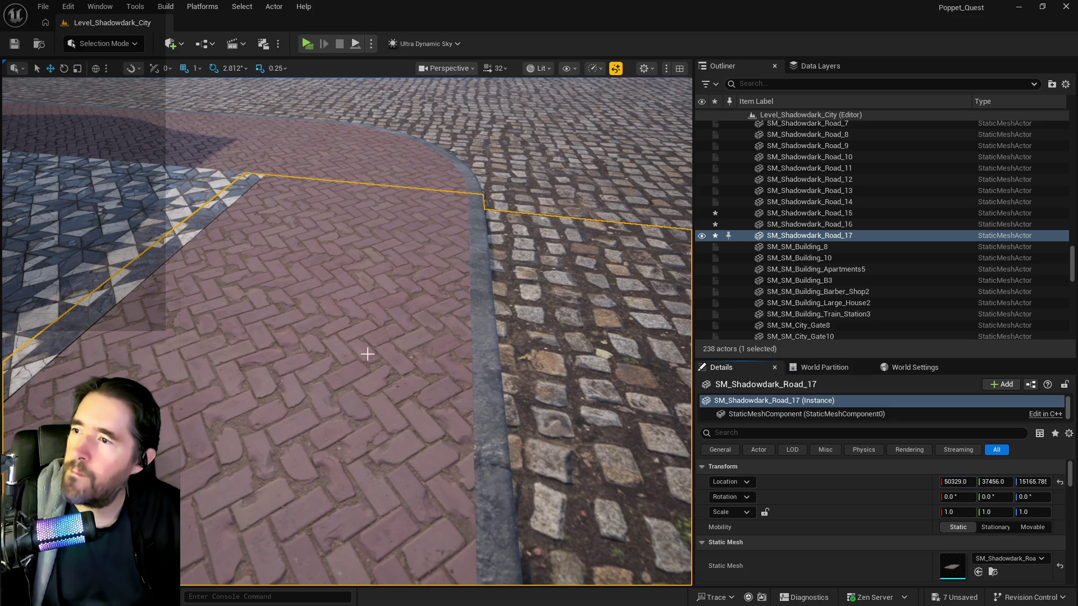
click(84, 232)
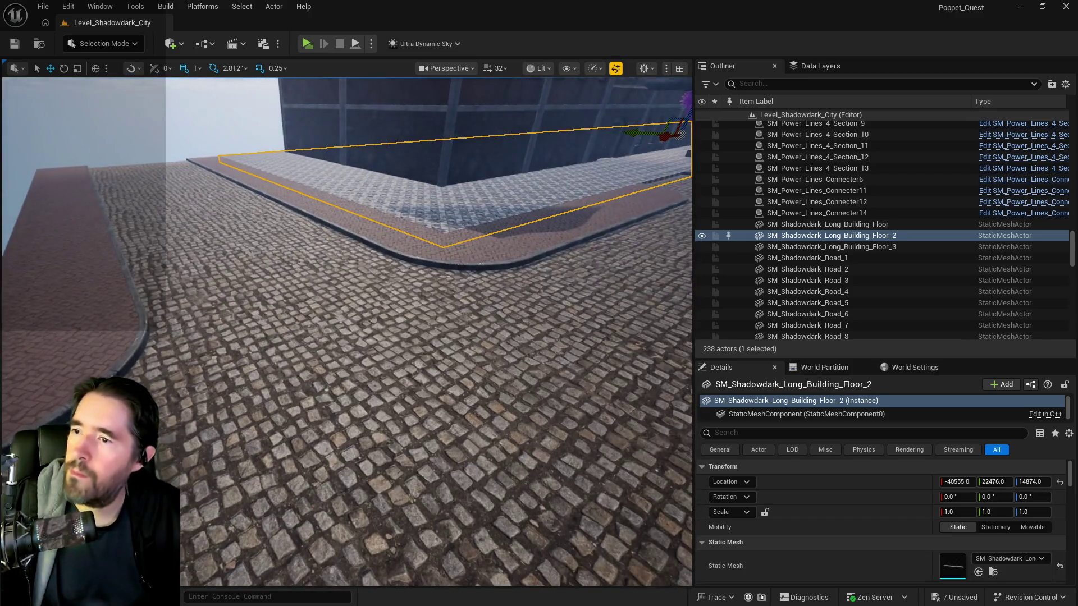
key(ctrl+s)
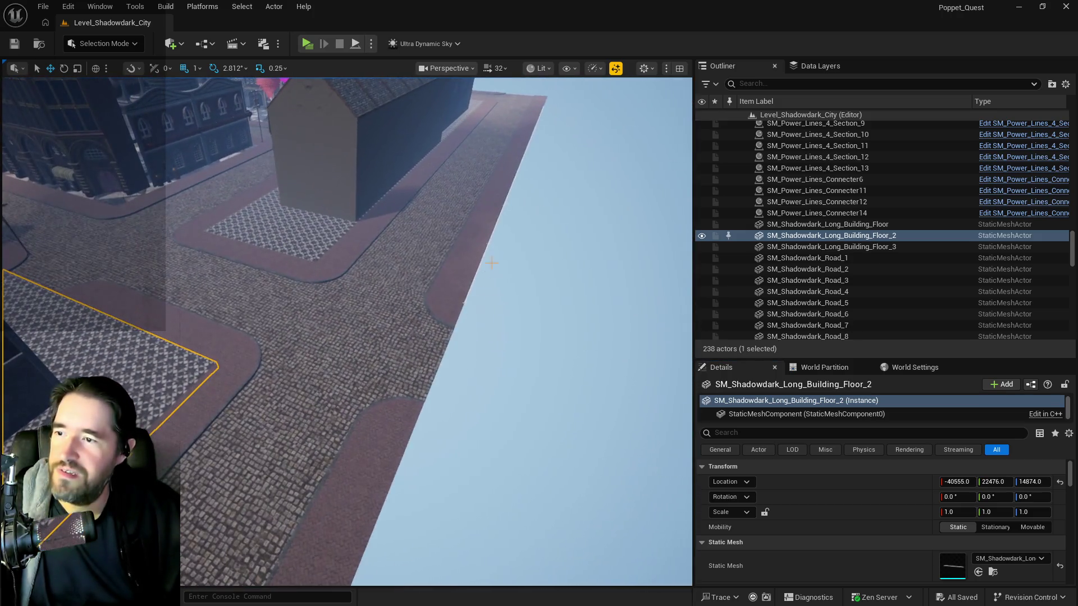
- Select BP_City_Streets13 and slide two spline points along its outer edge
click(457, 211)
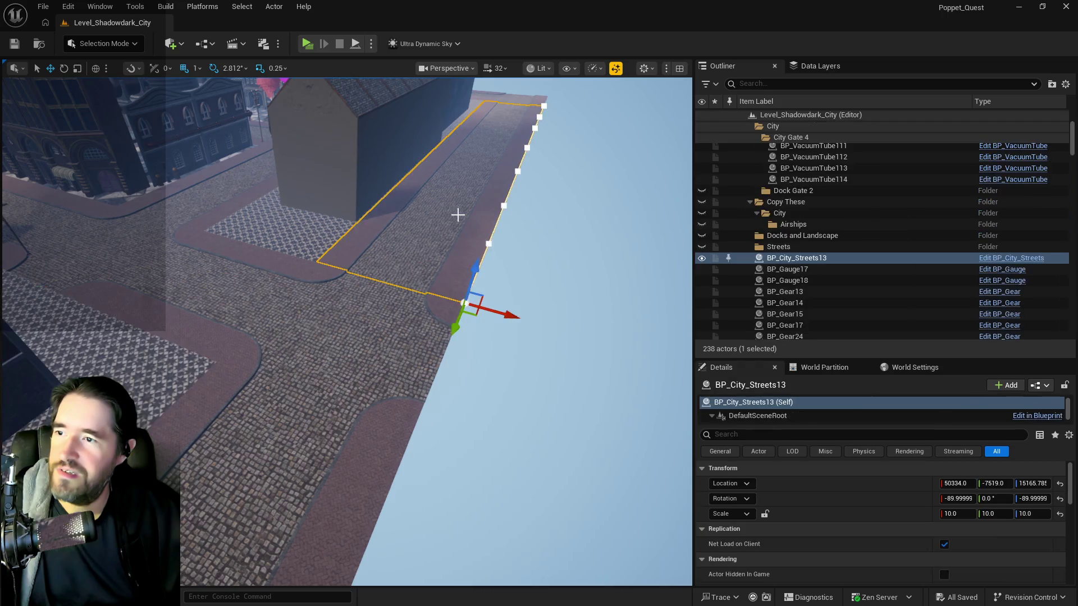
key(f)
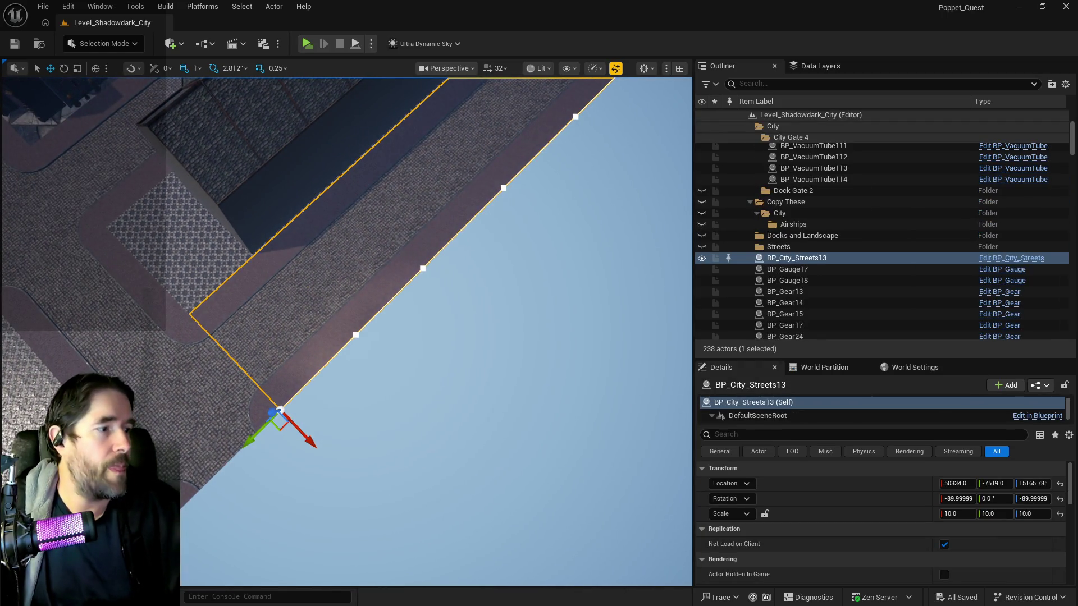
drag(292, 370, 146, 417)
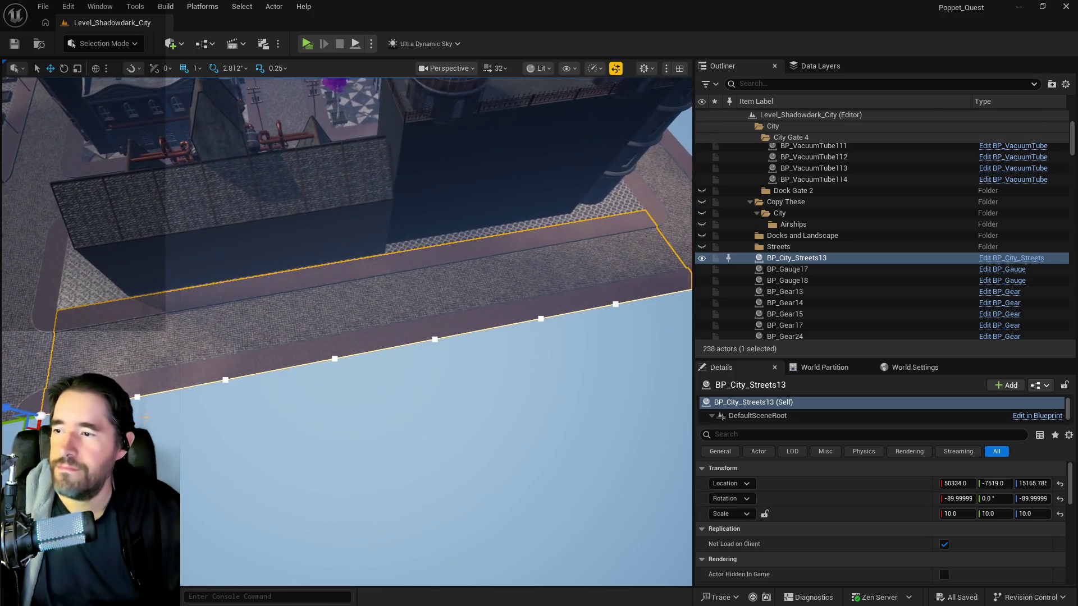
click(225, 380)
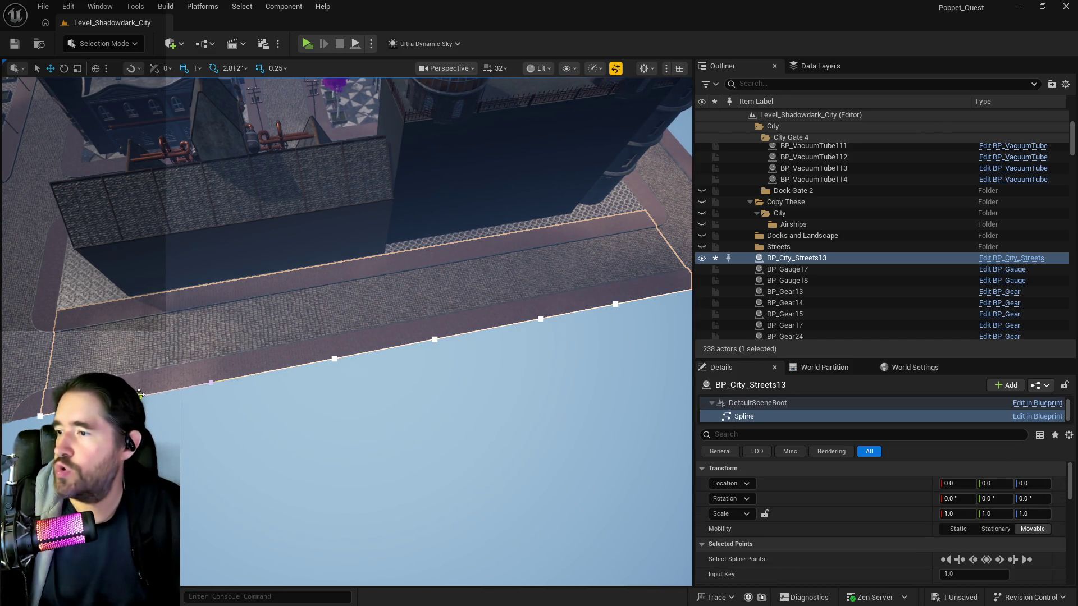
drag(151, 397, 173, 396)
mouse_move(490, 383)
mouse_down()
mouse_move(473, 392)
mouse_move(490, 383)
mouse_move(356, 330)
mouse_up()
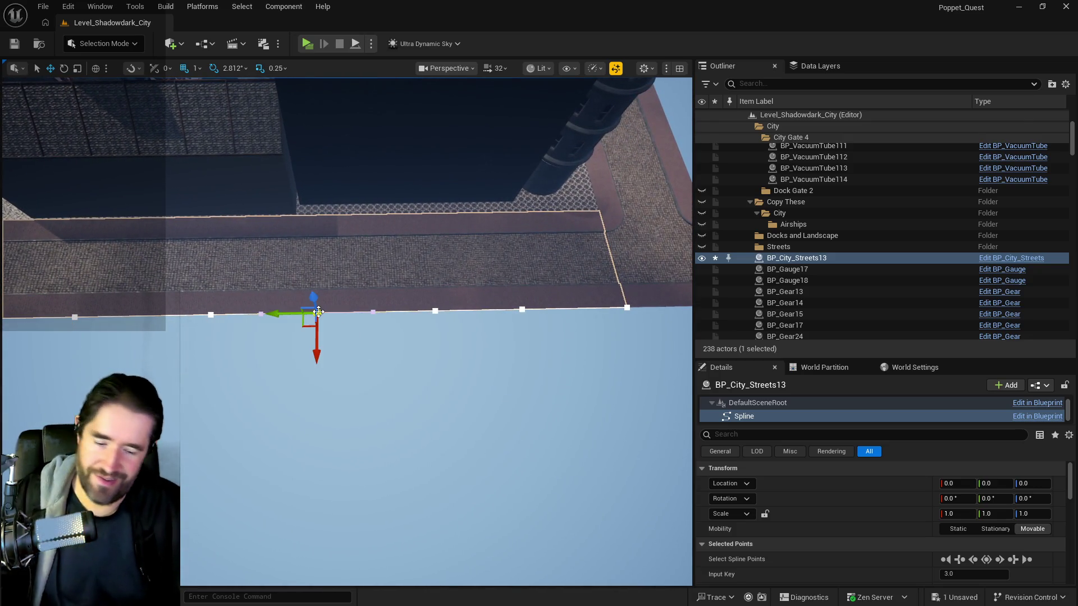
click(432, 310)
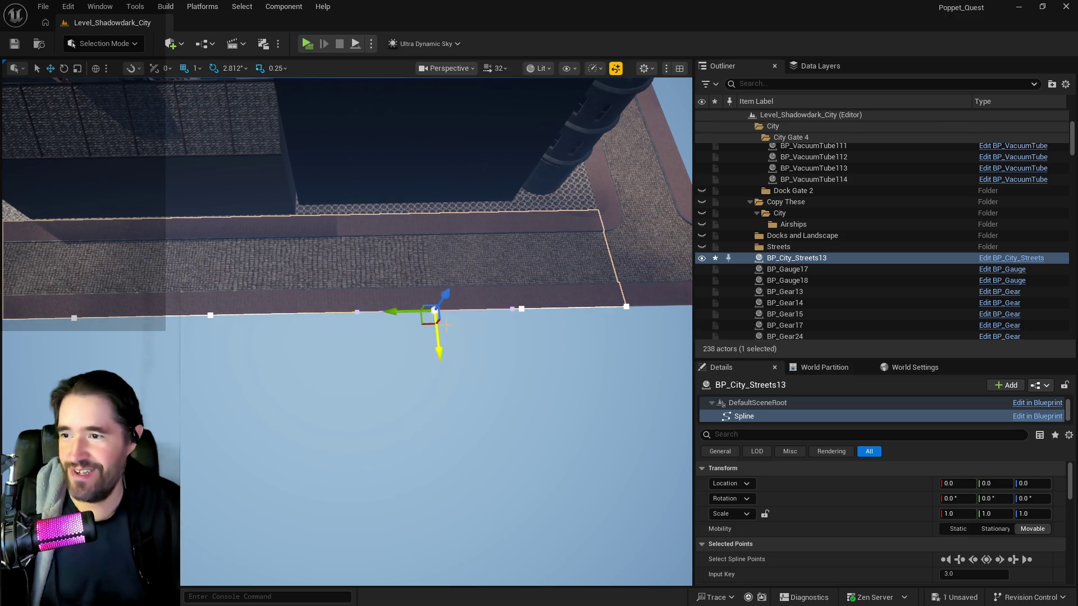
mouse_move(414, 312)
mouse_down()
mouse_move(308, 354)
mouse_move(213, 181)
mouse_up()
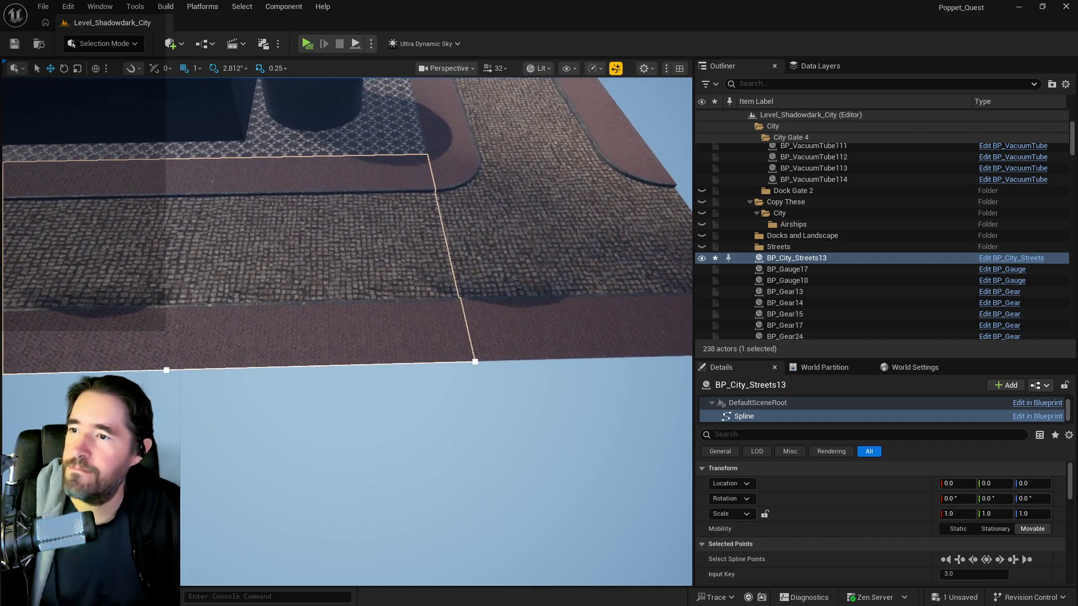
- Push the street's corner spline point slightly right, then reselect BP_City_Streets13
click(534, 309)
mouse_move(534, 310)
mouse_down()
mouse_move(449, 291)
mouse_move(179, 171)
mouse_move(179, 129)
mouse_move(196, 104)
mouse_up()
click(178, 171)
click(200, 193)
drag(200, 193, 200, 149)
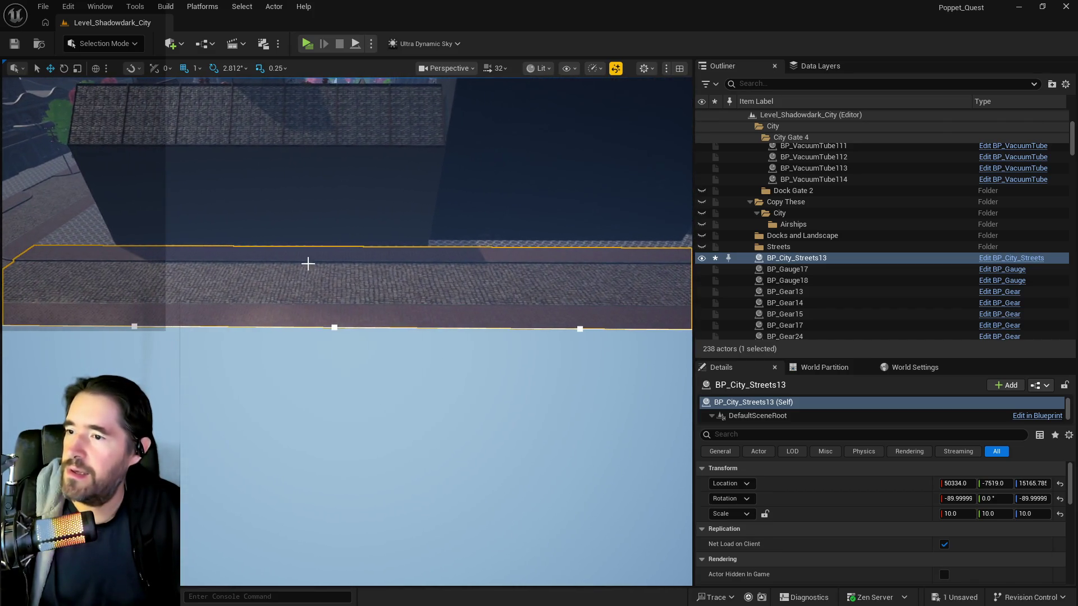
click(333, 328)
drag(311, 327, 327, 327)
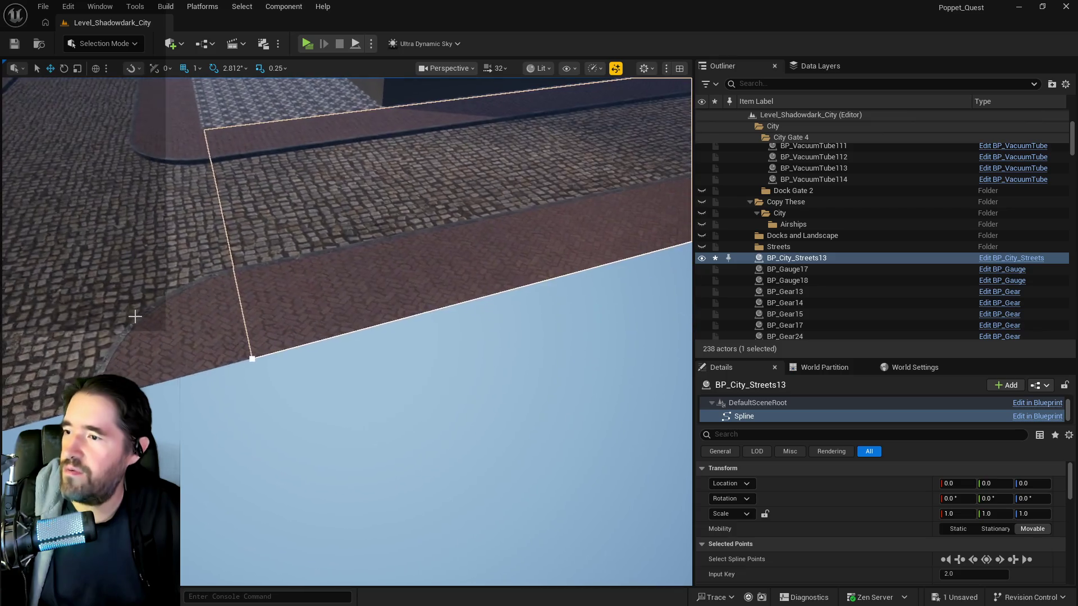
click(141, 253)
click(275, 289)
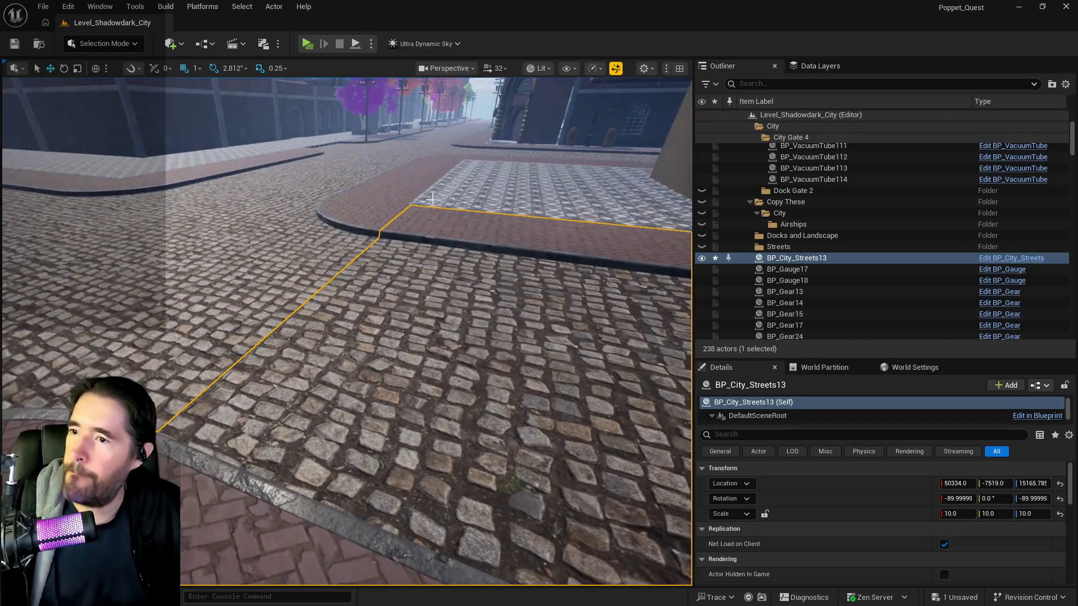
- Inspect the brick plaza floor and round tower, then reselect BP_City_Streets13 at X 50327.0
click(432, 197)
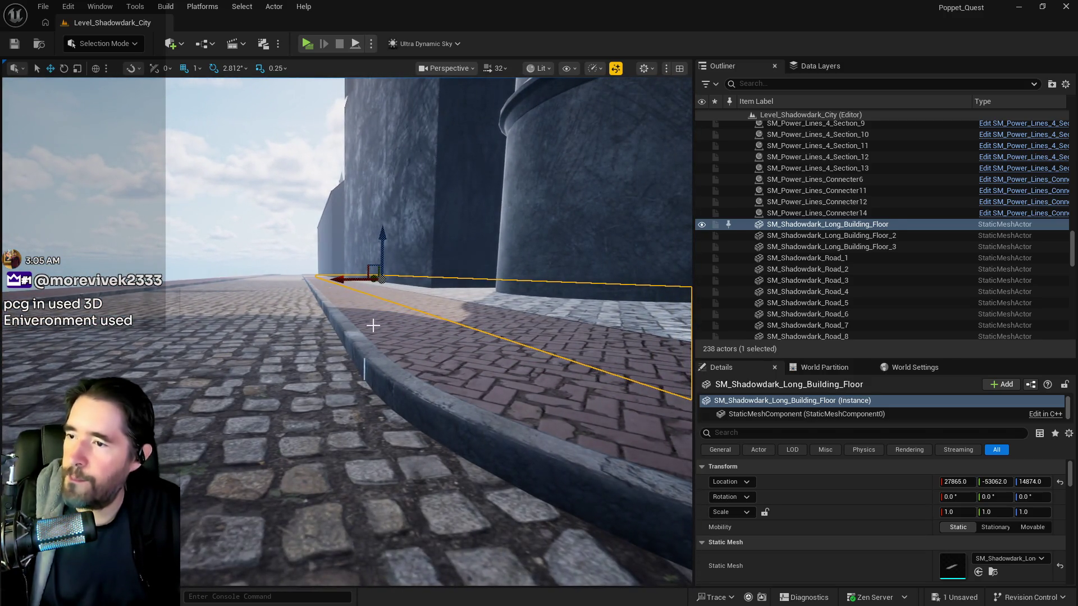
click(398, 363)
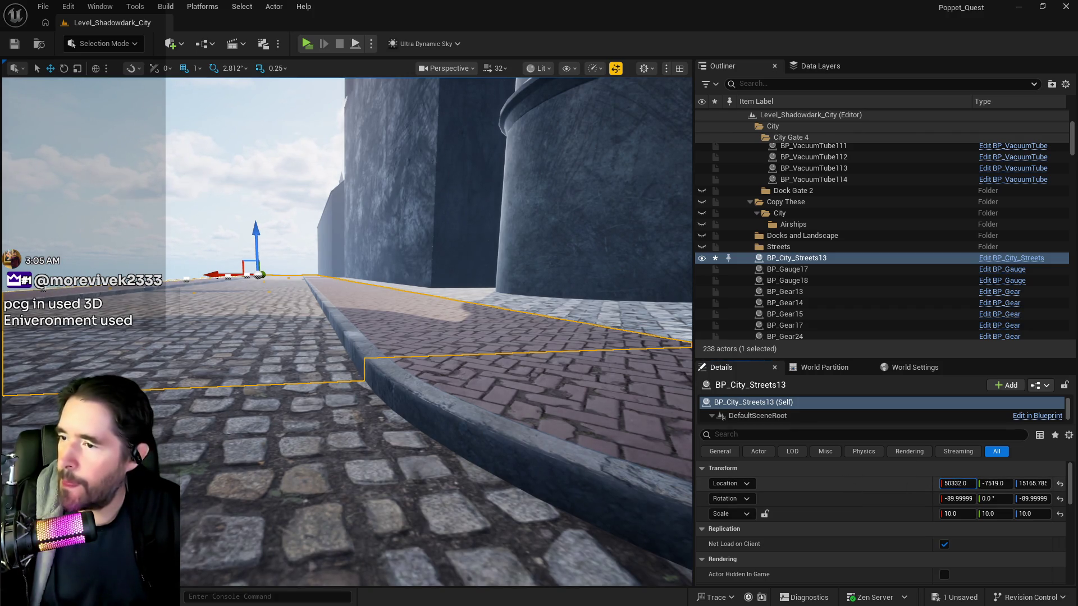
click(561, 242)
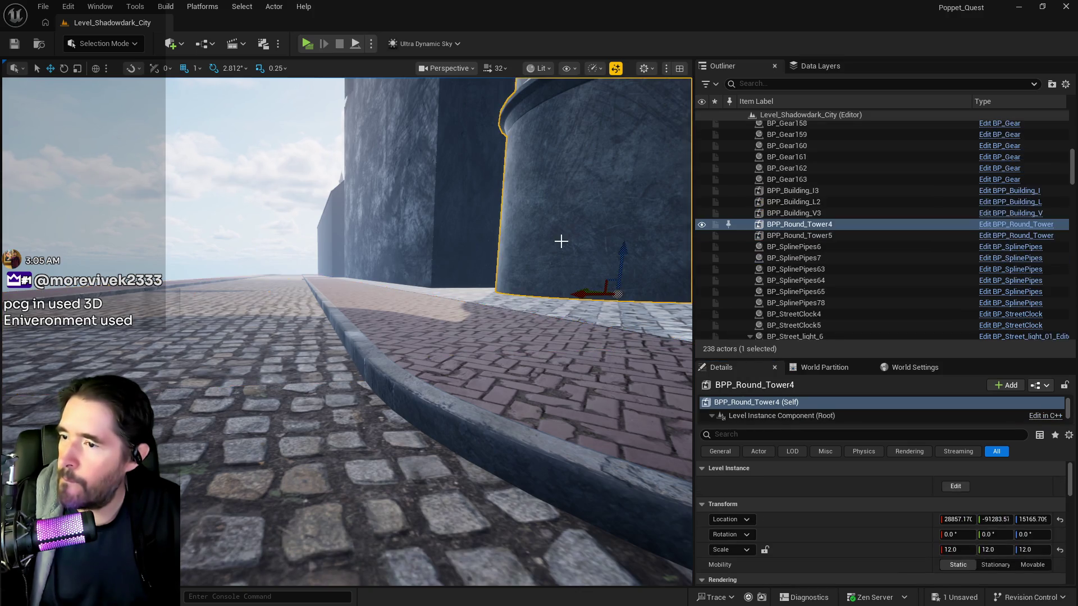
mouse_move(569, 459)
mouse_down()
mouse_move(449, 472)
mouse_move(404, 461)
mouse_move(526, 445)
mouse_up()
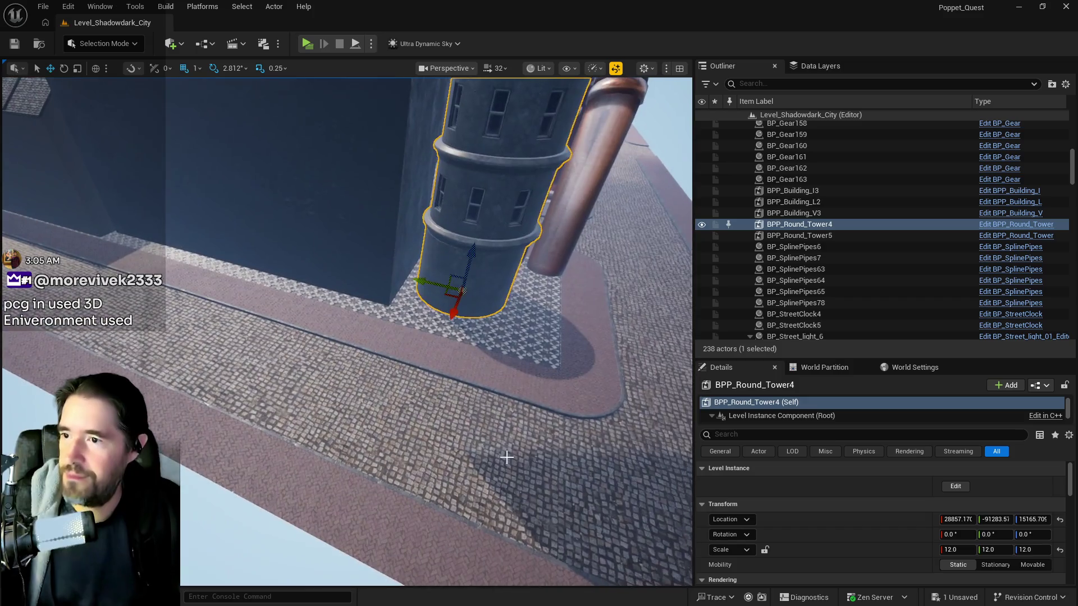
click(512, 443)
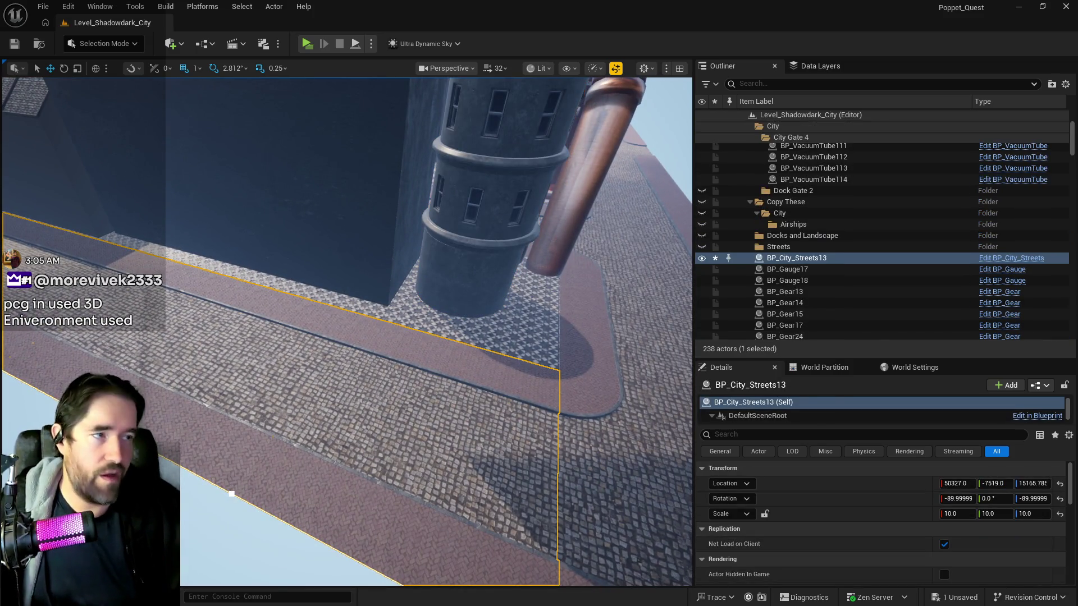
- Fly the view down to the street's cobblestones, keeping BP_City_Streets13 selected
mouse_move(421, 426)
mouse_down()
mouse_move(421, 393)
mouse_move(421, 426)
mouse_up()
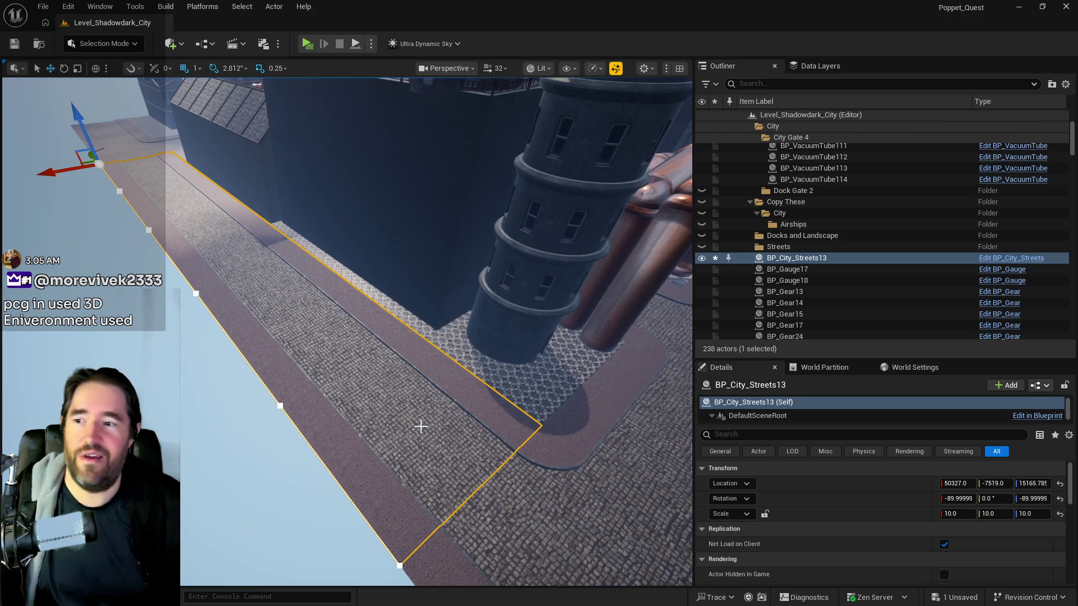
mouse_move(455, 491)
mouse_down()
mouse_move(393, 442)
mouse_move(2, 425)
mouse_up()
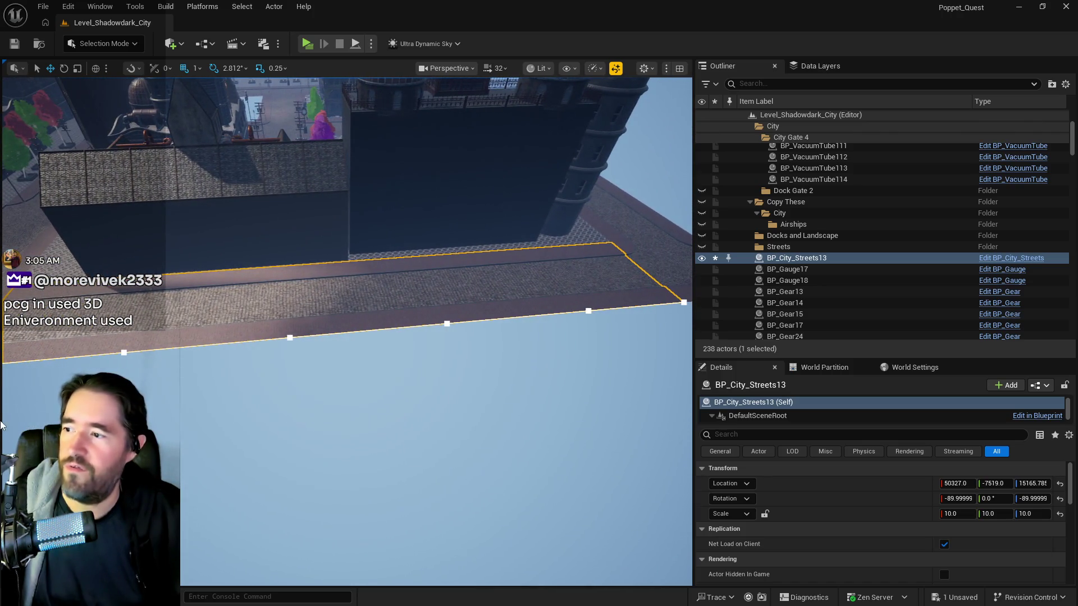
drag(214, 403, 215, 387)
click(215, 403)
key(ctrl+z)
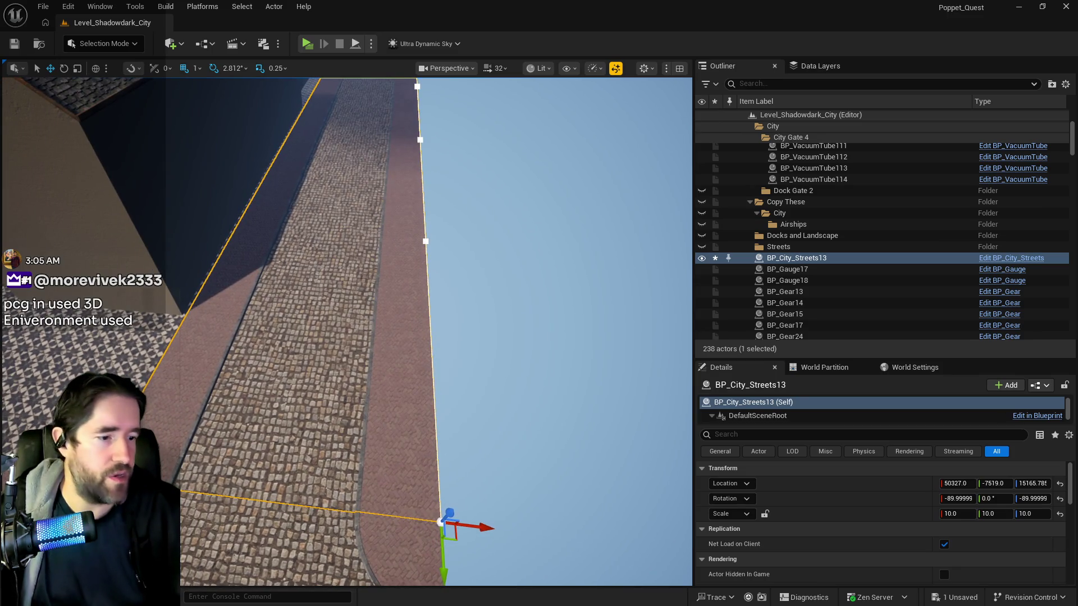
- Dismiss the BP_Poppet Blueprint window and open Merge Actors for the street
key(alt+Tab)
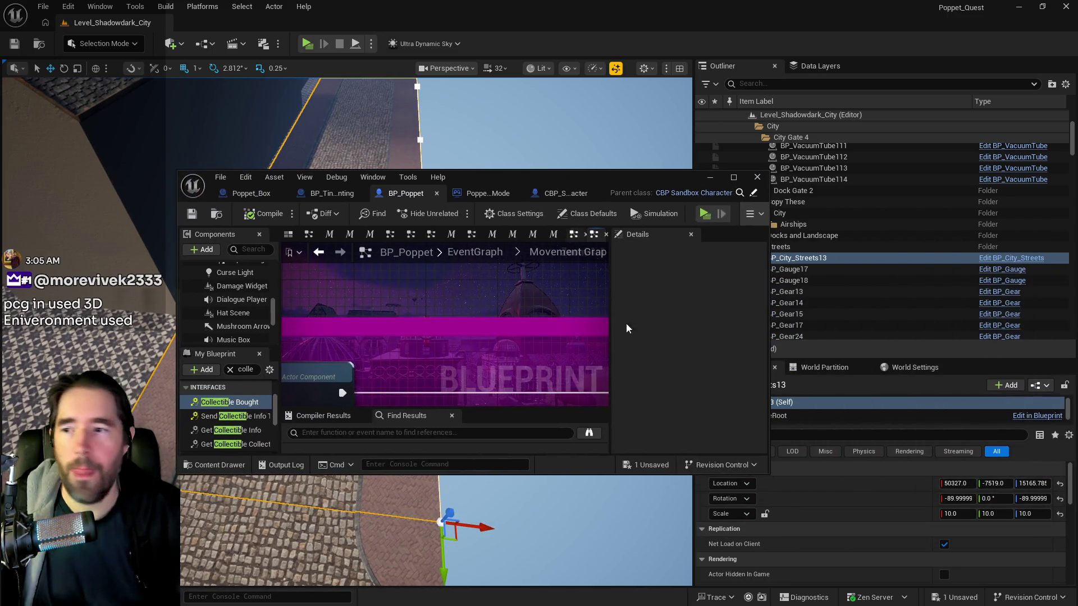
click(734, 179)
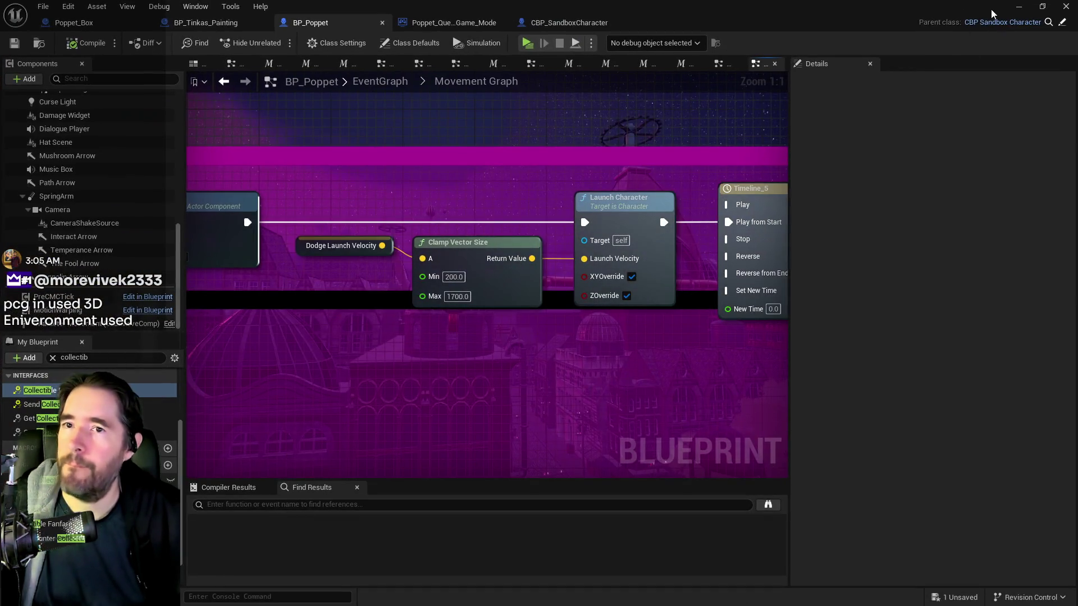
click(1042, 7)
key(alt+Tab)
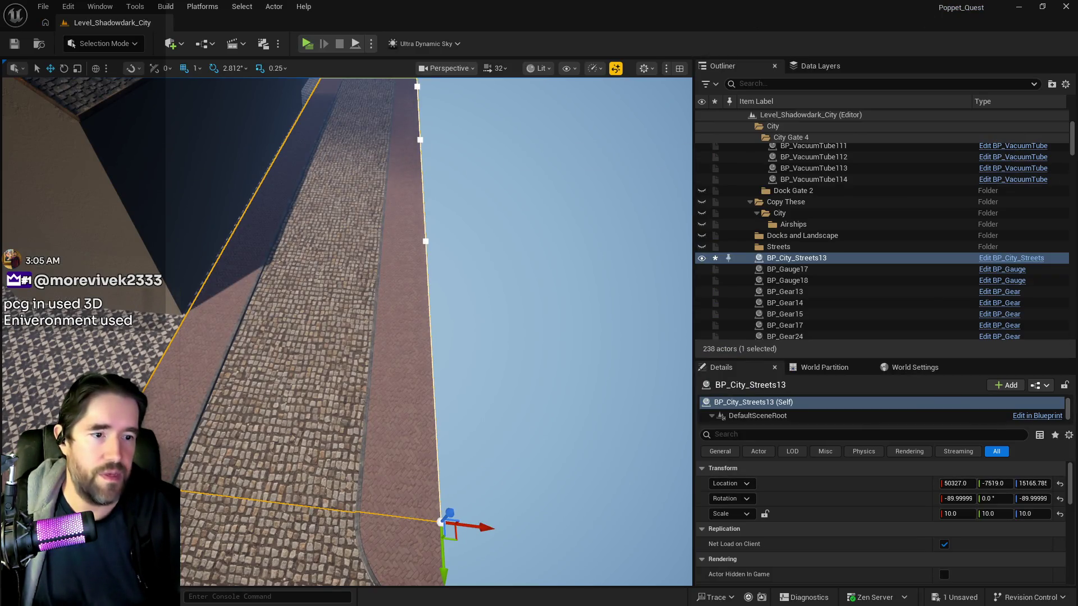
key(alt+Tab)
- Merge the street meshes as Shadowdark_Road_6 in the 2DSideScrollerBP/A/Shadowdark folder
click(658, 483)
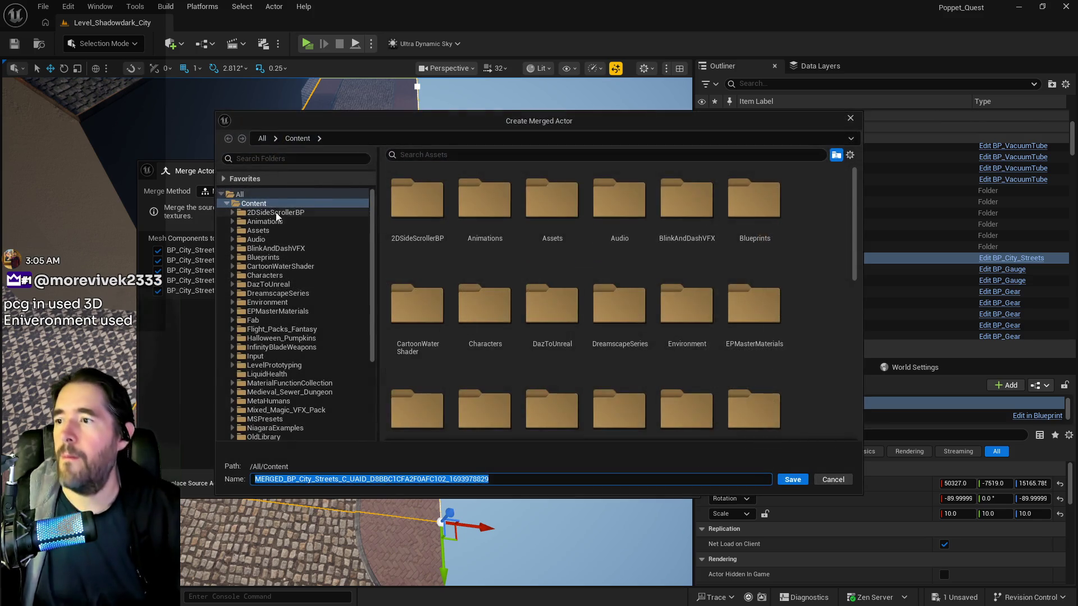
click(236, 221)
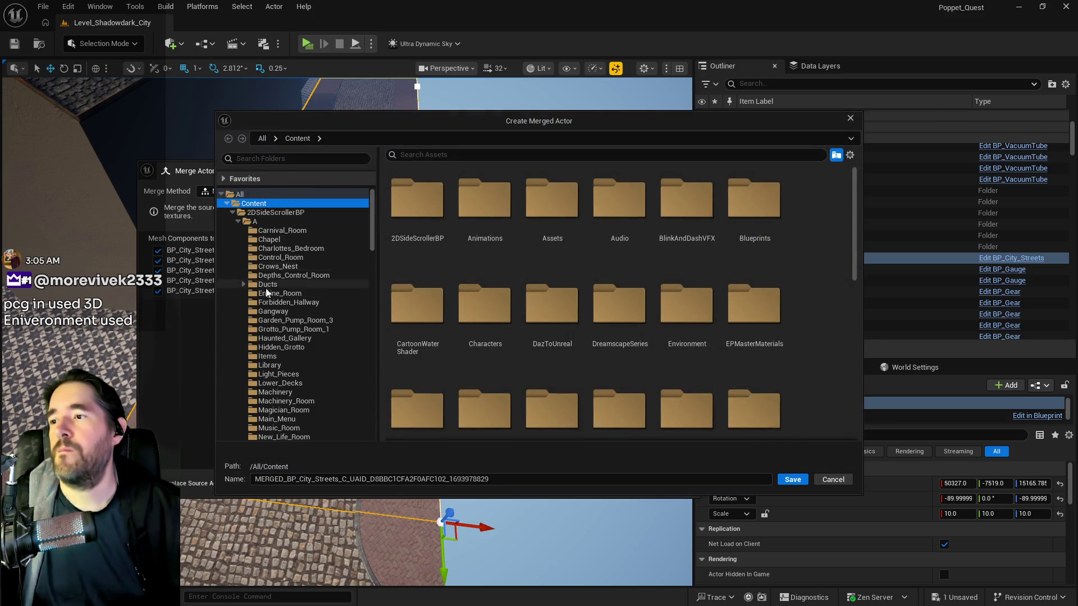
scroll(297, 403, down, 5)
scroll(288, 413, down, 3)
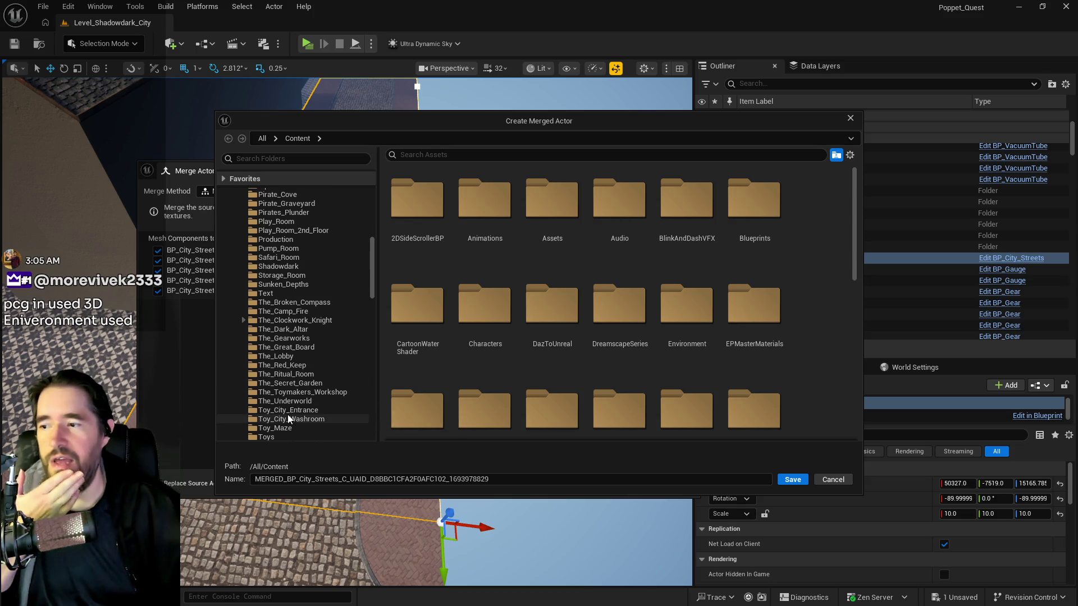
click(279, 266)
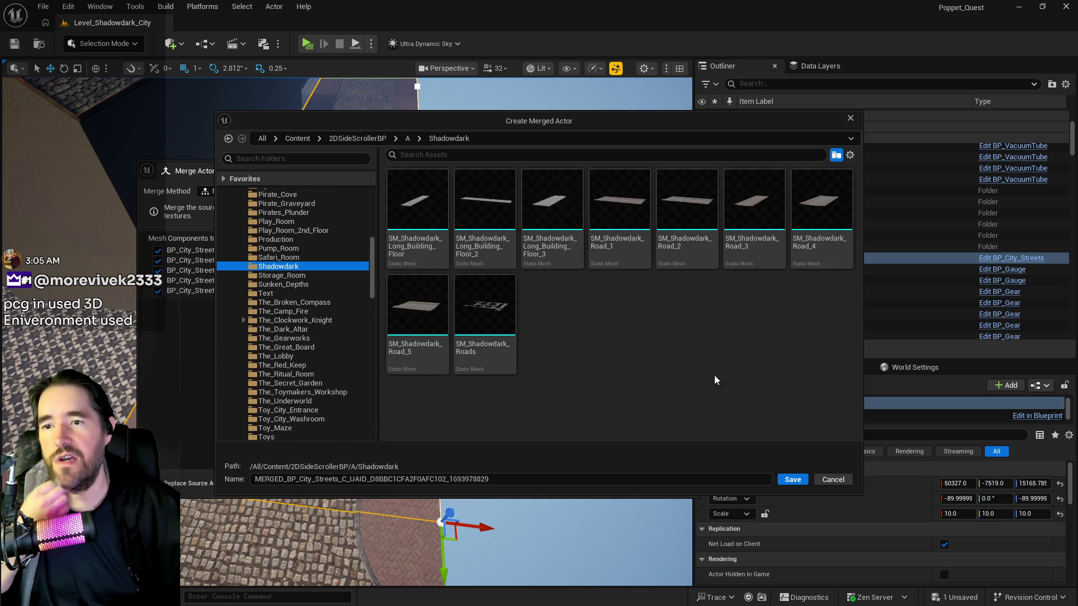
click(402, 333)
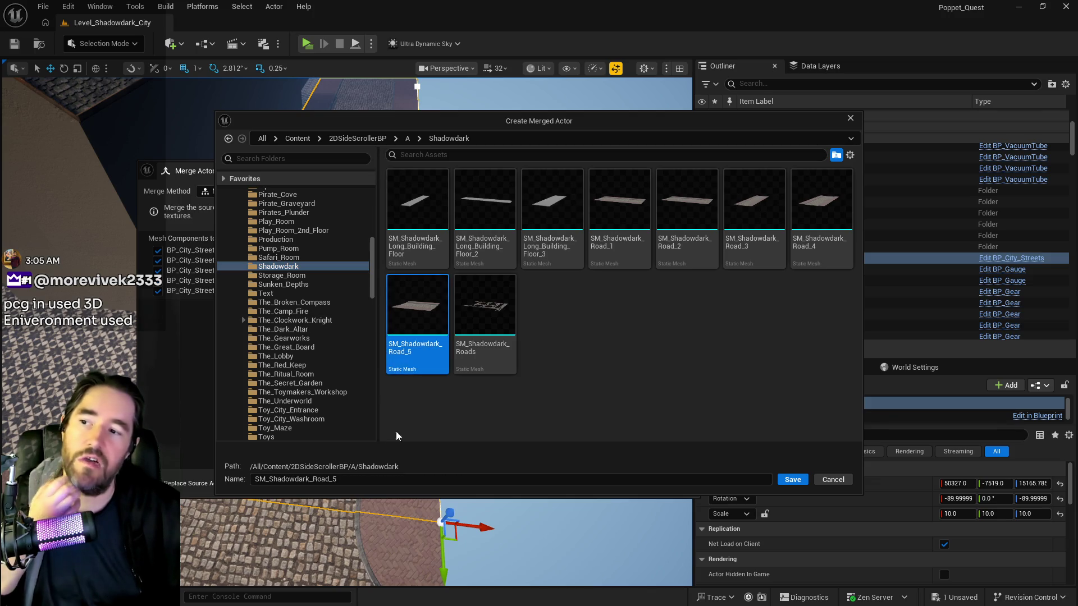
click(346, 479)
key(BackSpace)
text(6)
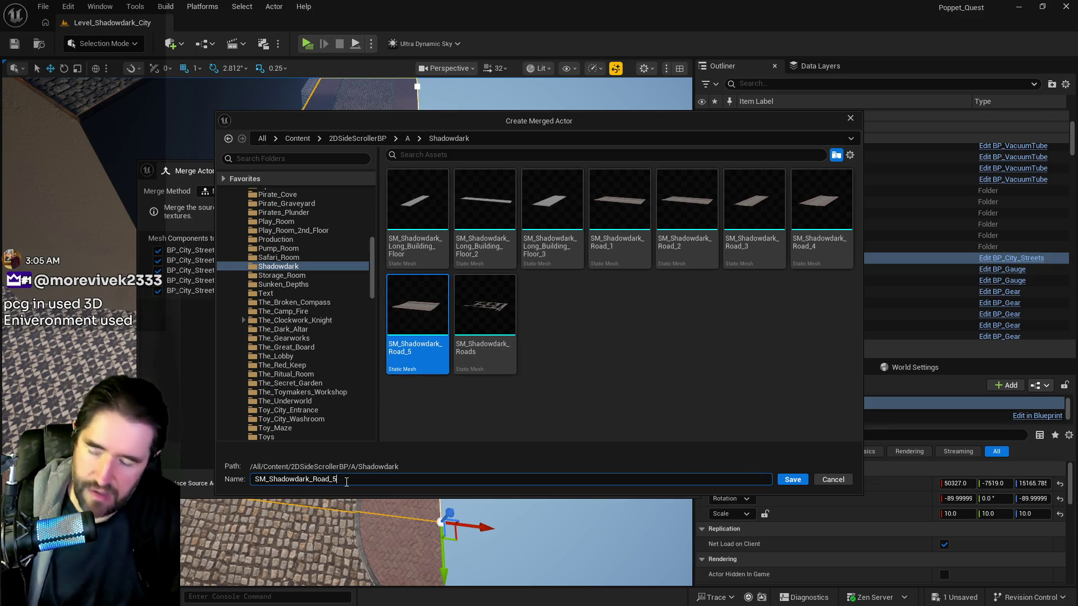
drag(273, 477, 240, 480)
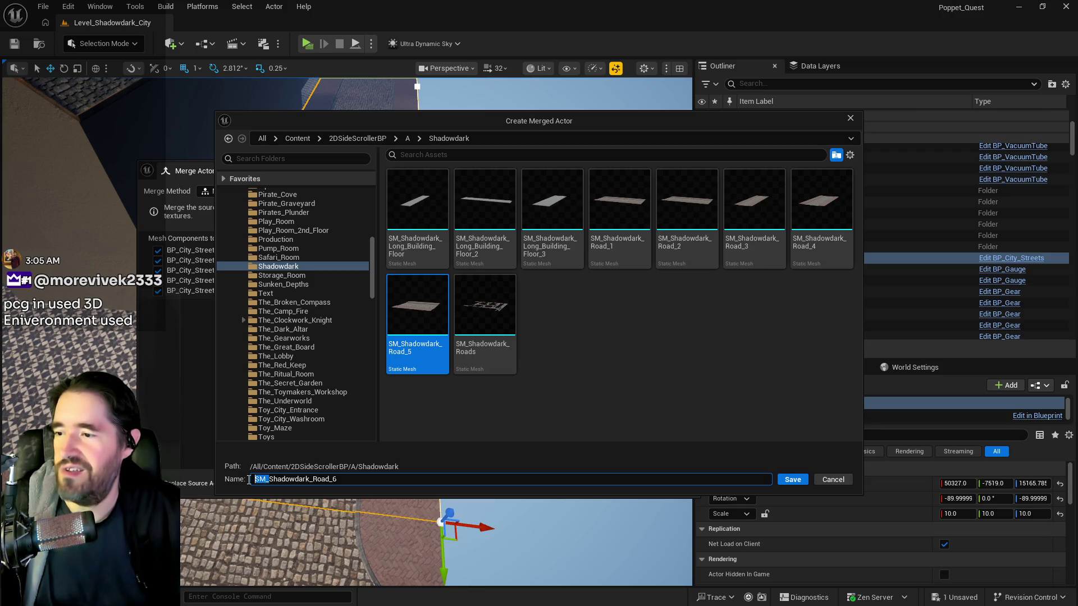
key(BackSpace)
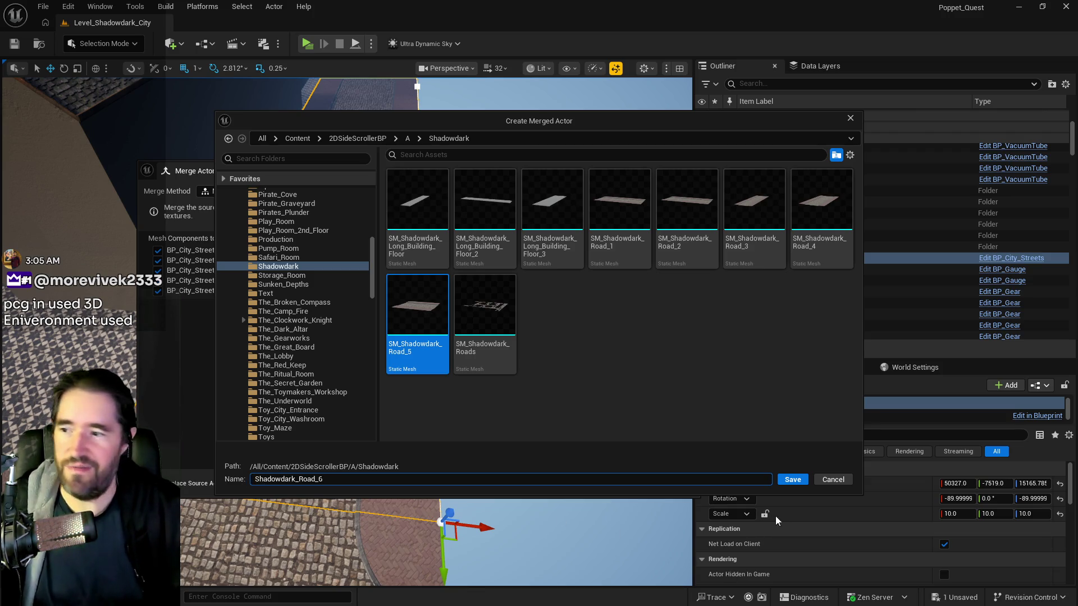
click(792, 481)
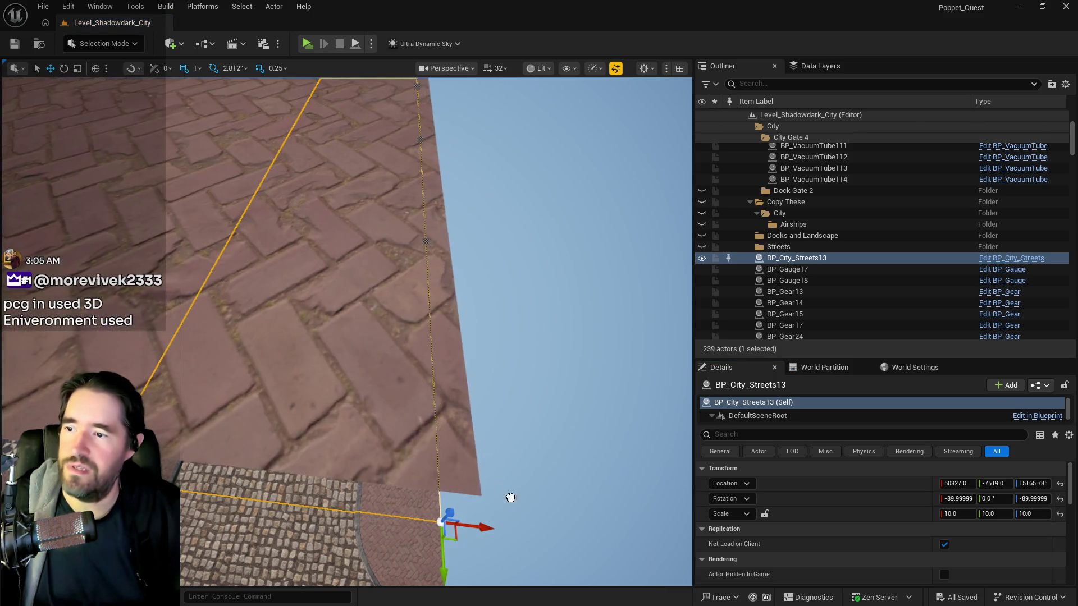
- Delete BP_City_Streets13 and paste its location onto SM_Shadowdark_Road_18
click(413, 524)
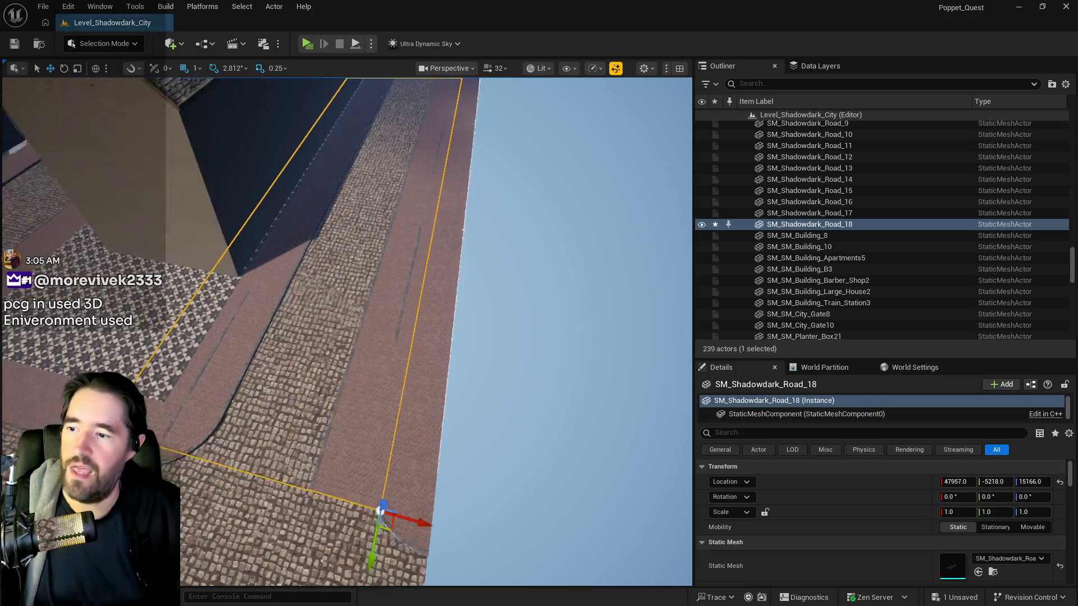
right_click(924, 498)
key(Escape)
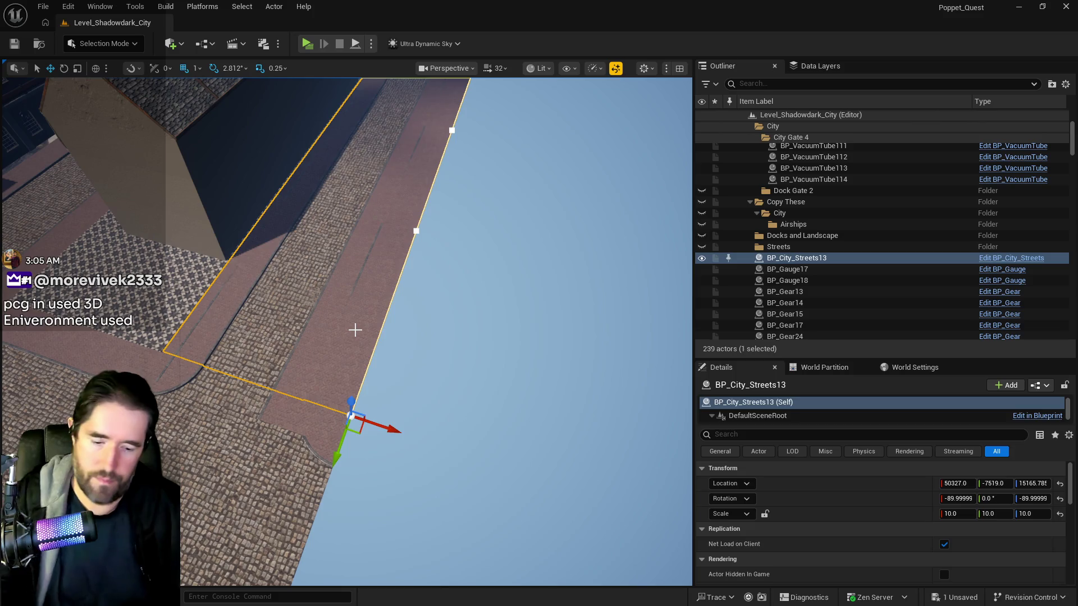
key(Delete)
click(337, 315)
right_click(898, 485)
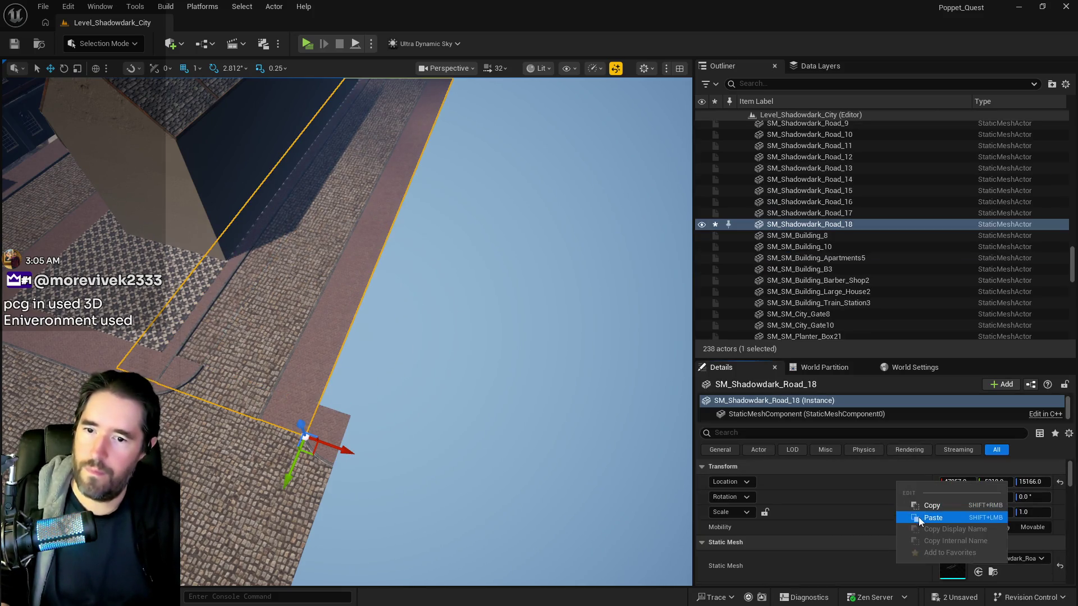
click(919, 517)
- Save all level changes and find Ultra_Dynamic_Sky by searching 'ultra' in the Outliner
click(269, 185)
key(f)
mouse_move(362, 527)
mouse_down()
mouse_move(427, 513)
mouse_move(362, 526)
mouse_up()
key(ctrl+s)
click(790, 85)
text(ultra)
click(832, 127)
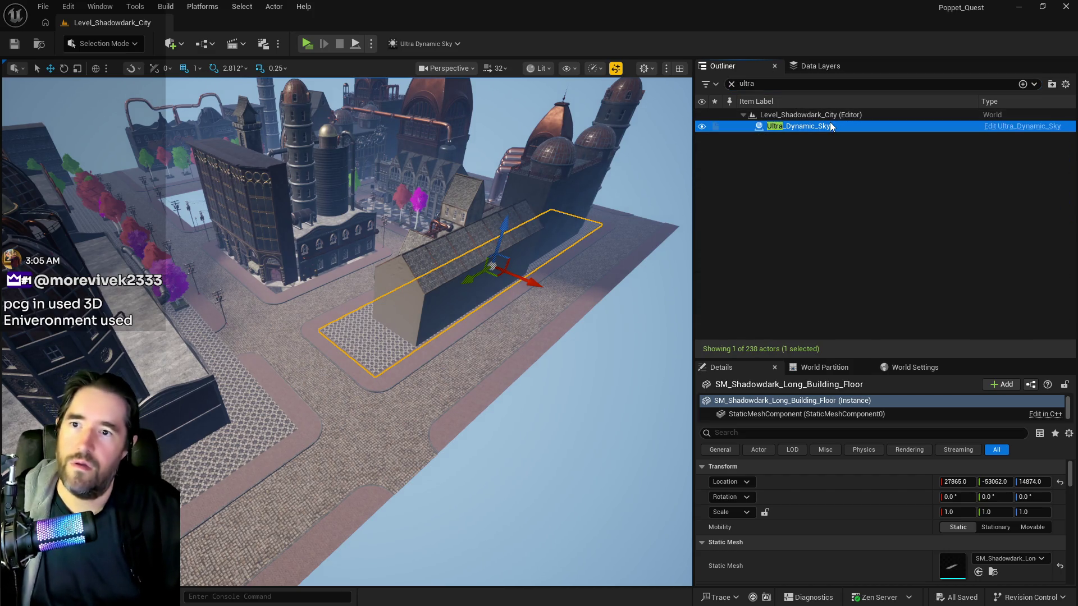
- Delete Ultra_Dynamic_Sky and save all changes from the File menu
key(Delete)
click(43, 8)
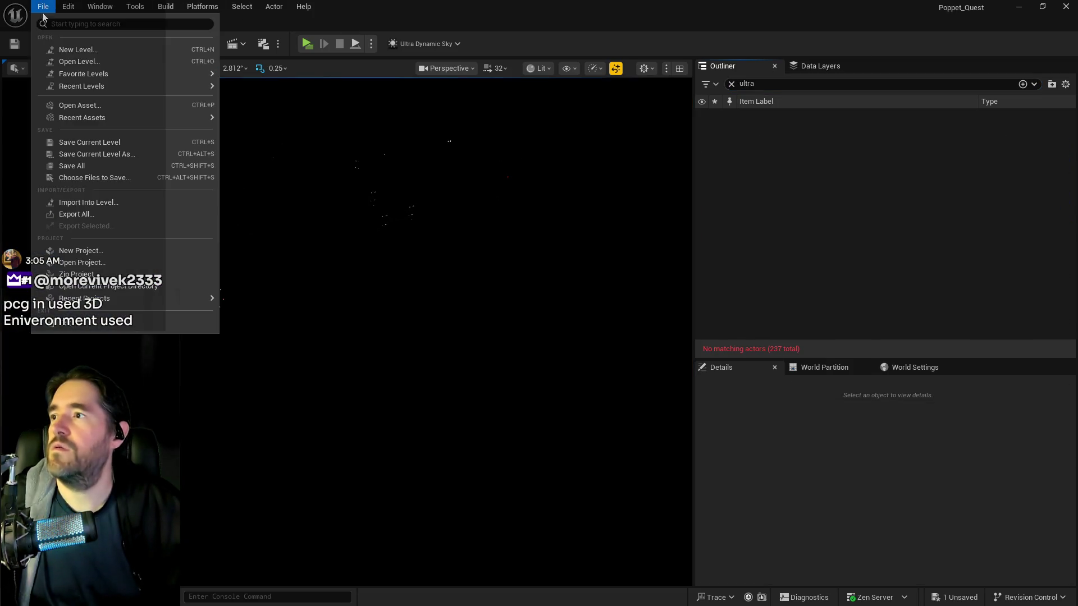
click(72, 166)
- Open the Chapter_1_Dead_Girl_Wonderland level from File > Recent Levels
click(44, 7)
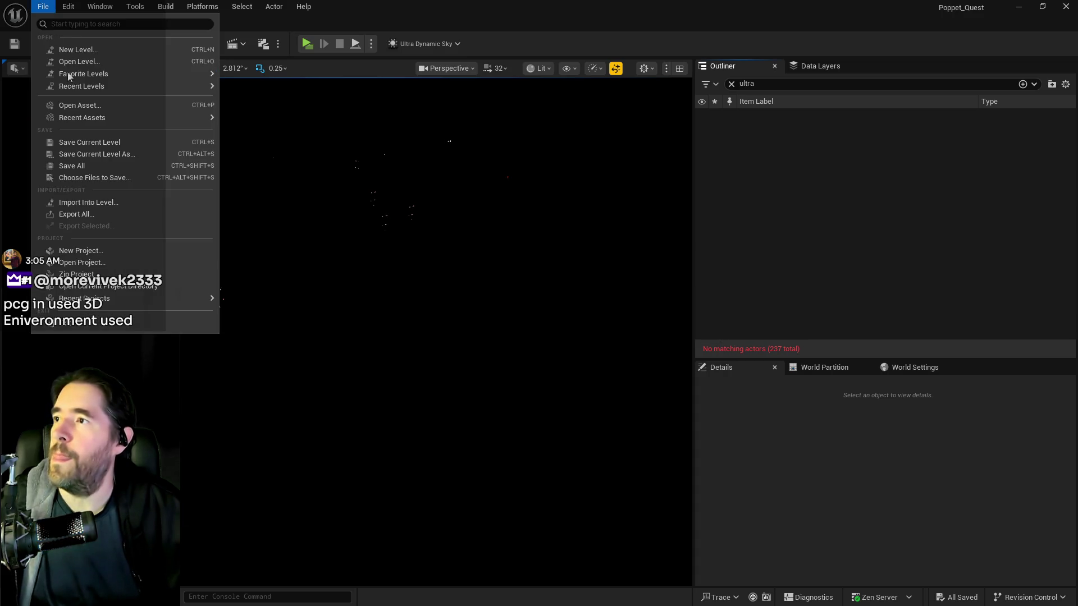
mouse_move(81, 87)
click(265, 118)
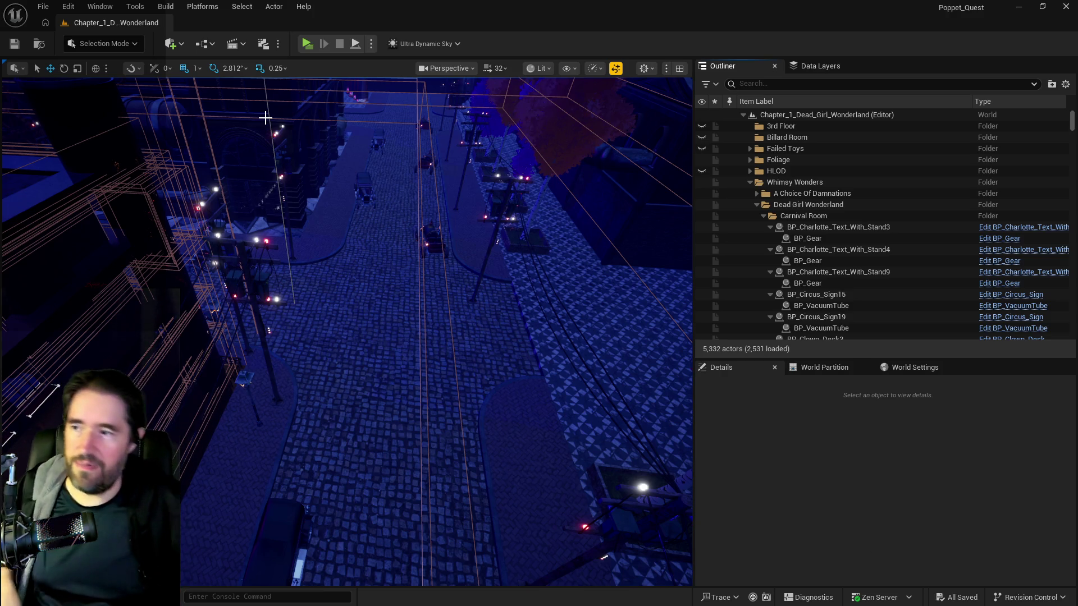
drag(350, 238, 372, 246)
click(373, 246)
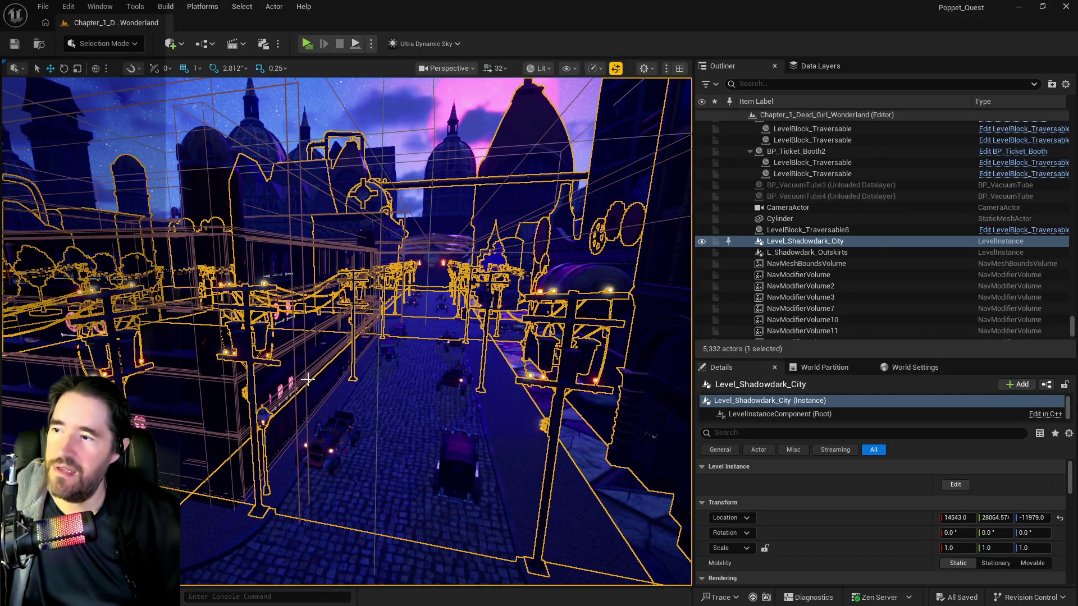
click(307, 380)
drag(308, 379, 308, 379)
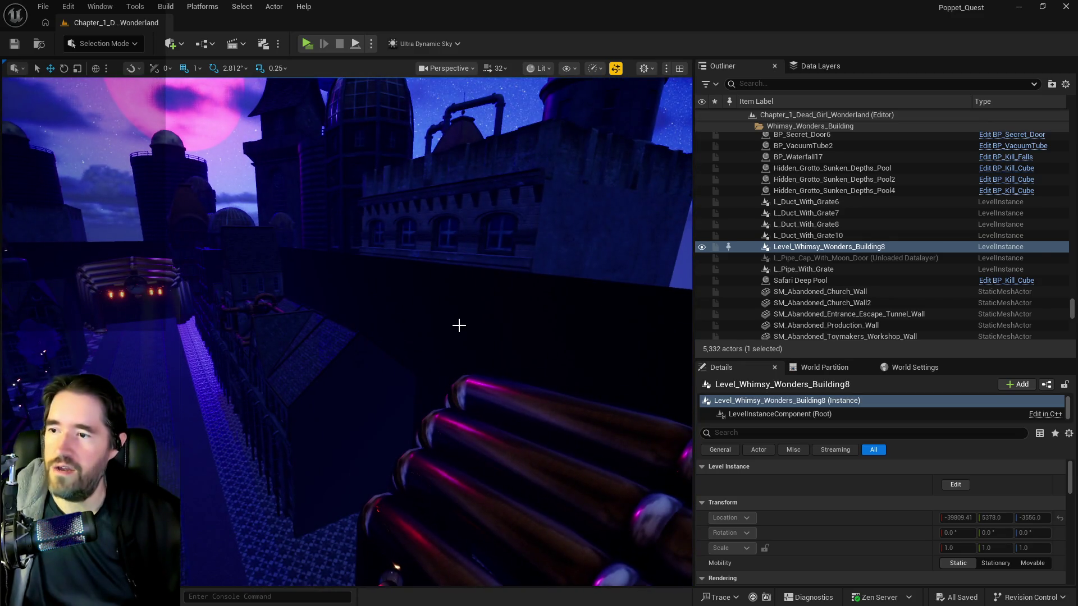
click(459, 325)
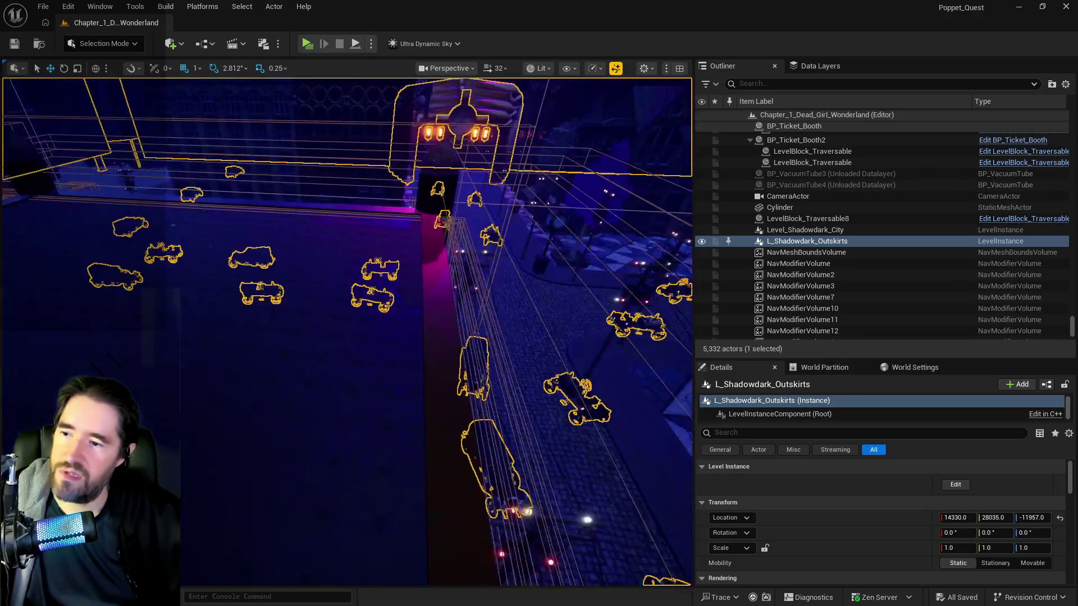
click(775, 437)
text(grid)
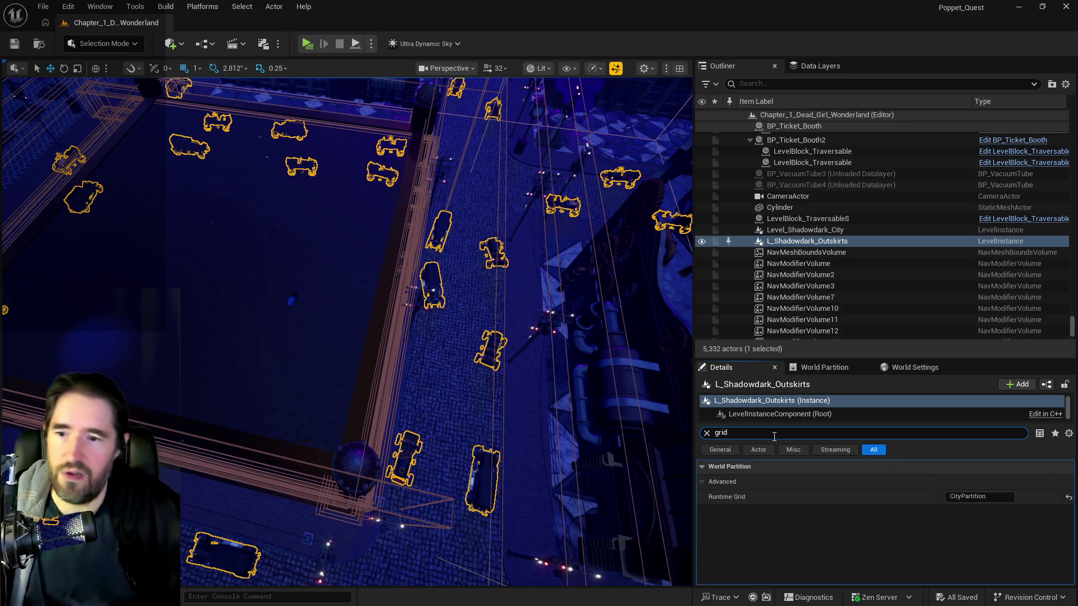
click(707, 434)
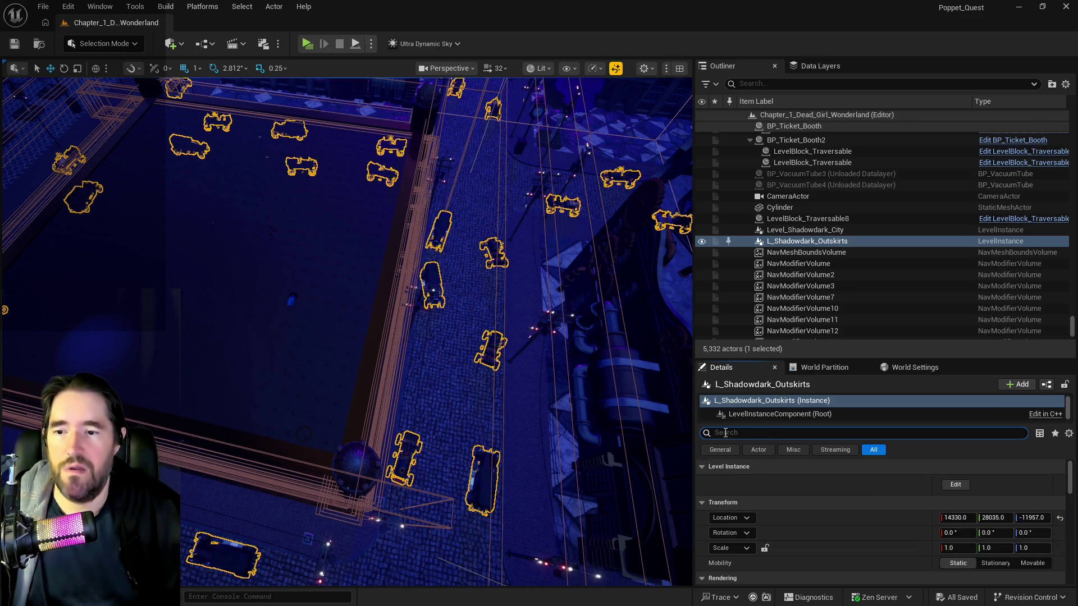
text(hlod)
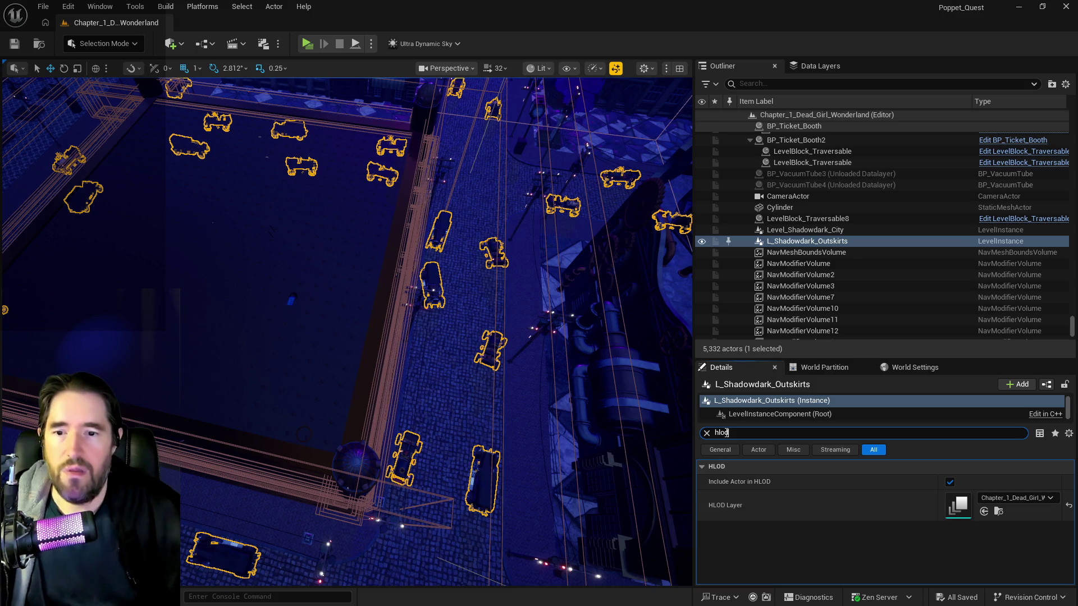
click(706, 434)
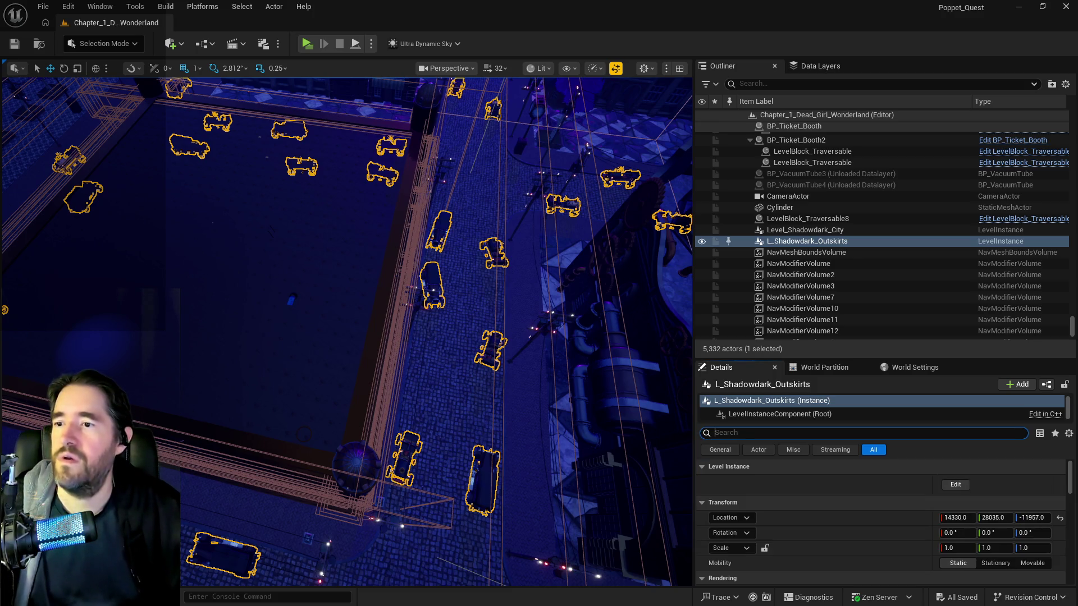
drag(547, 443, 520, 444)
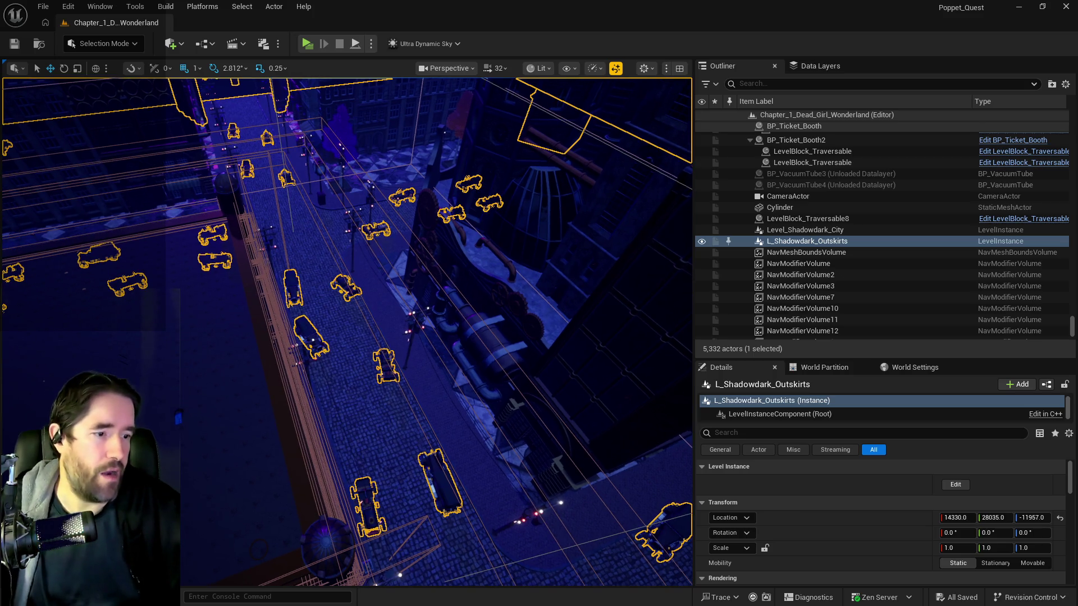
mouse_move(1077, 57)
mouse_down()
mouse_move(736, 57)
mouse_move(707, 44)
mouse_up()
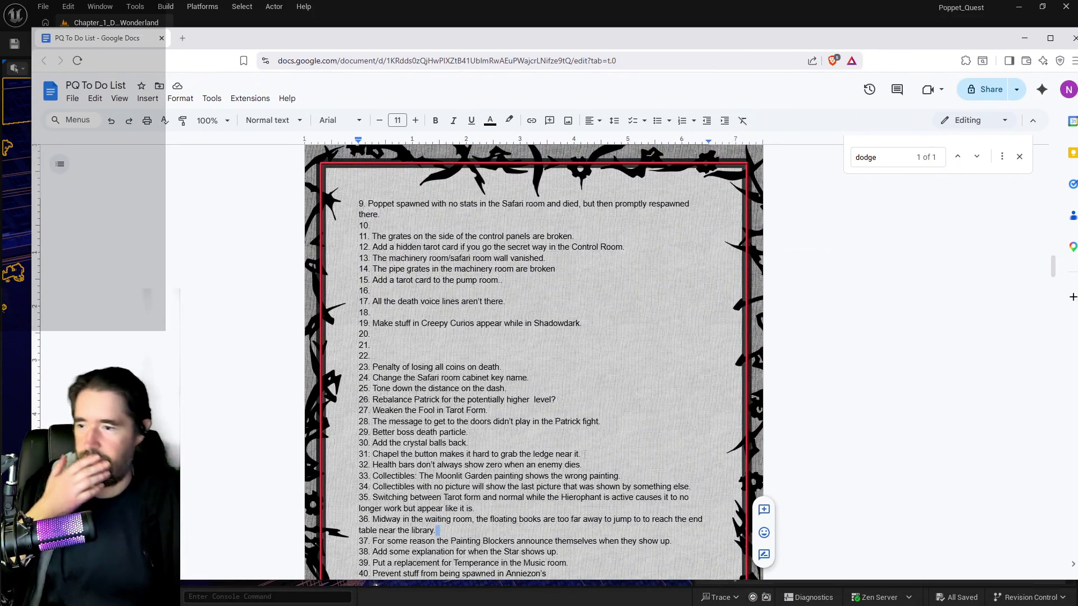
- Read through the playtest notes in the PQ To Do List, then return to Unreal's Content Browser
scroll(584, 454, down, 2)
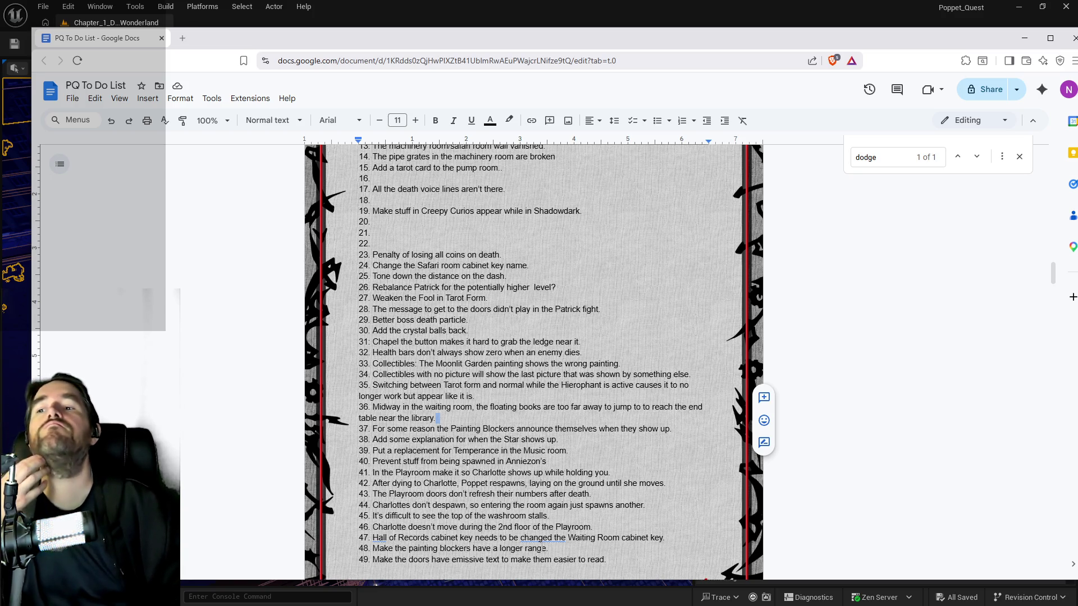
scroll(488, 536, up, 2)
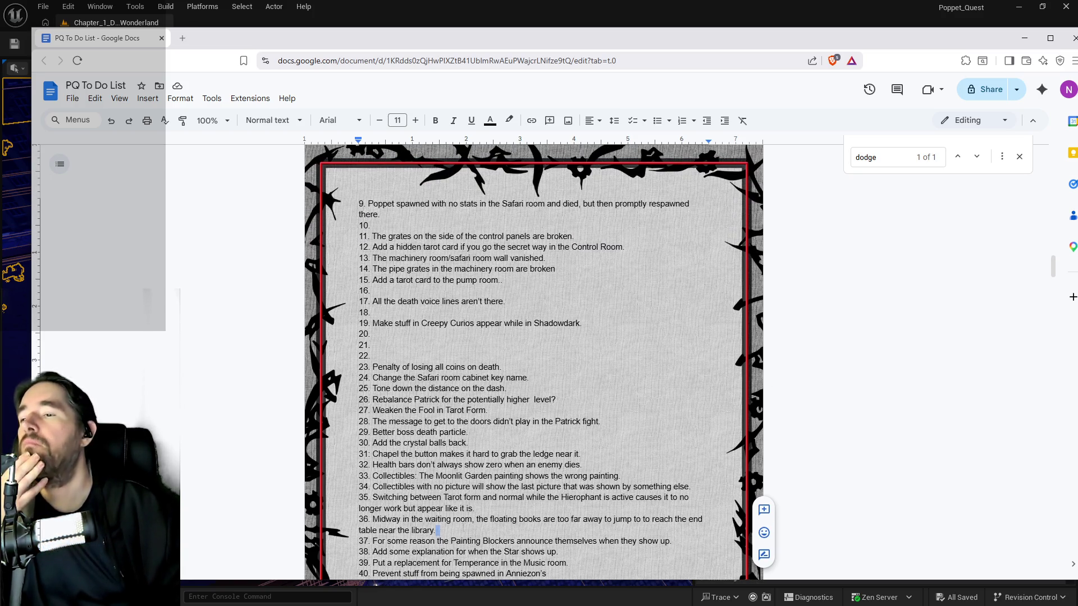
scroll(533, 365, up, 9)
scroll(534, 365, down, 6)
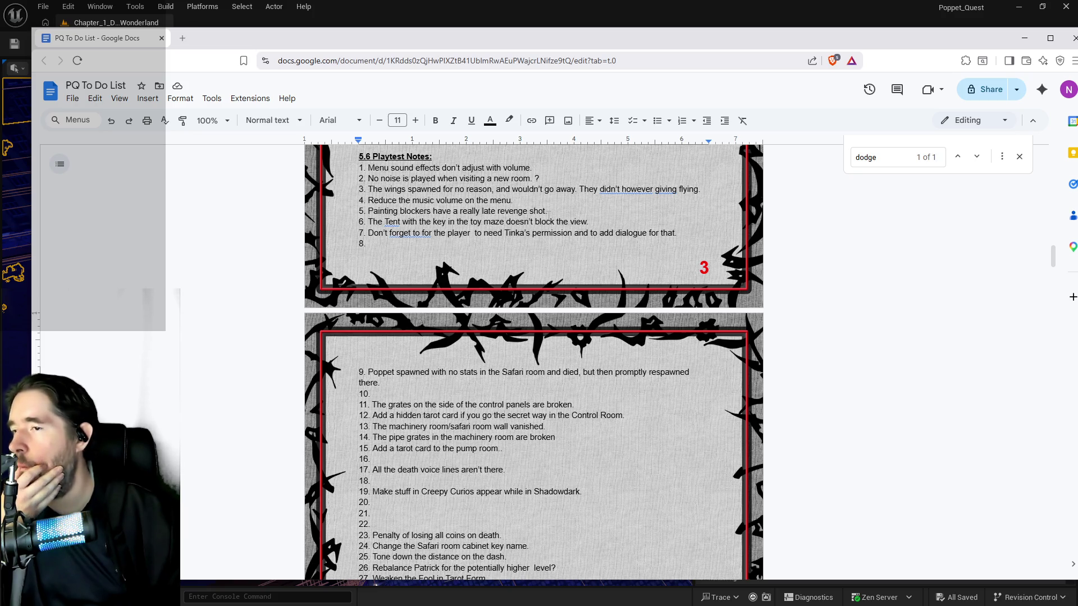
key(alt+Tab)
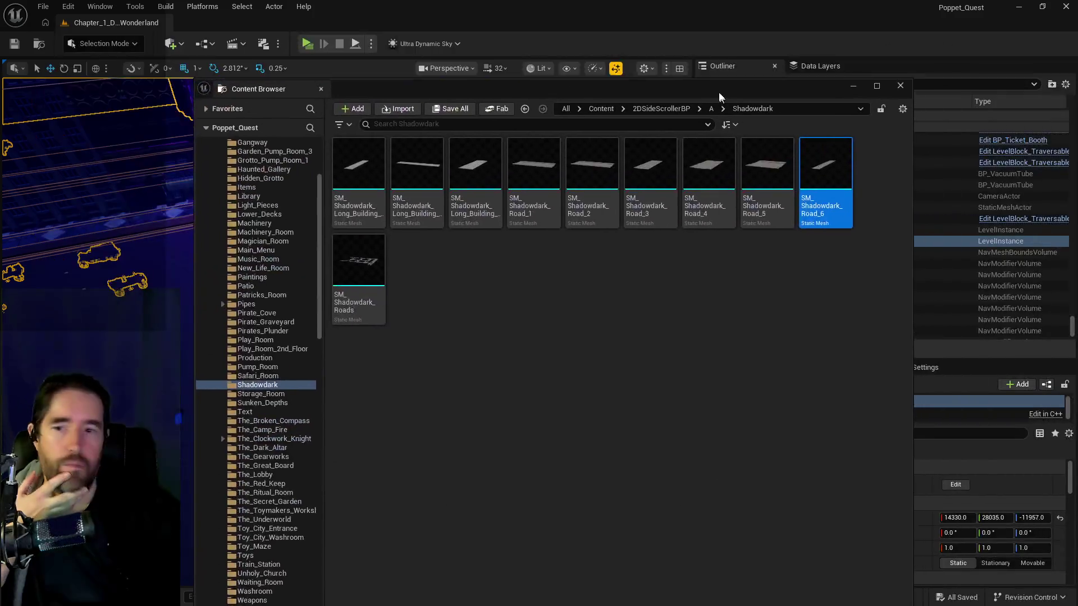
- Open the UI folder, search it for 'sound', then clear the search
scroll(277, 369, down, 5)
scroll(277, 366, down, 15)
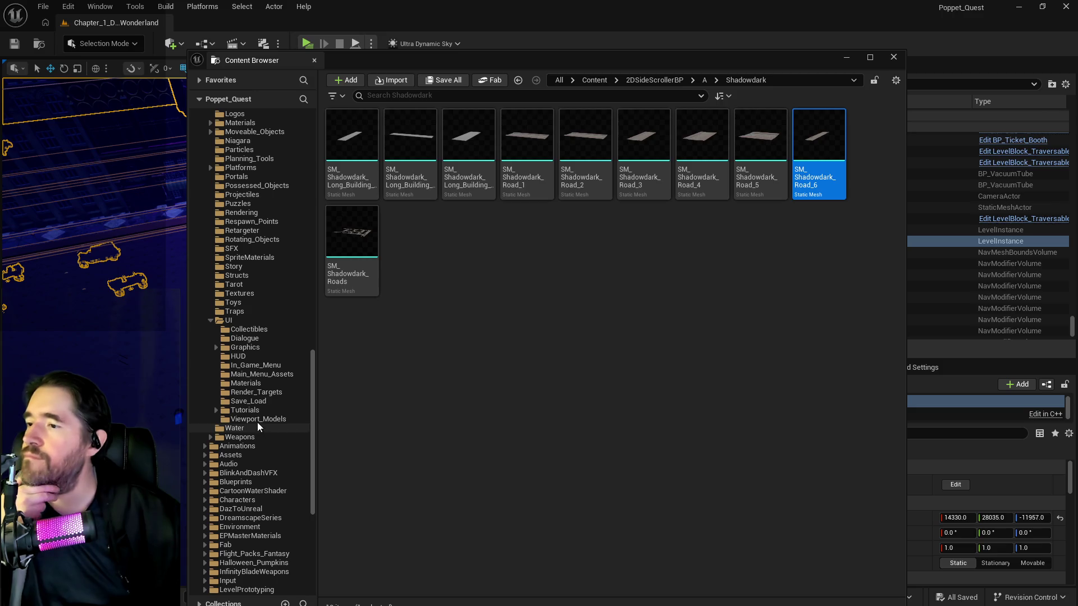
click(230, 320)
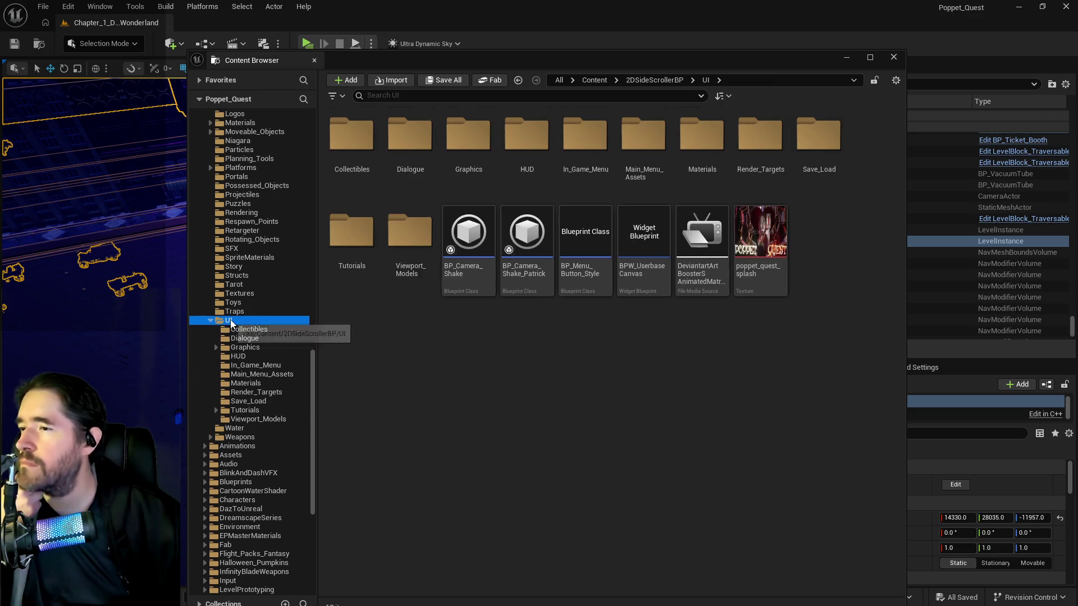
click(432, 97)
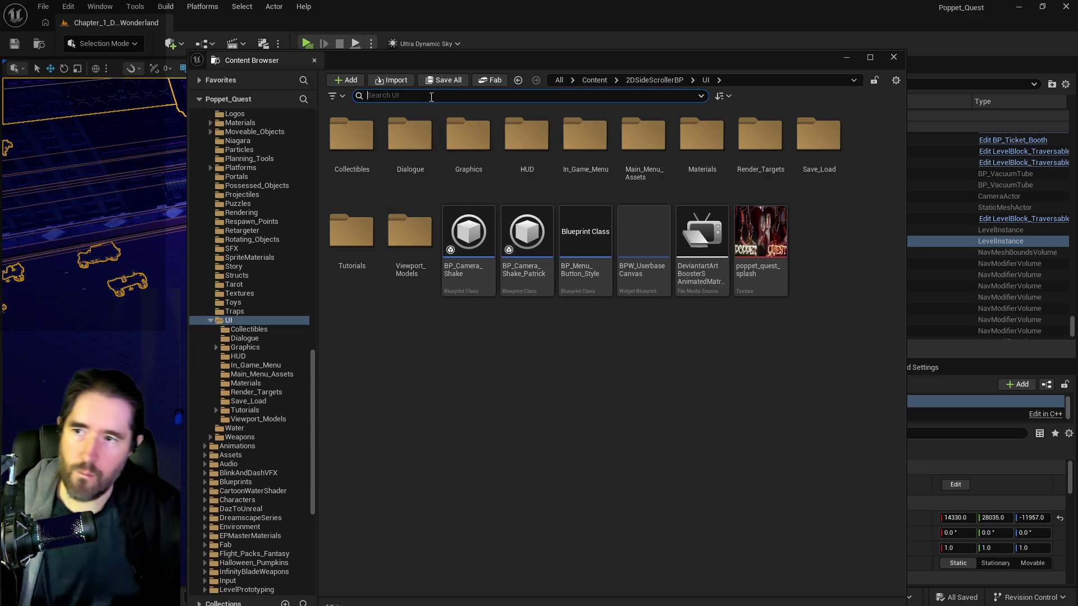
text(sound)
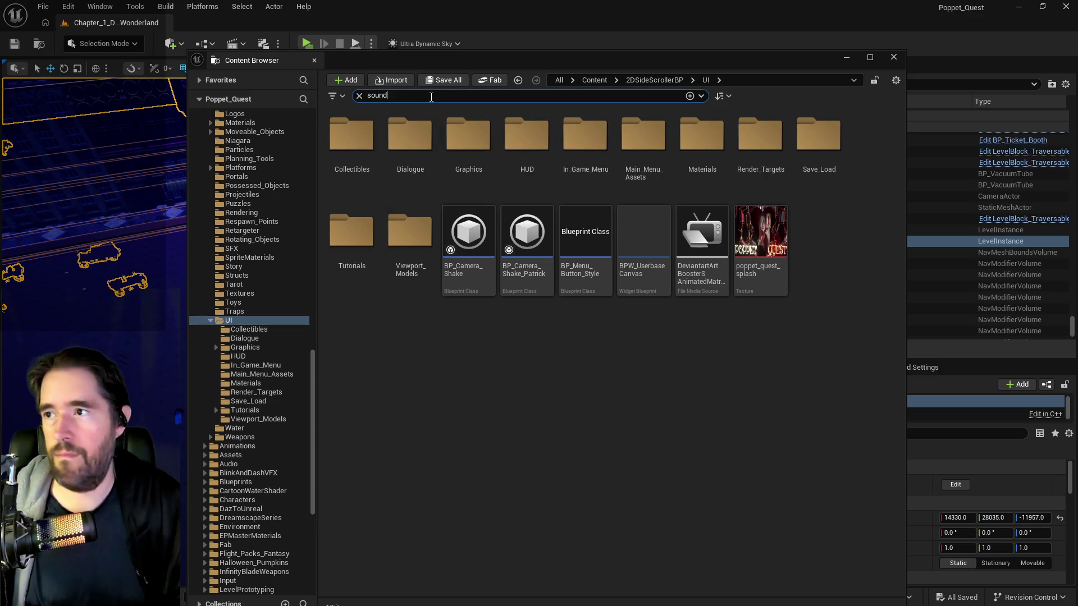
click(430, 195)
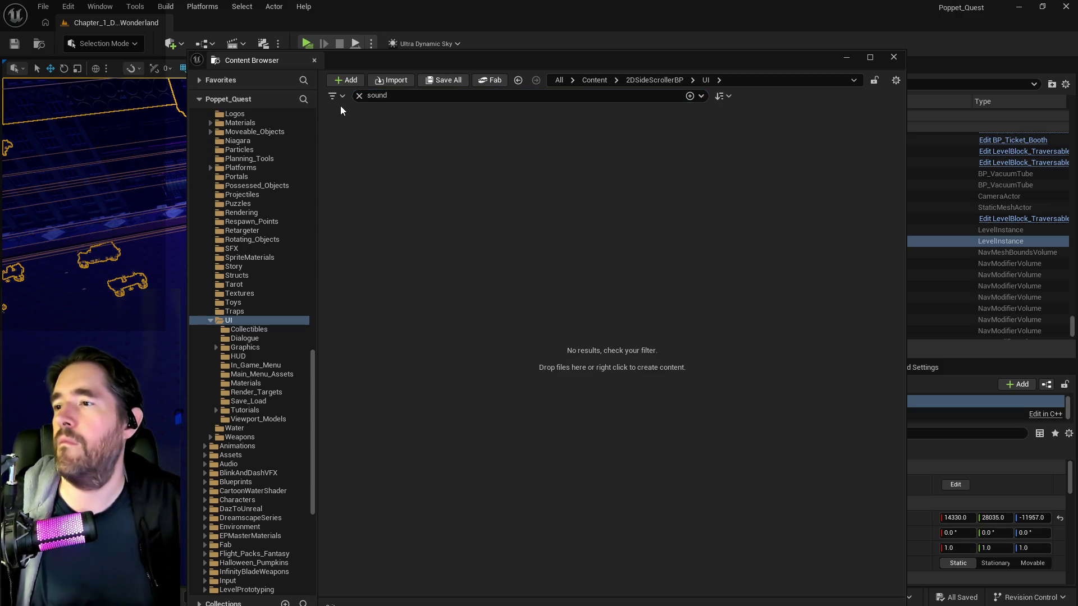
click(359, 96)
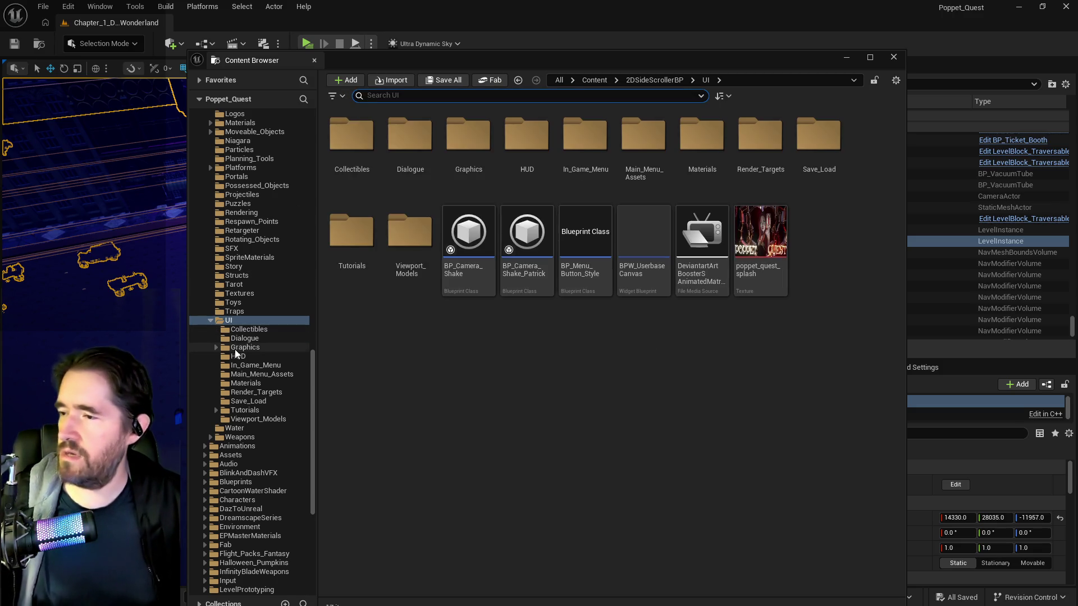
- Open the UltraDynamicSky Sound folder and try a 'cue' asset search, then clear it
scroll(251, 447, down, 5)
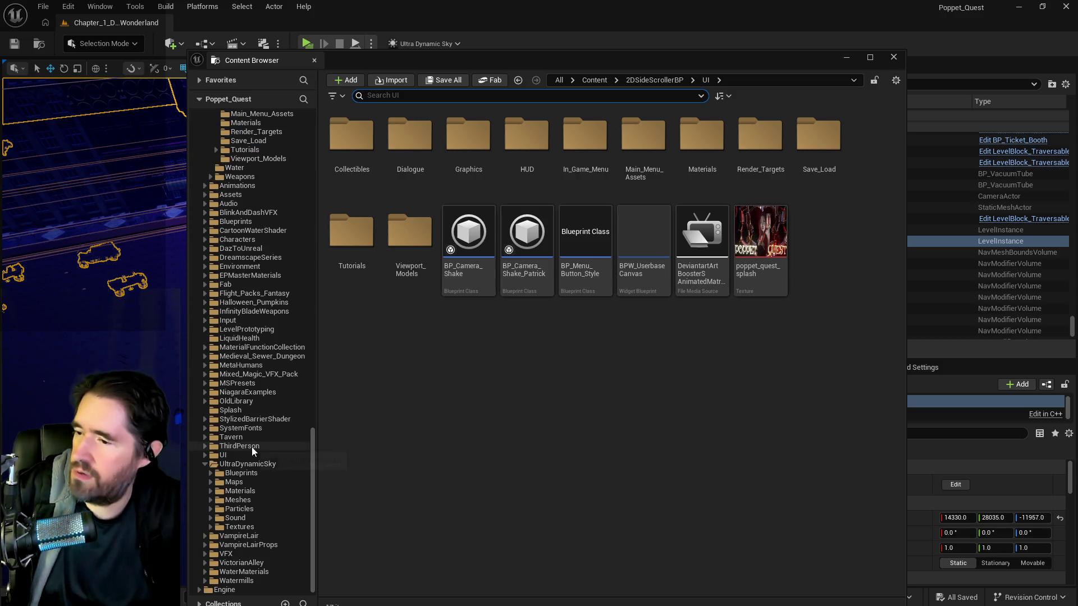
click(236, 518)
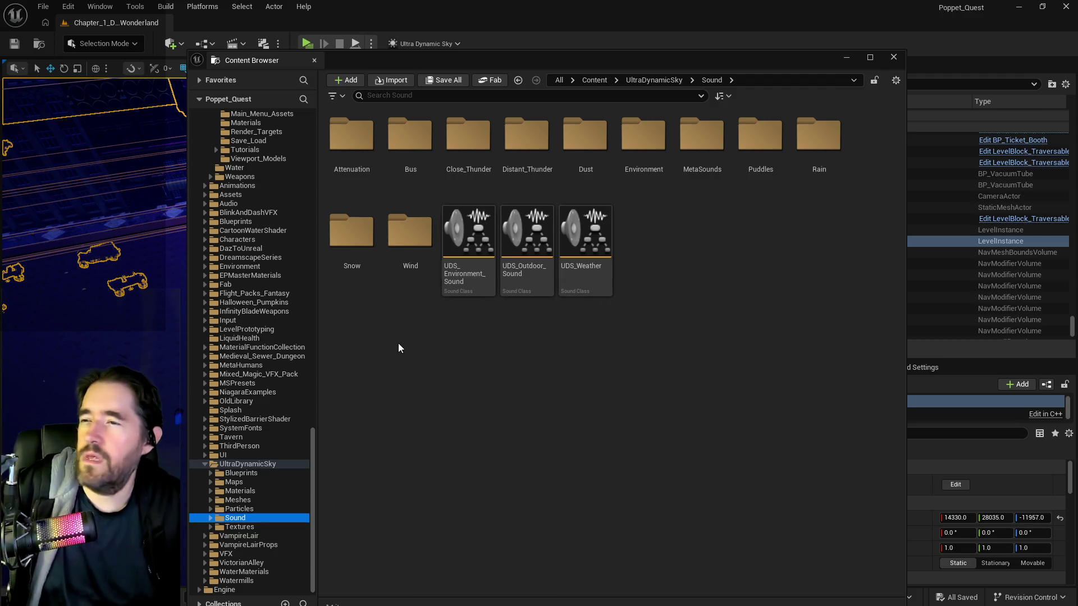
click(459, 96)
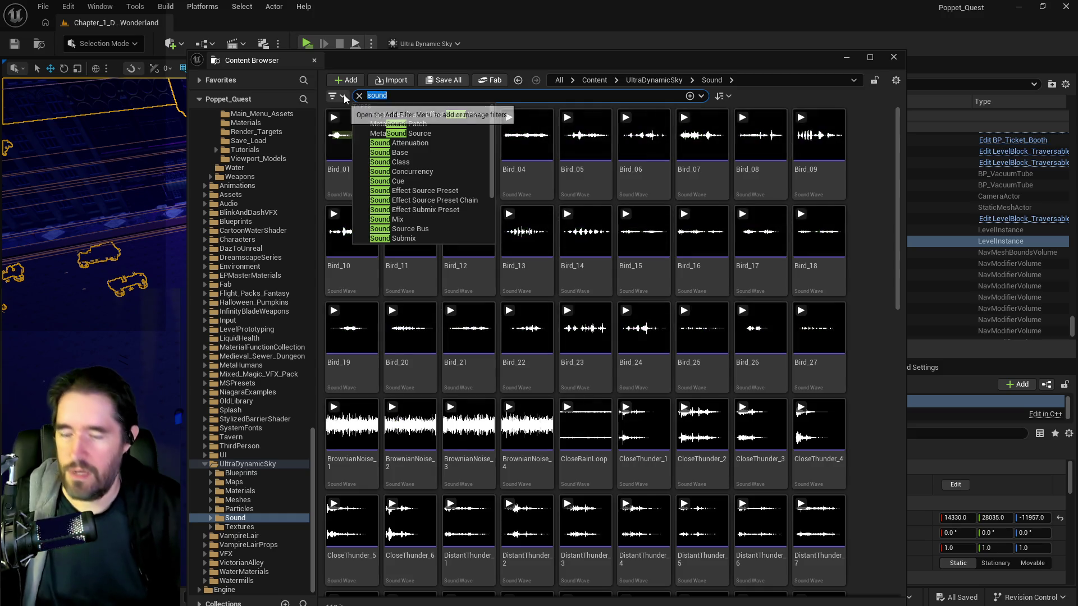
text(cue)
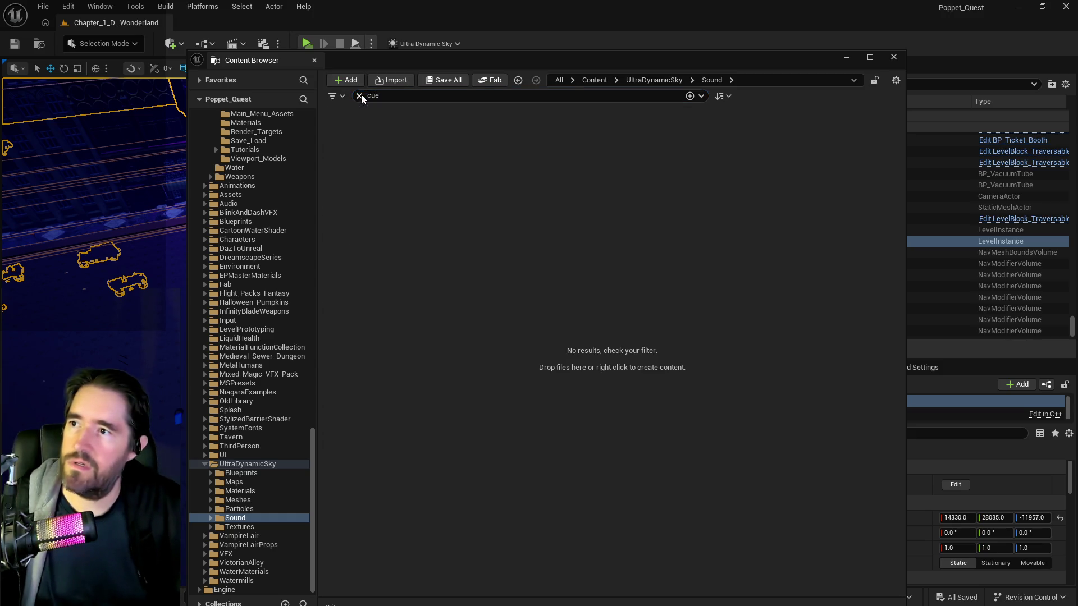
click(360, 96)
text(sound)
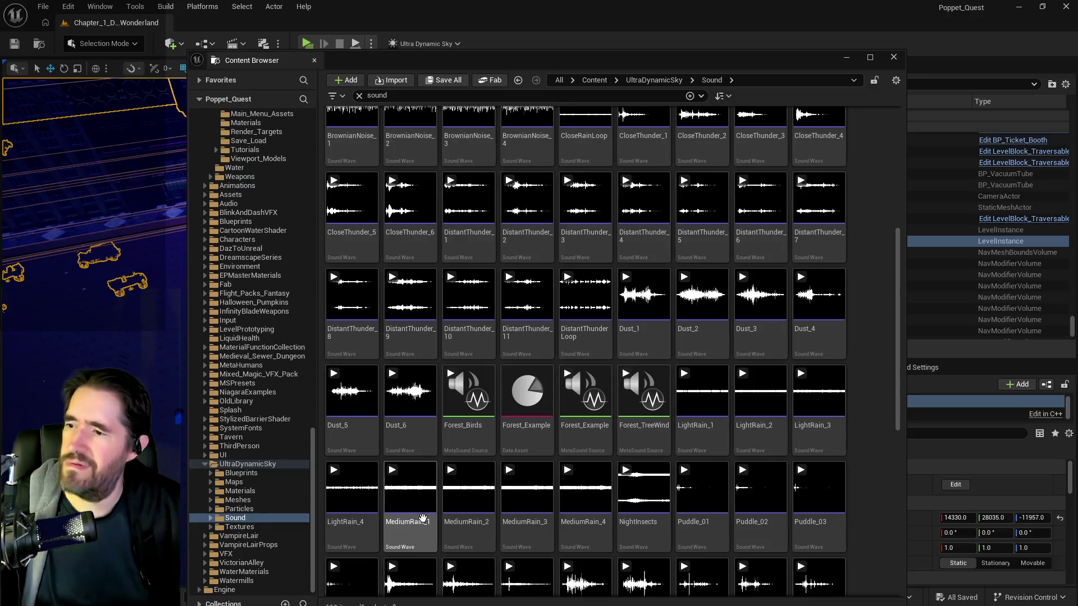
- Expand the UI folder and open UINavSimplePack > UMG with the search filter cleared
click(219, 455)
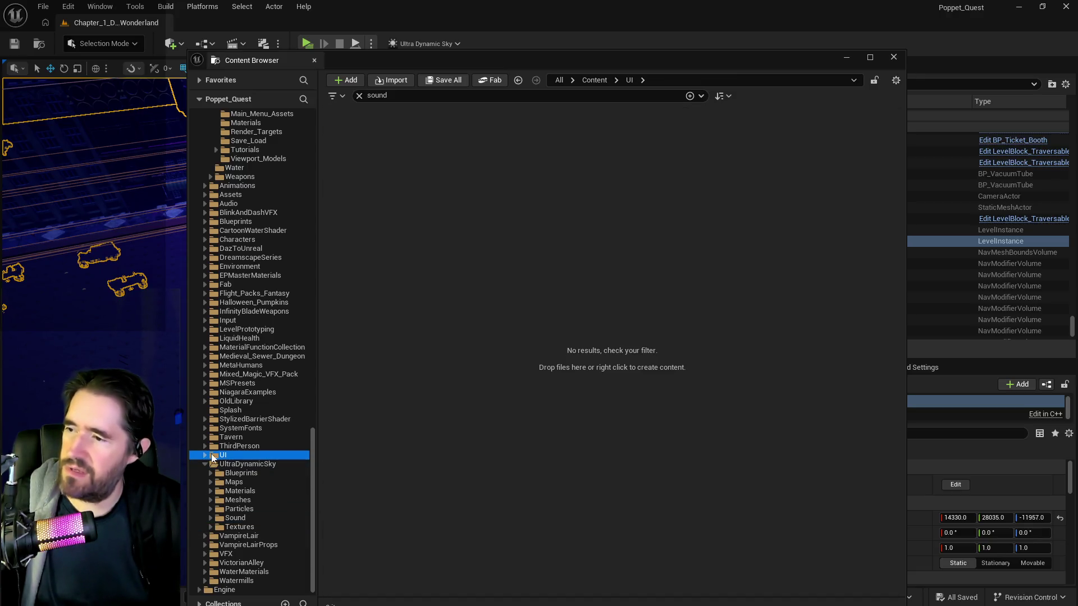
click(205, 463)
click(205, 517)
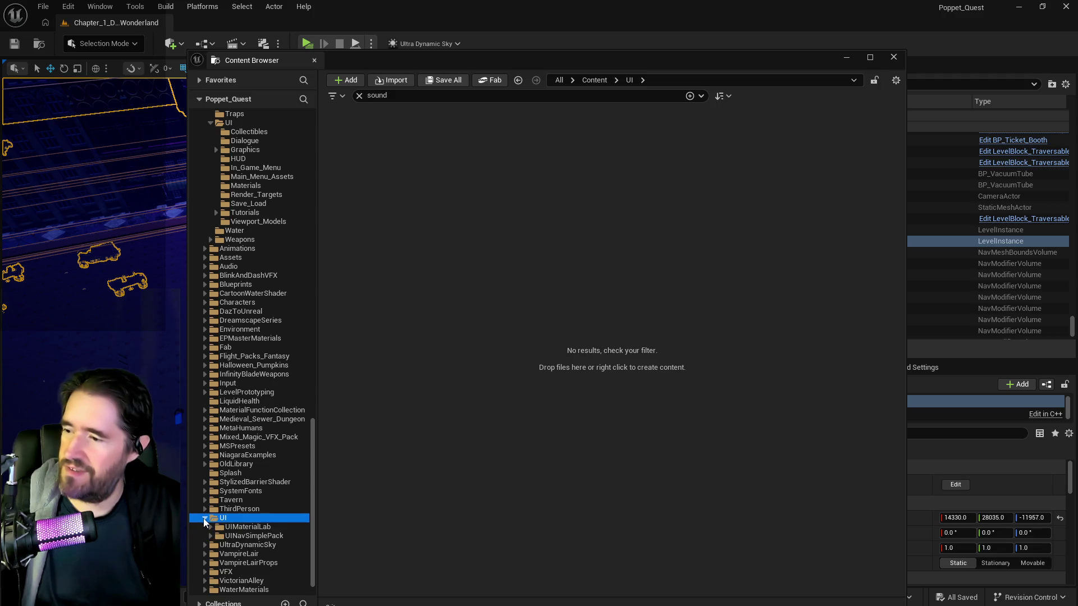
click(255, 536)
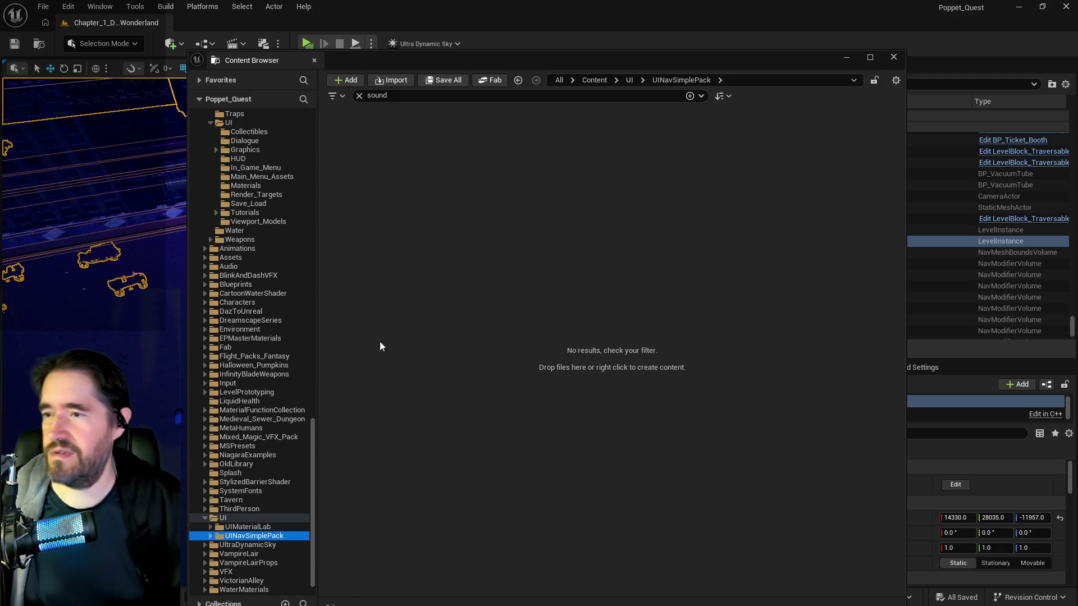
click(358, 96)
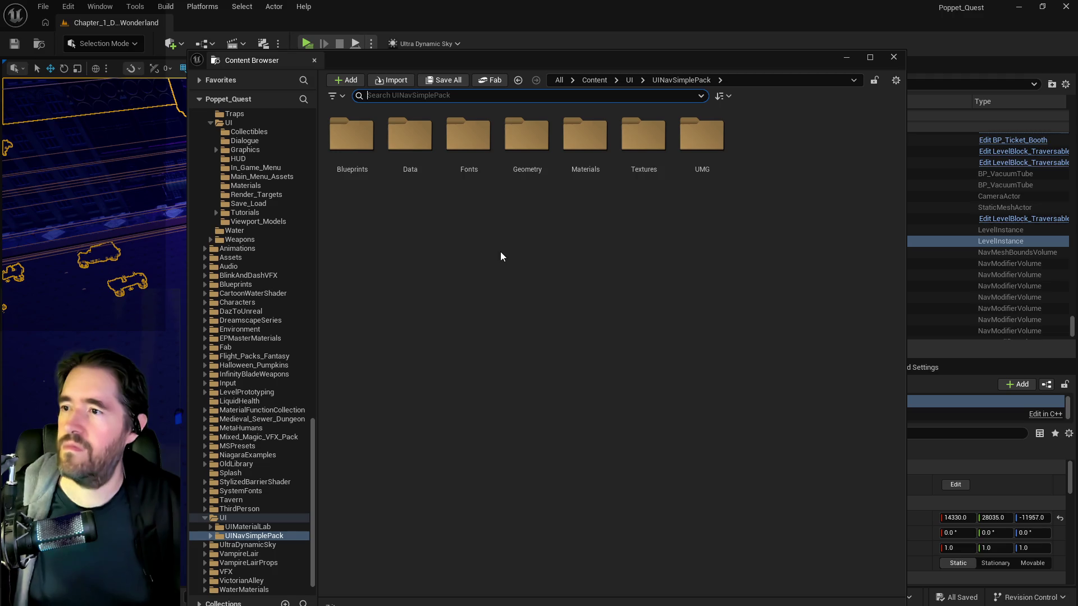
double_click(695, 154)
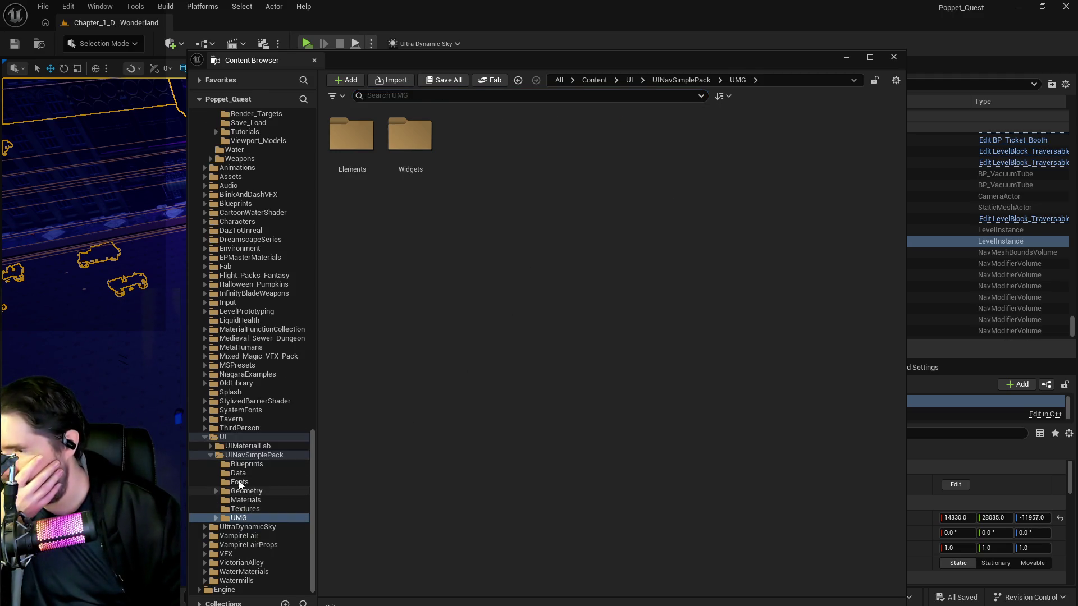
- Check UIMaterialLab's Blueprints, Fonts, Geometry, Textures and UMG folders for 'sound' assets, then clear the filter
click(232, 444)
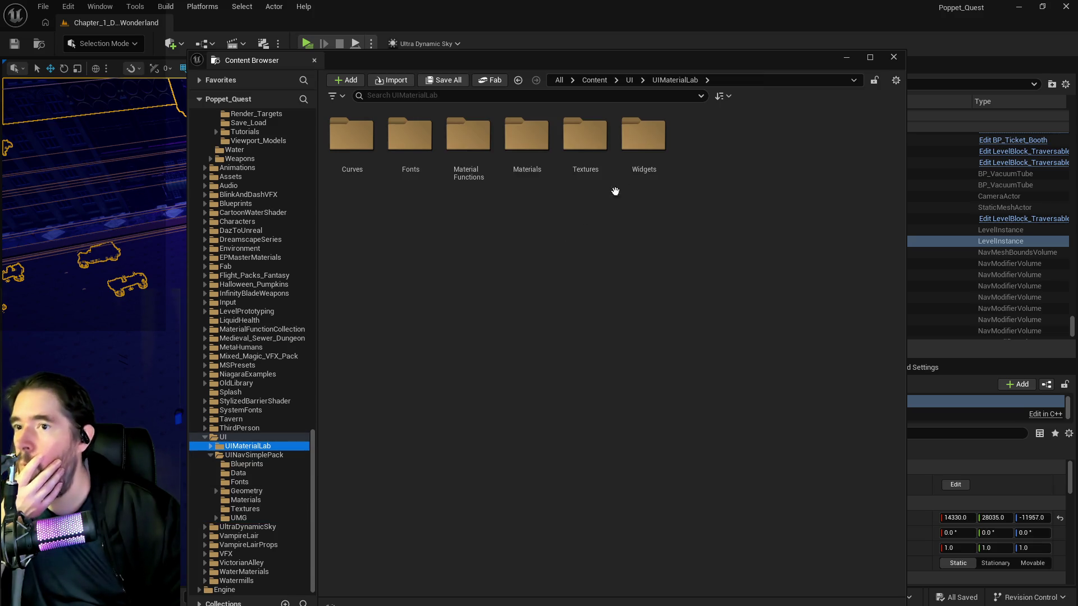
click(427, 95)
text(sound)
key(Escape)
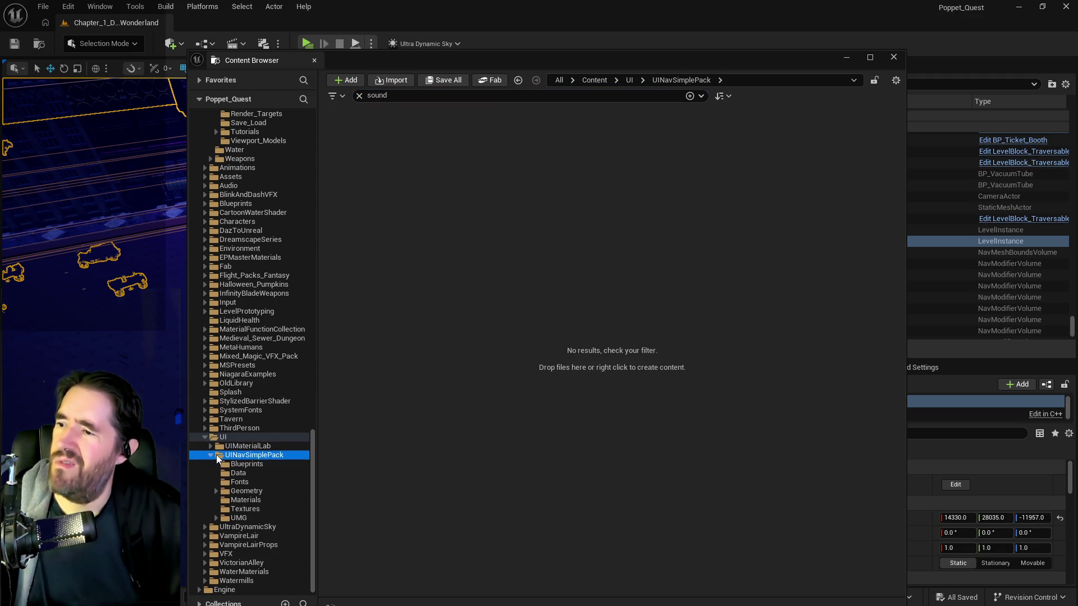
click(231, 464)
click(241, 483)
click(250, 493)
click(247, 509)
click(226, 517)
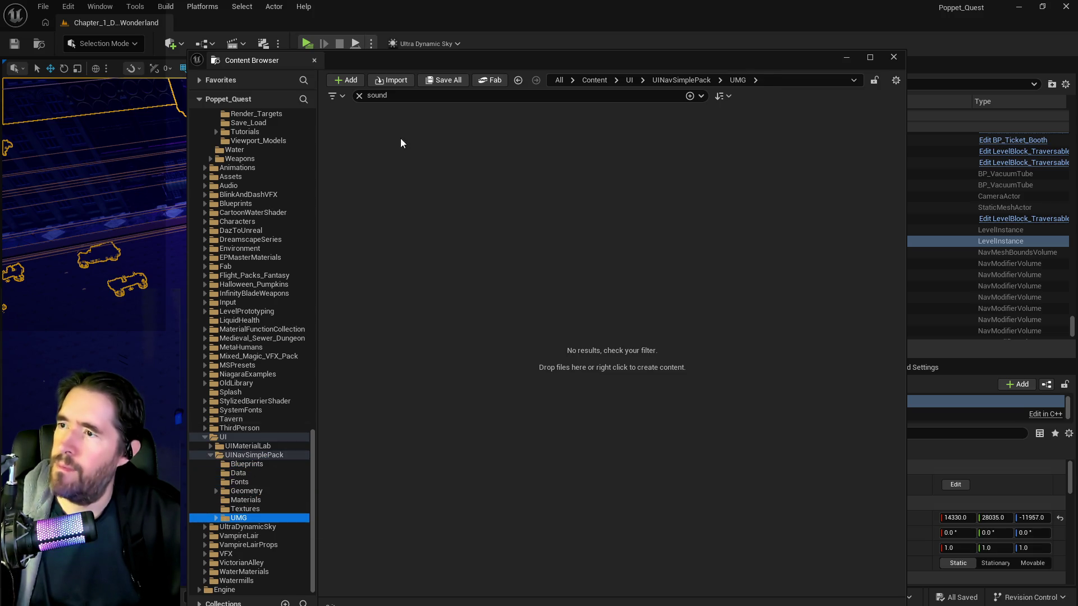
click(359, 96)
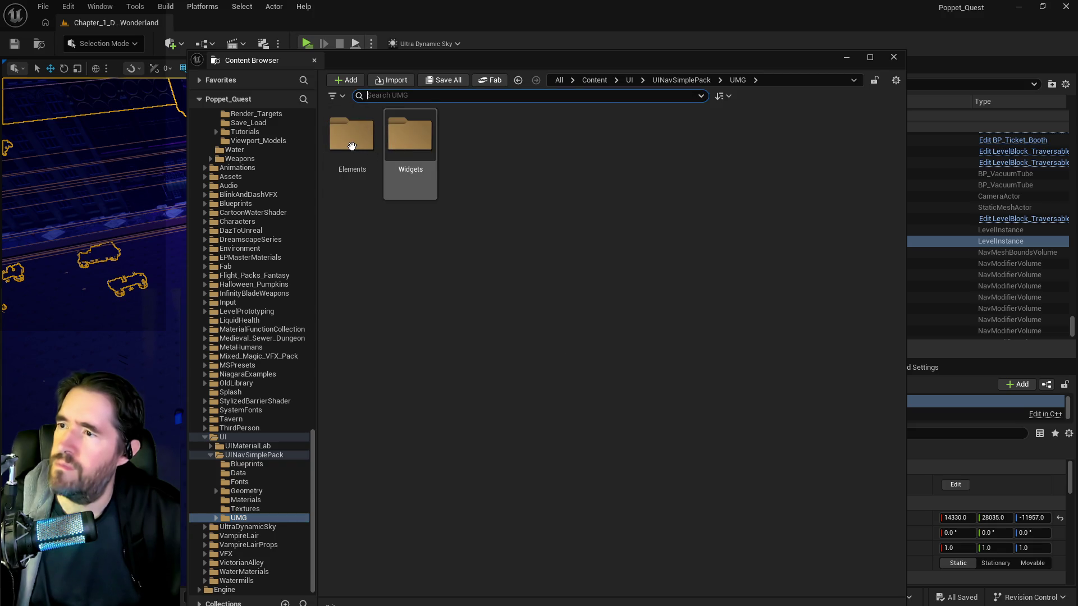
- Browse the UMG Elements > Settings > Audio widgets and the Widgets folder
double_click(351, 146)
double_click(352, 149)
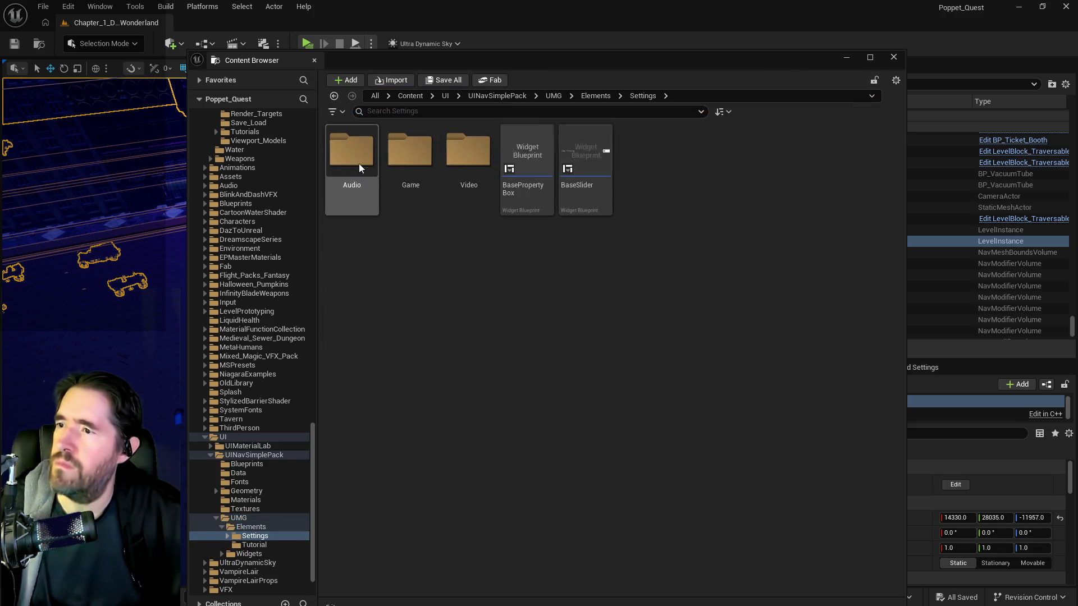
double_click(353, 154)
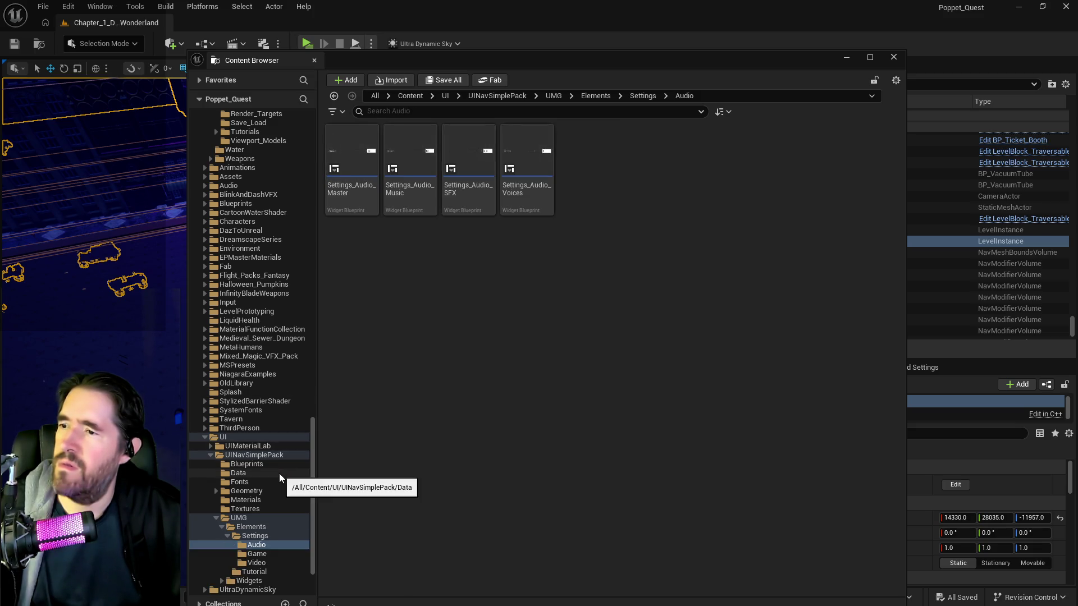
scroll(270, 494, down, 3)
click(248, 518)
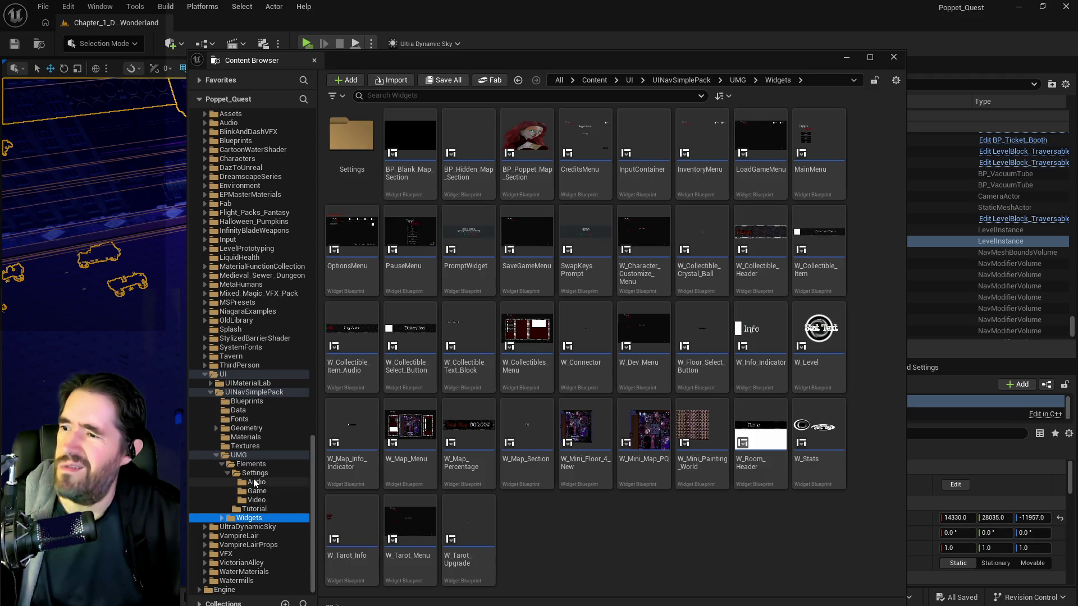
click(255, 482)
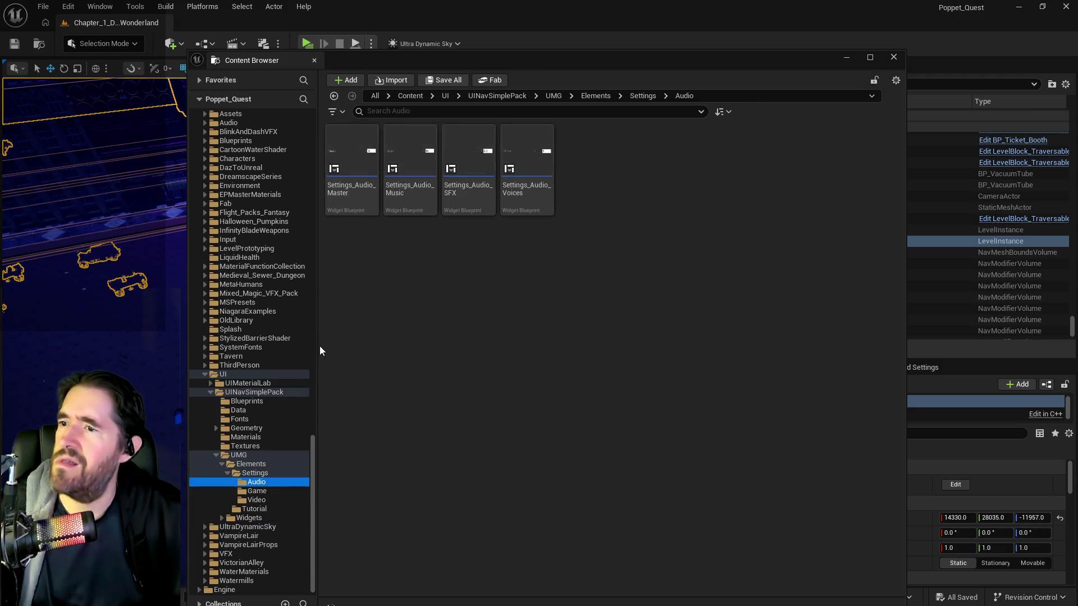
- Open the W_Collectibles_Menu widget blueprint from the Widgets folder
click(242, 473)
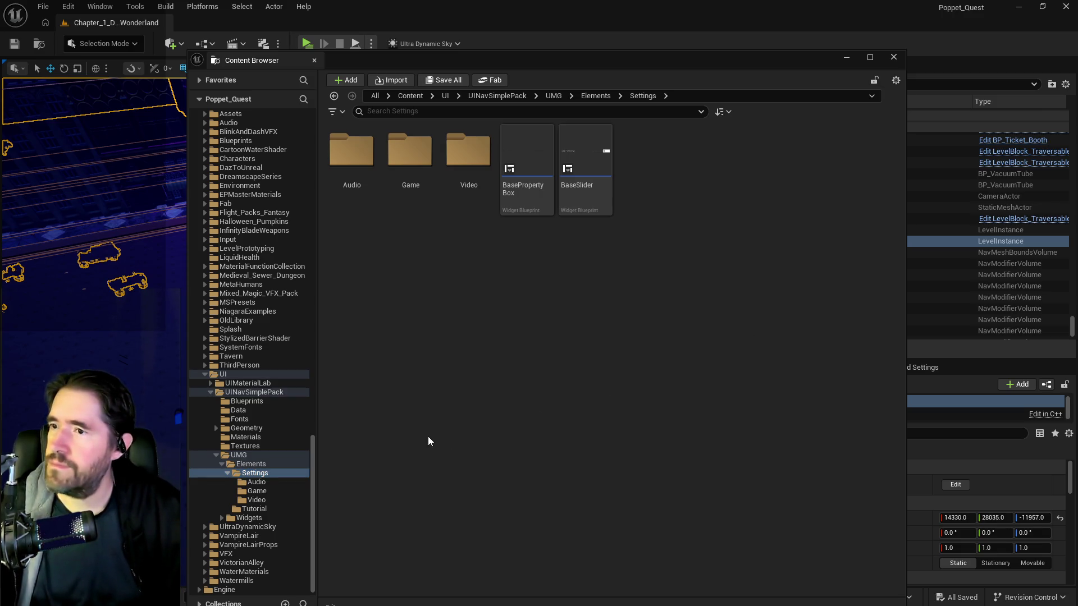
click(247, 519)
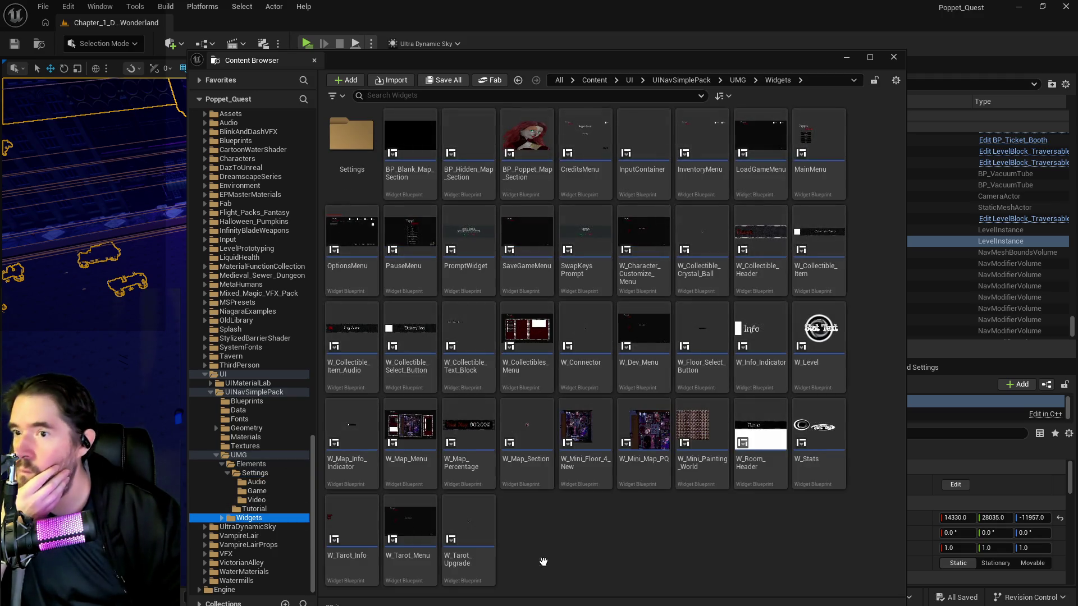
click(531, 359)
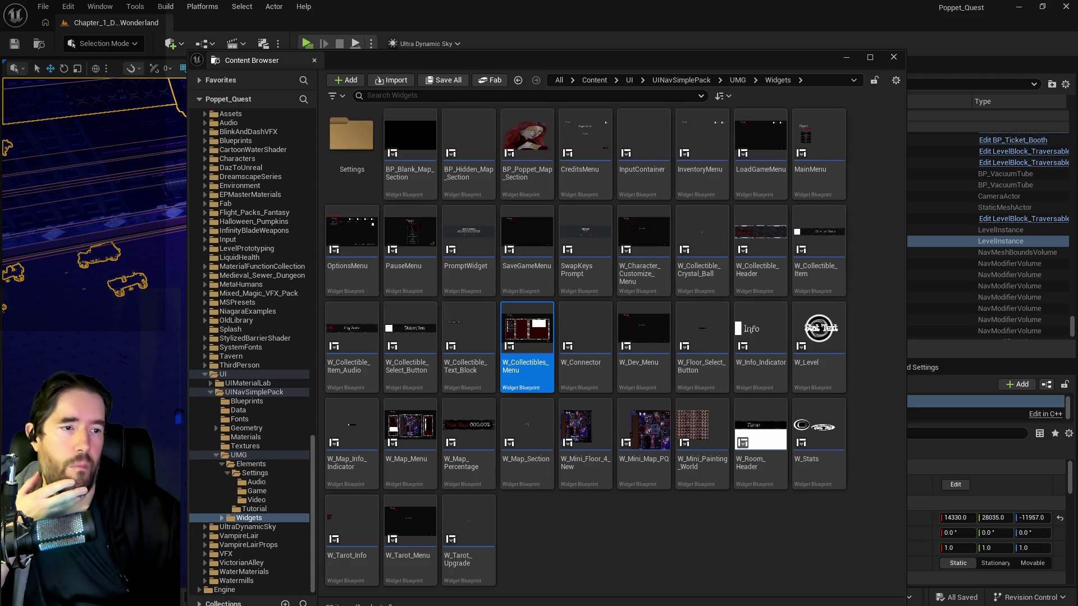
double_click(527, 337)
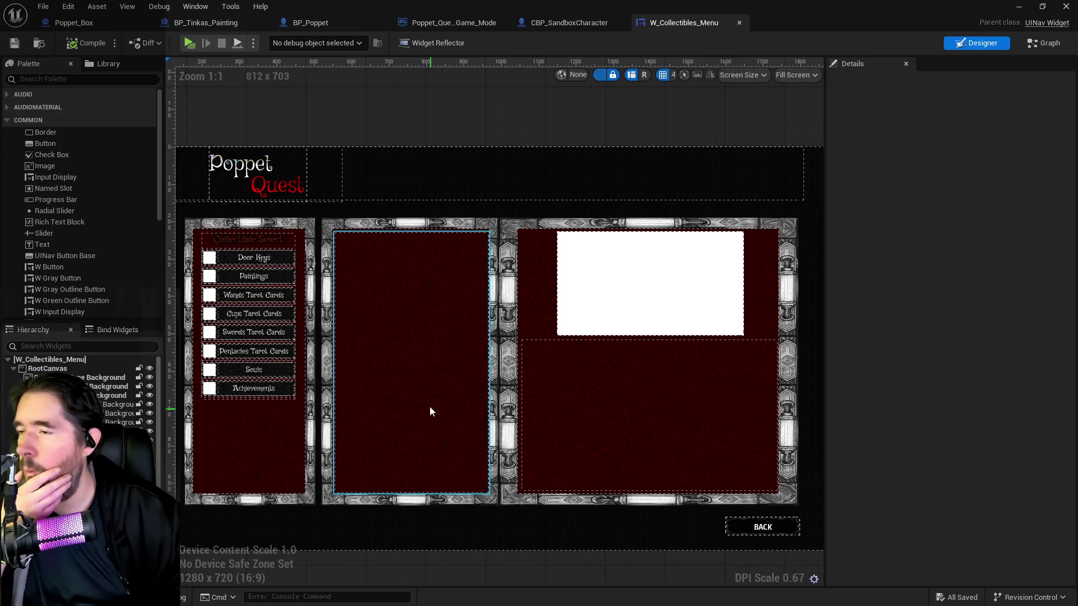
- Select the Swords Tarot Cards button in W_Collectibles_Menu's Designer, then switch to the Graph view
click(288, 332)
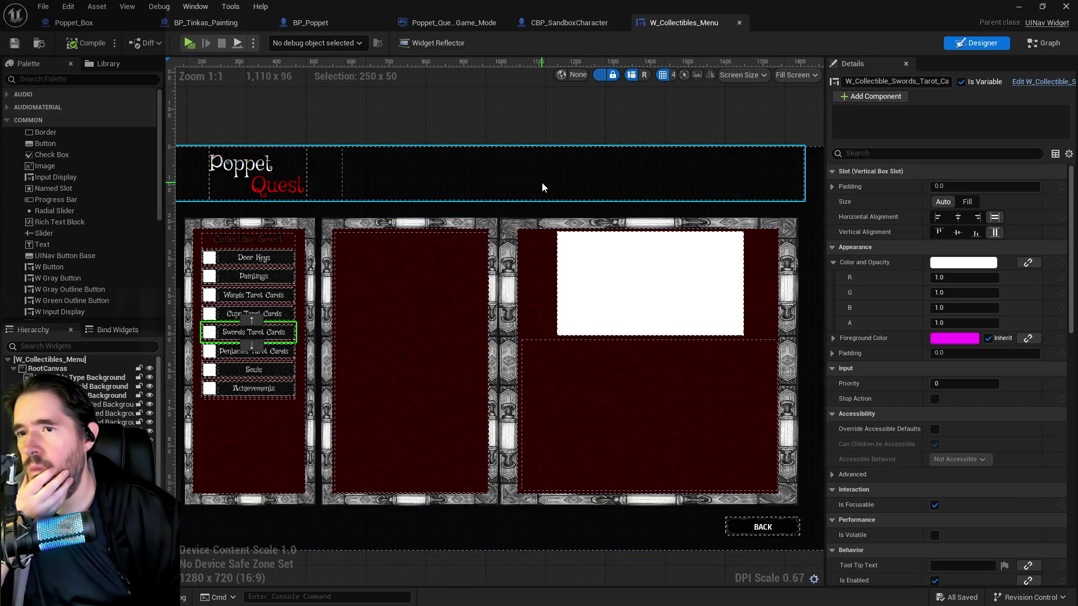
click(1035, 49)
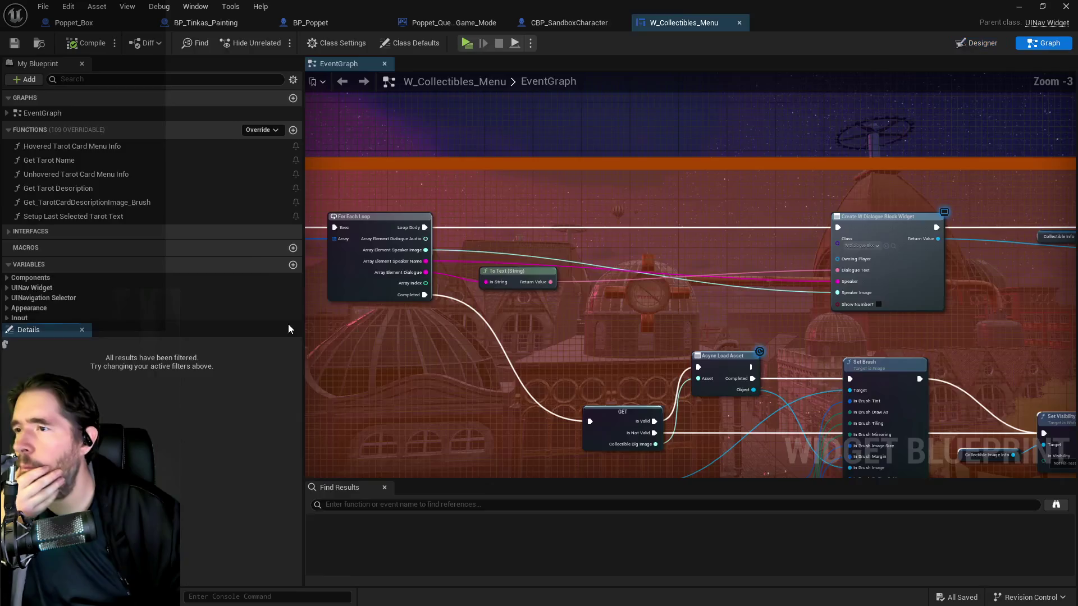
- Expand EventGraph and Interfaces in My Blueprint, scroll through the functions, and pan the graph
scroll(126, 272, up, 15)
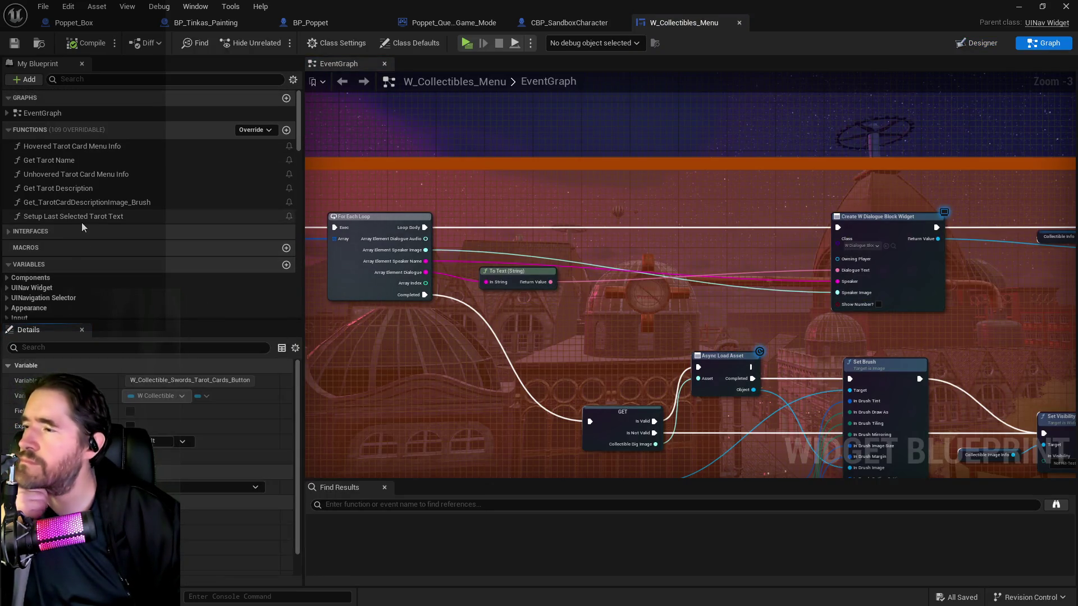
scroll(68, 244, down, 1)
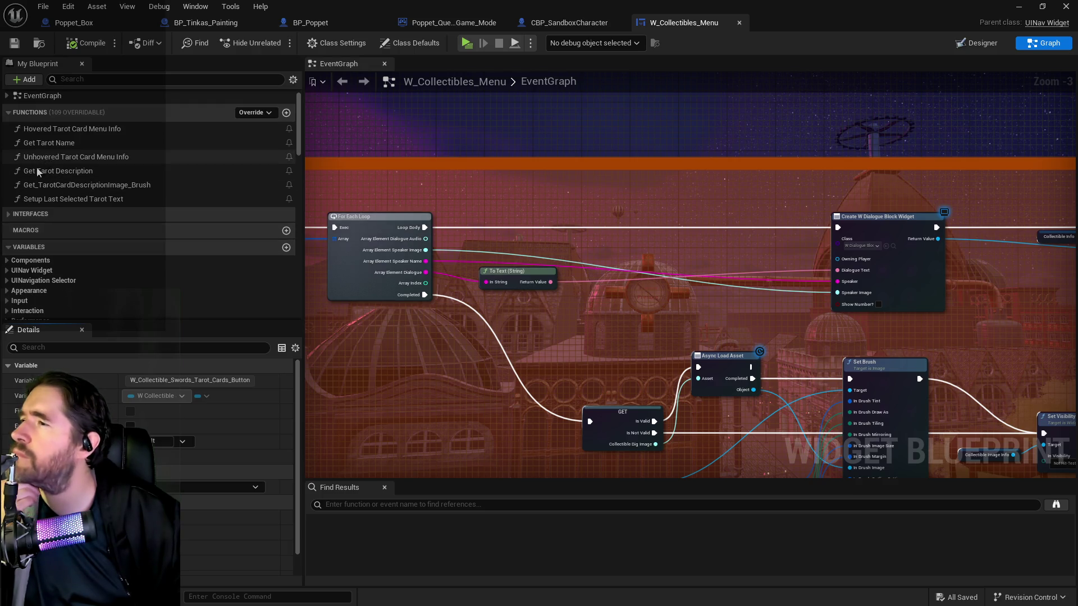
click(7, 96)
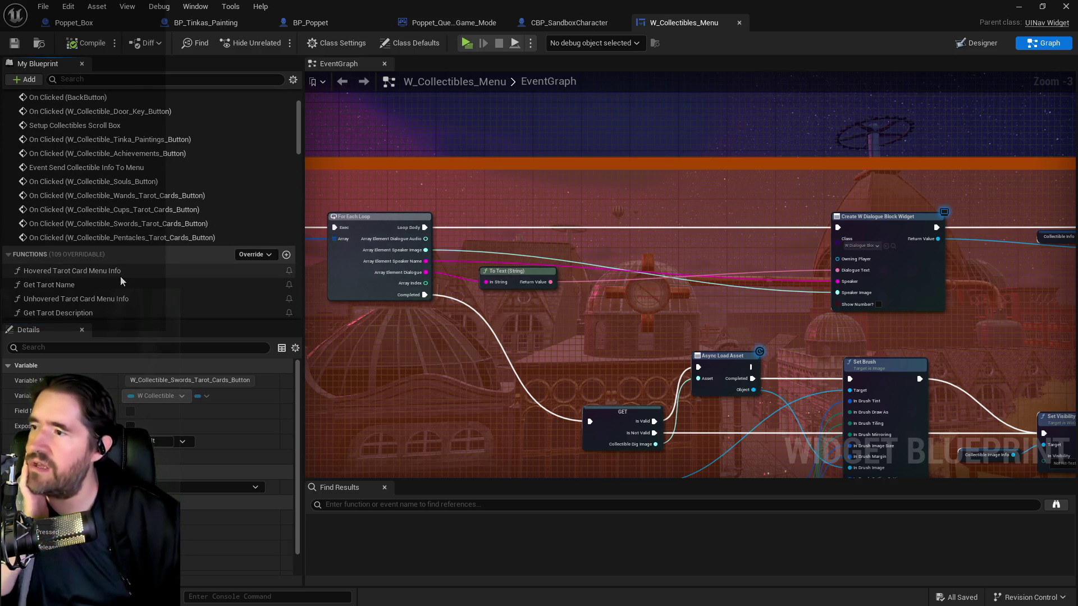
scroll(120, 277, up, 1)
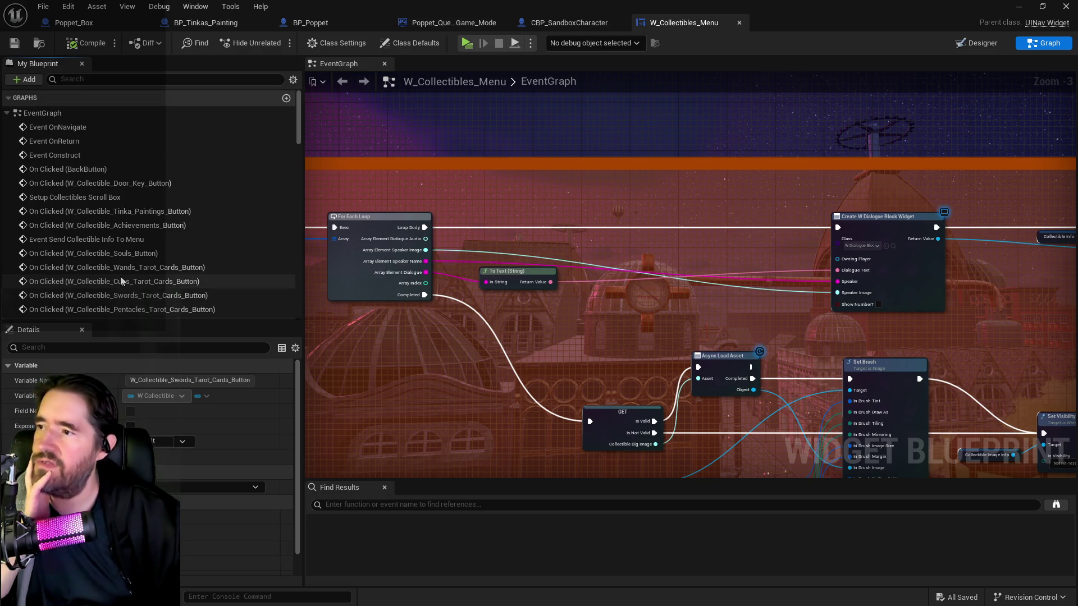
scroll(120, 276, down, 5)
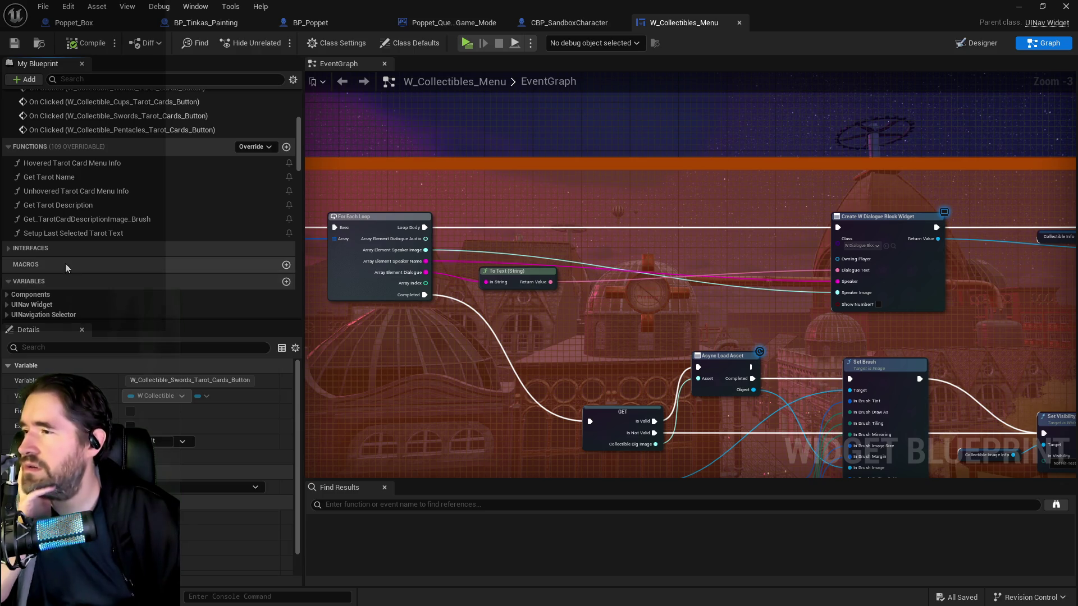
click(18, 249)
scroll(44, 292, down, 2)
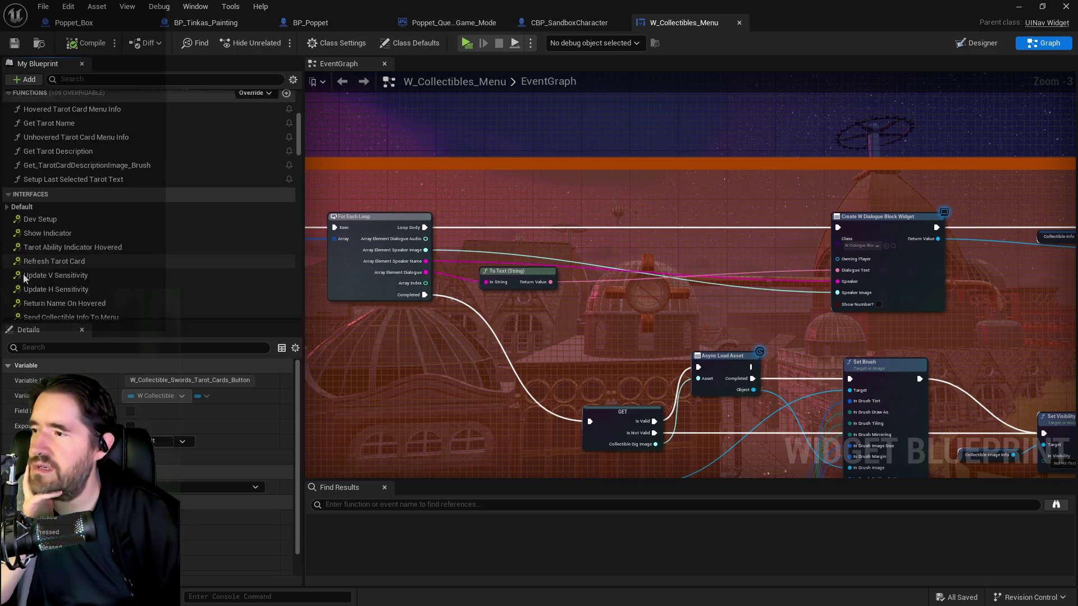
scroll(46, 299, down, 4)
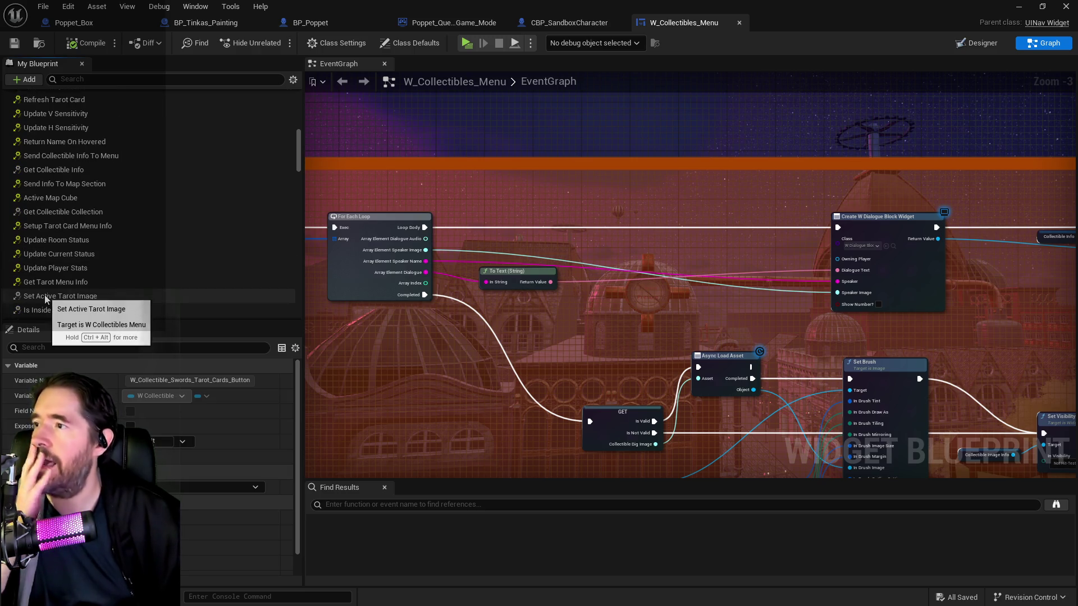
scroll(46, 300, down, 6)
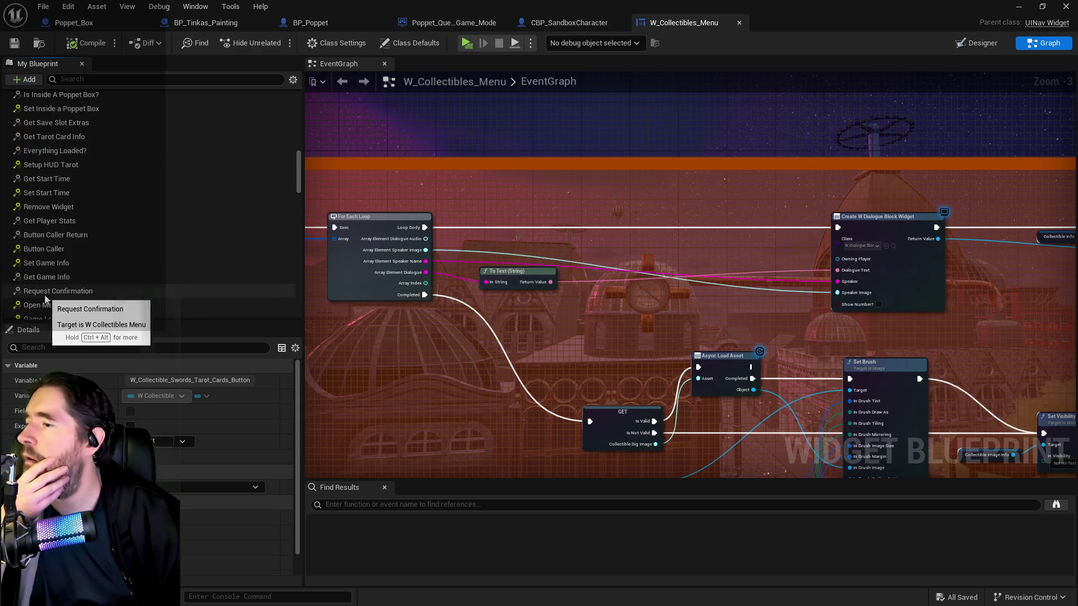
mouse_move(873, 478)
mouse_down()
mouse_move(847, 339)
mouse_move(615, 338)
mouse_move(372, 308)
mouse_up()
- Pan the EventGraph across the Do N, Branch, Async Load Asset and Cast To SoundBase nodes
scroll(622, 362, down, 2)
drag(808, 308, 671, 308)
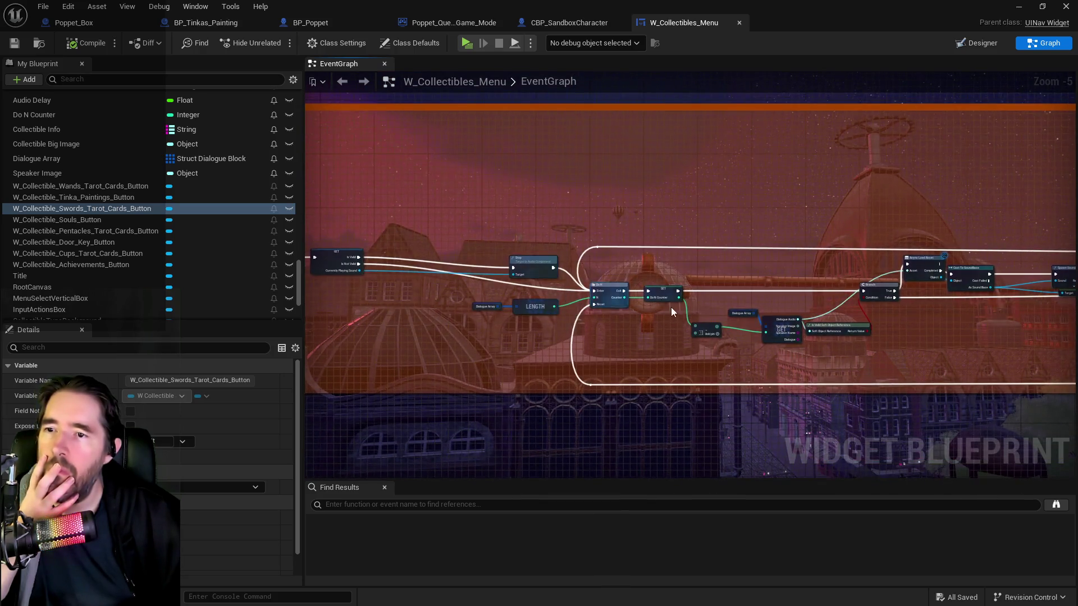
scroll(672, 307, up, 3)
drag(716, 342, 541, 323)
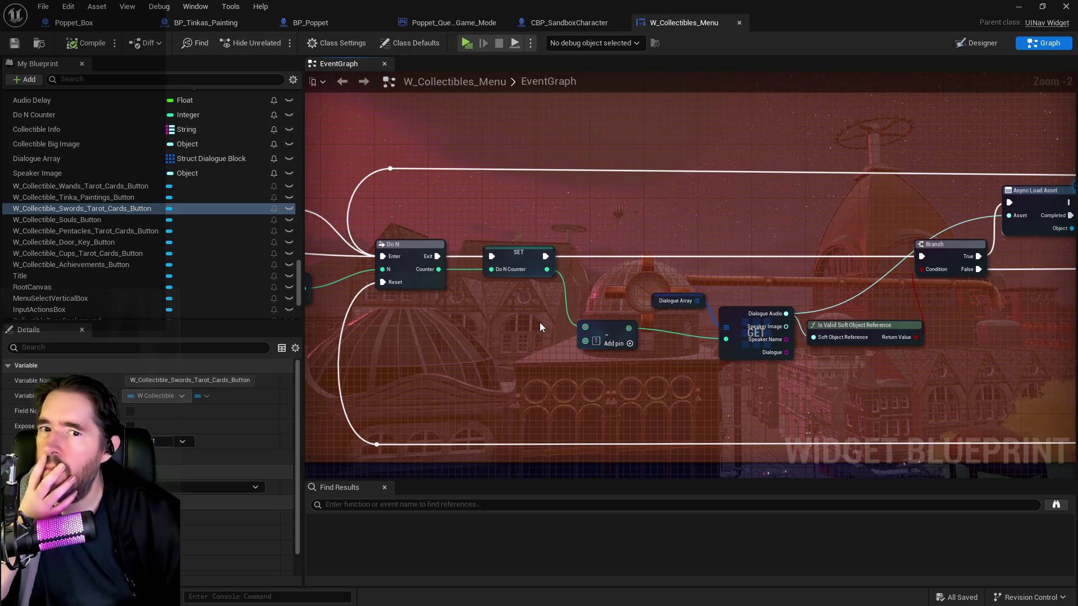
drag(951, 377, 605, 376)
drag(803, 382, 478, 386)
drag(641, 395, 865, 381)
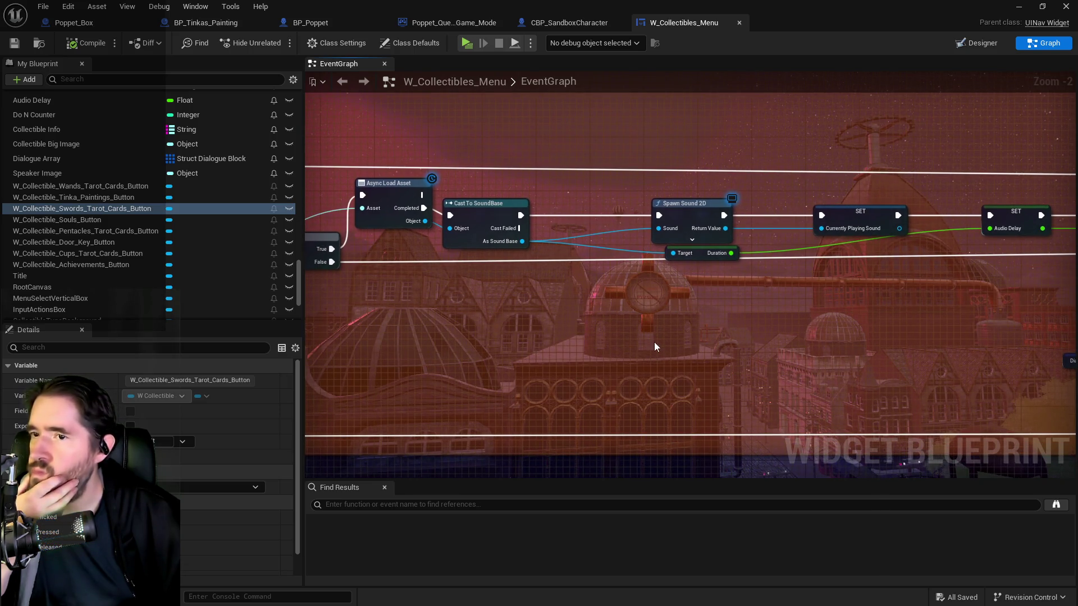
scroll(648, 353, down, 5)
scroll(648, 351, up, 4)
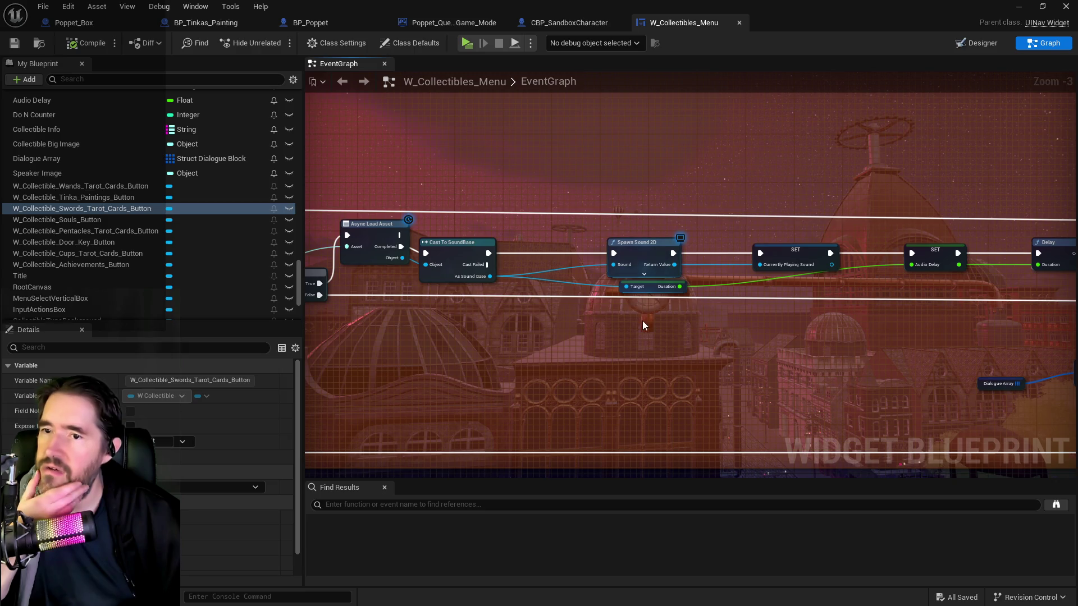
drag(611, 348, 941, 284)
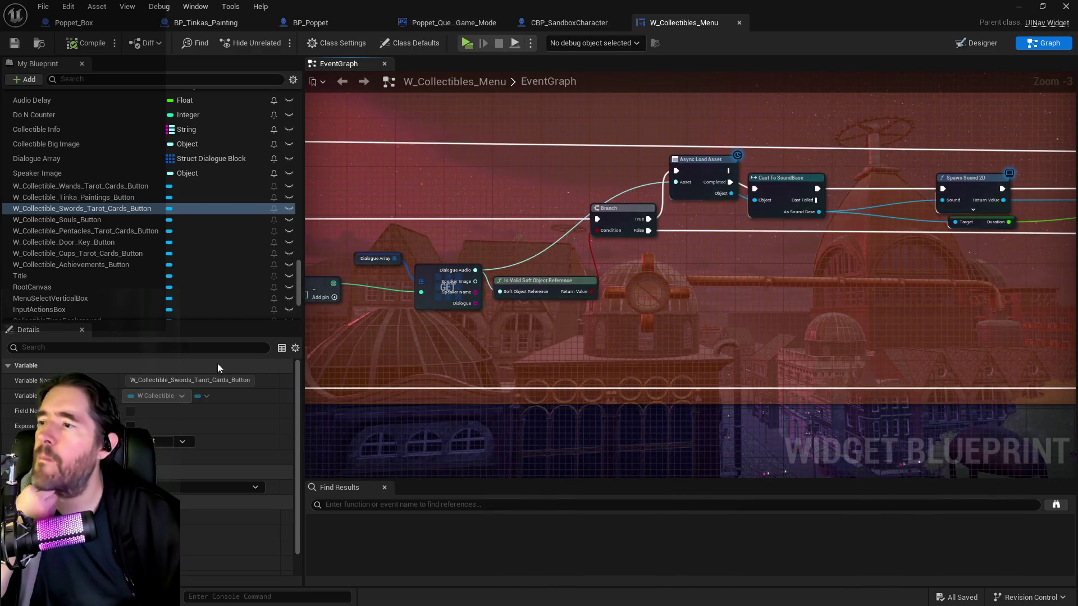
- Bring the OnReturn event into view and browse to Play Sound 2D's sound asset
scroll(123, 287, down, 3)
scroll(124, 286, down, 1)
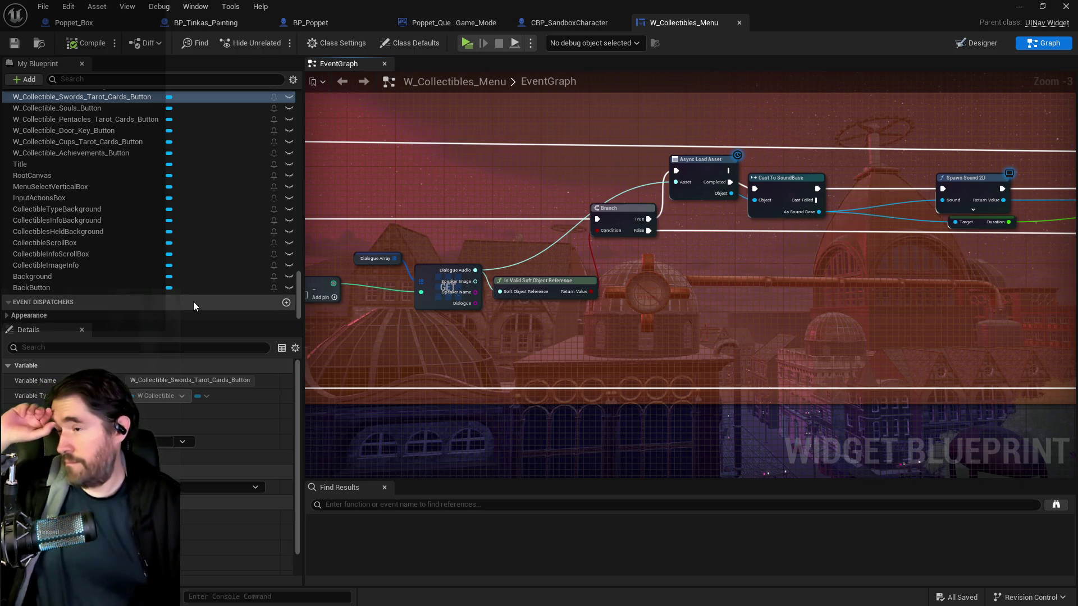
scroll(580, 224, down, 9)
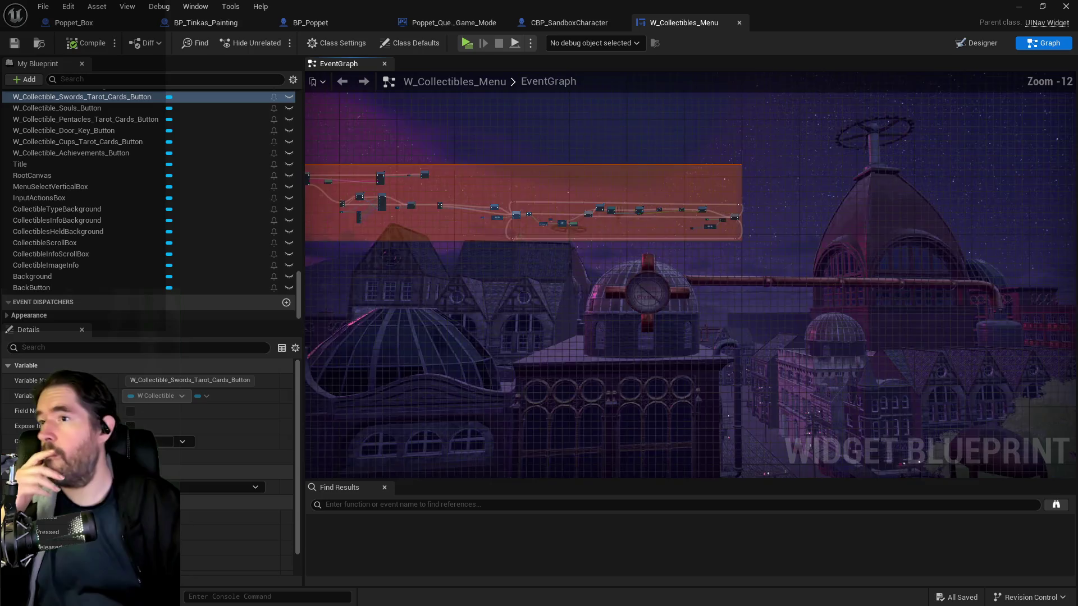
scroll(650, 378, up, 8)
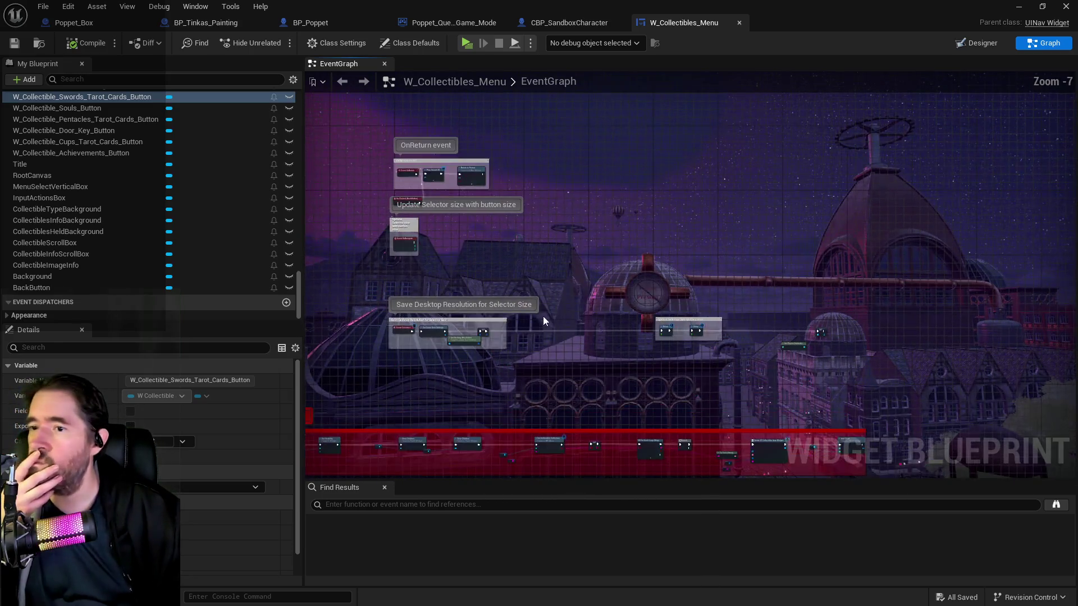
drag(532, 301, 692, 311)
drag(609, 286, 594, 402)
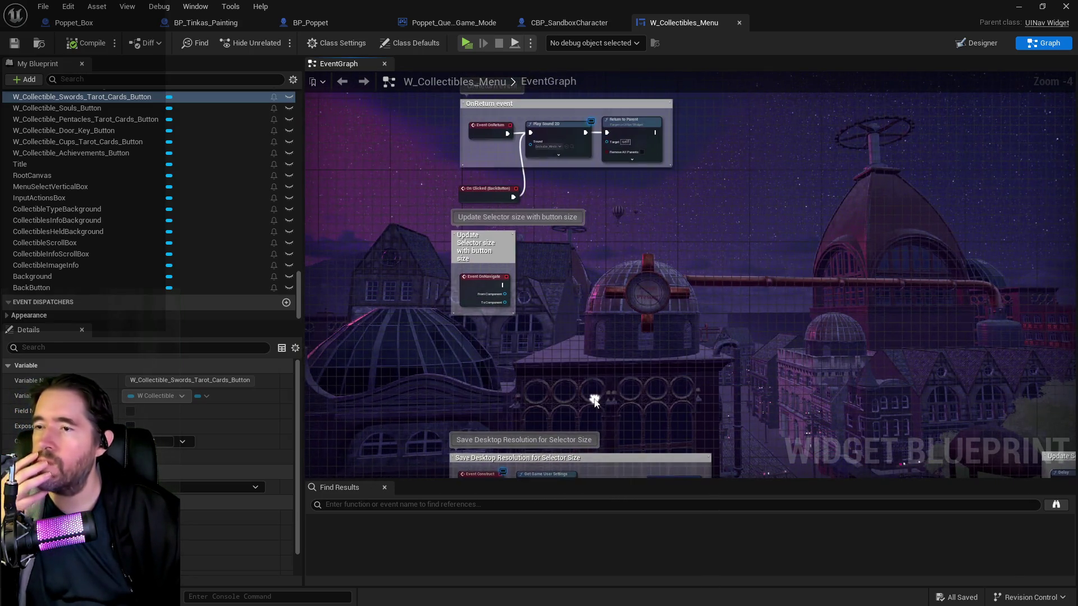
scroll(554, 167, up, 4)
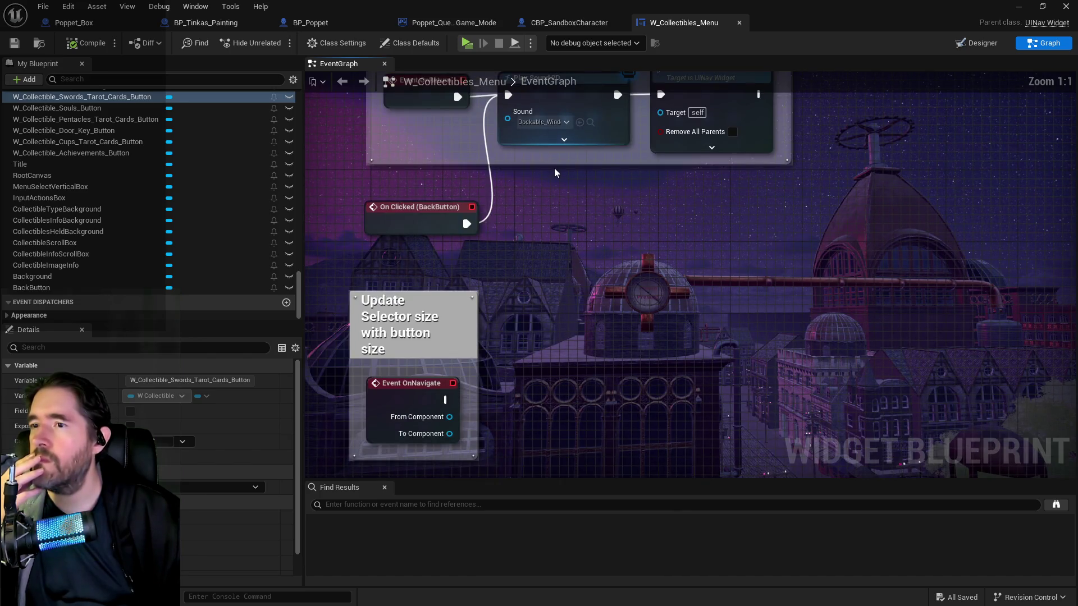
drag(564, 193, 566, 309)
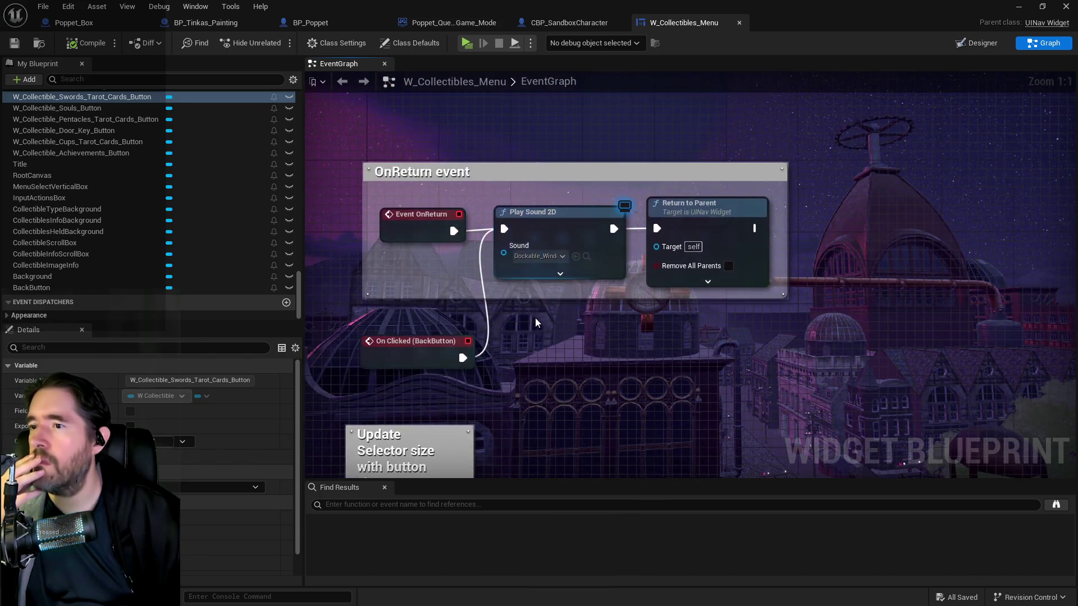
click(586, 256)
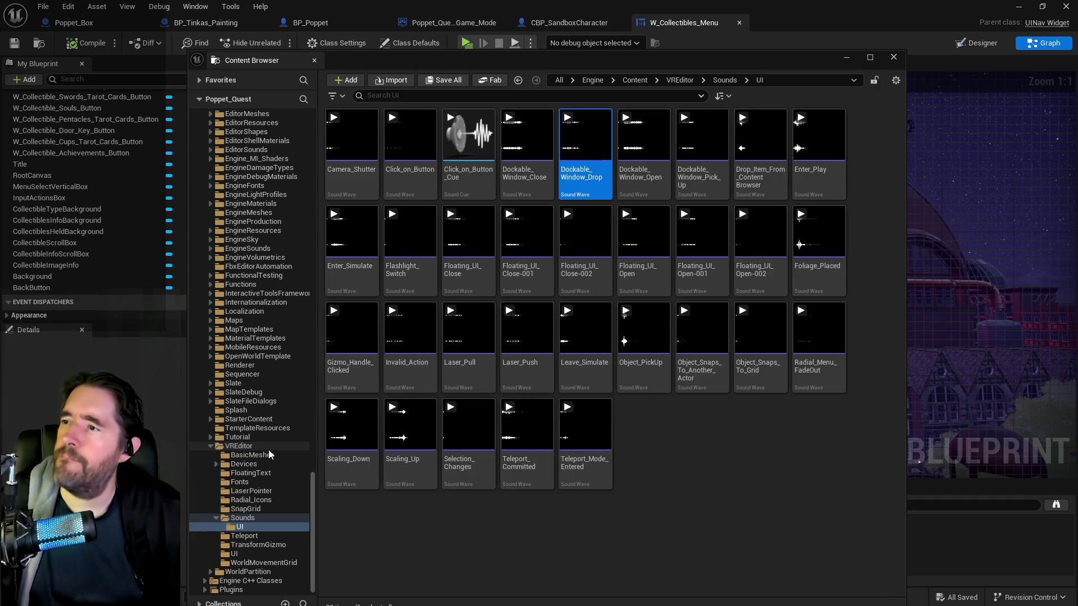
- Select the VREditor UI sound waves and look through their asset actions
click(598, 456)
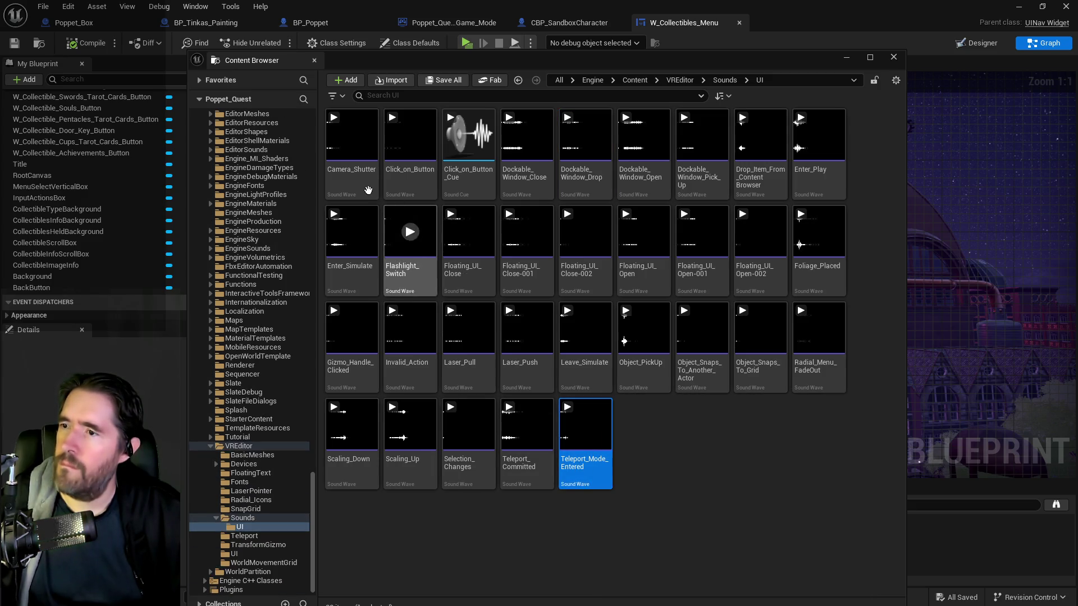
shift+click(368, 190)
right_click(360, 193)
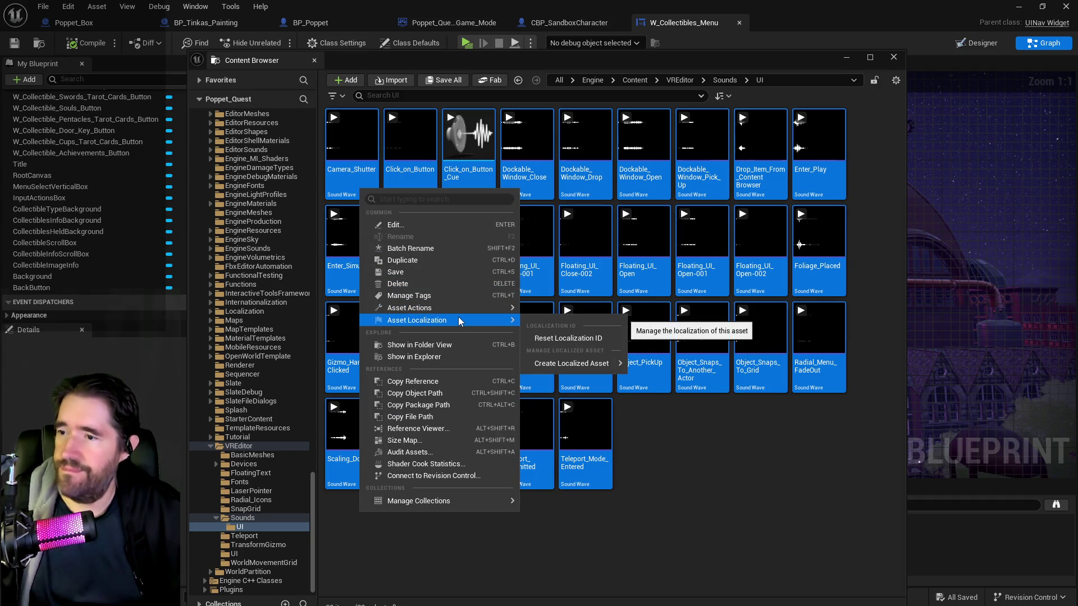
mouse_move(440, 307)
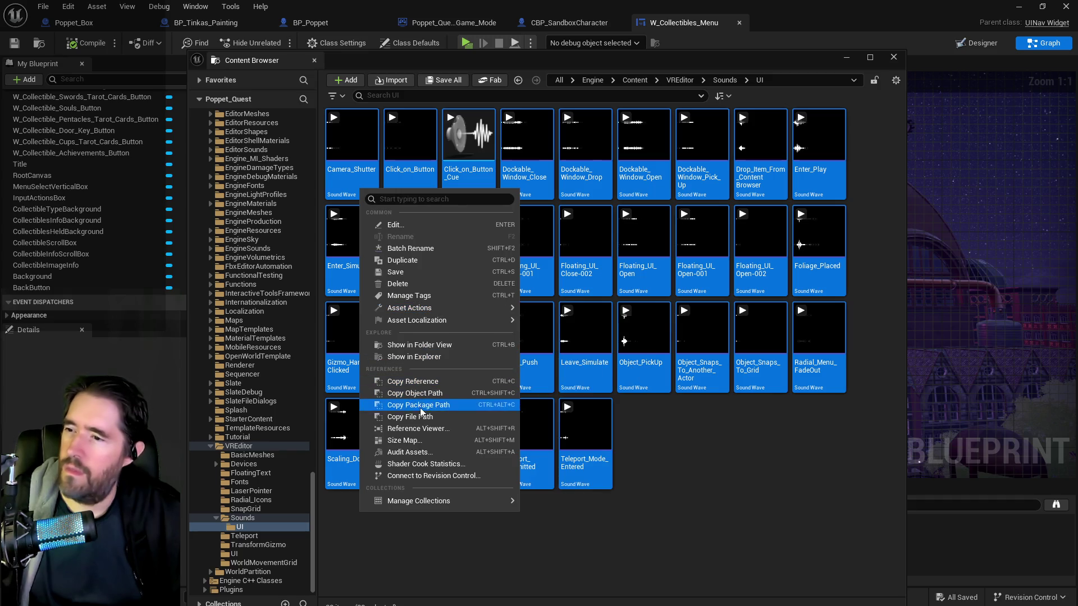
click(527, 503)
- Select all sound waves with Ctrl+A and open them in the Property Matrix, confirming the load
click(375, 173)
key(ctrl+a)
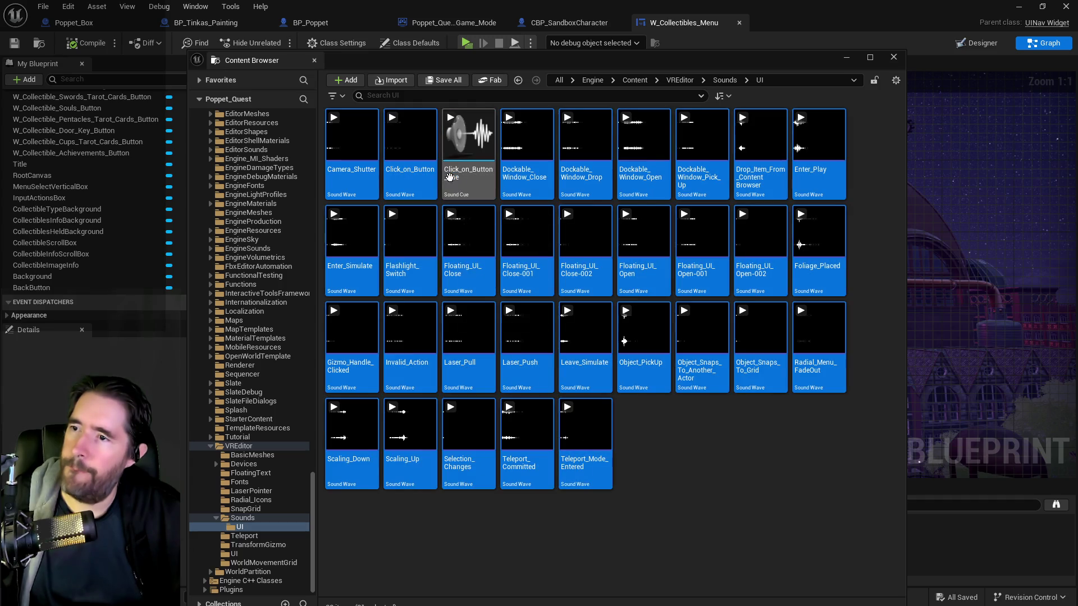
right_click(413, 193)
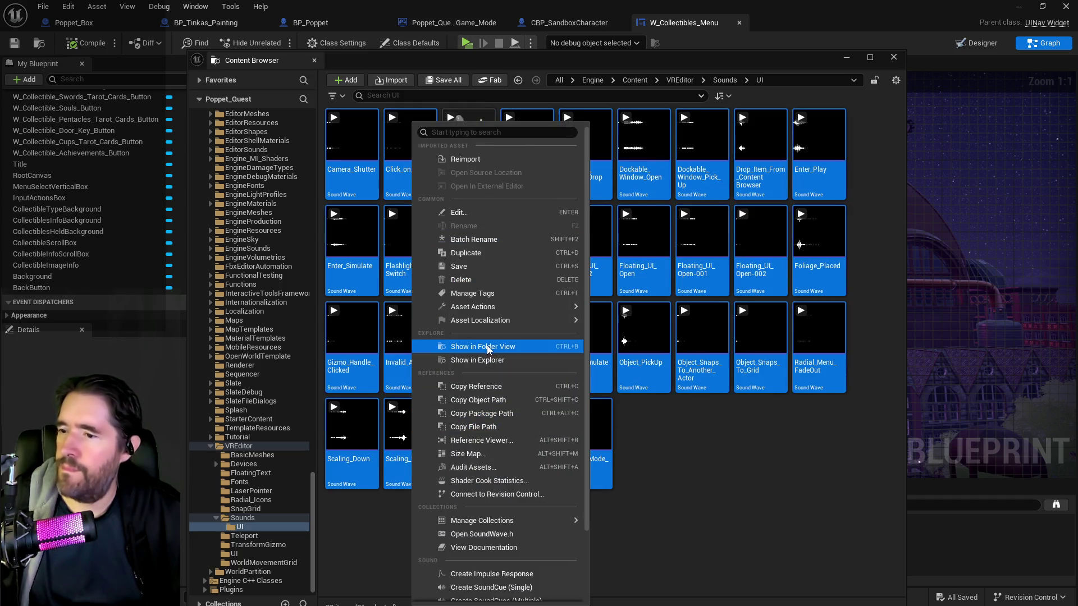
mouse_move(517, 307)
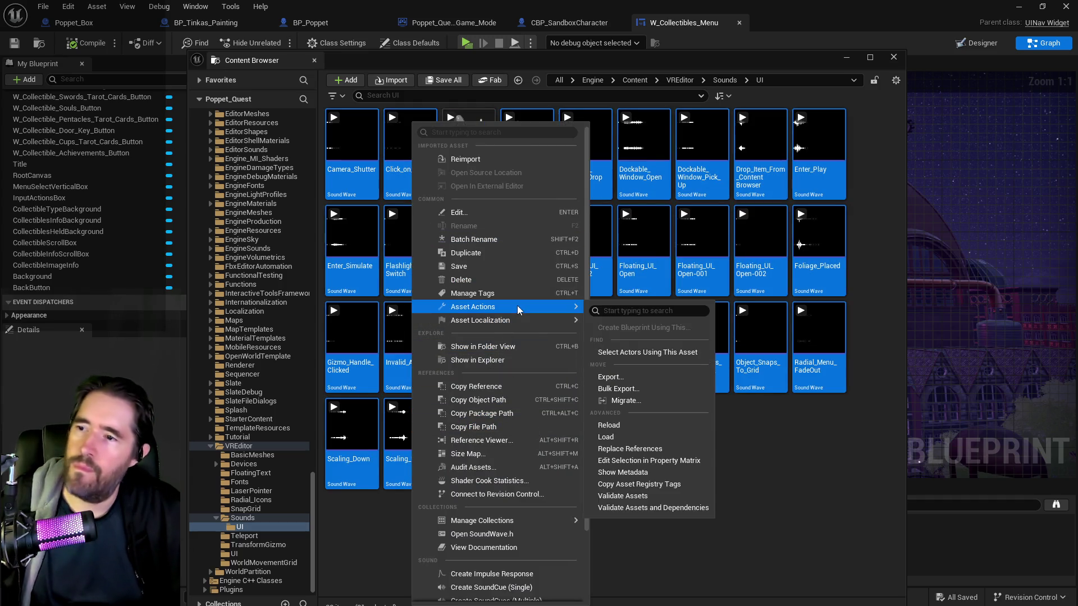
click(636, 462)
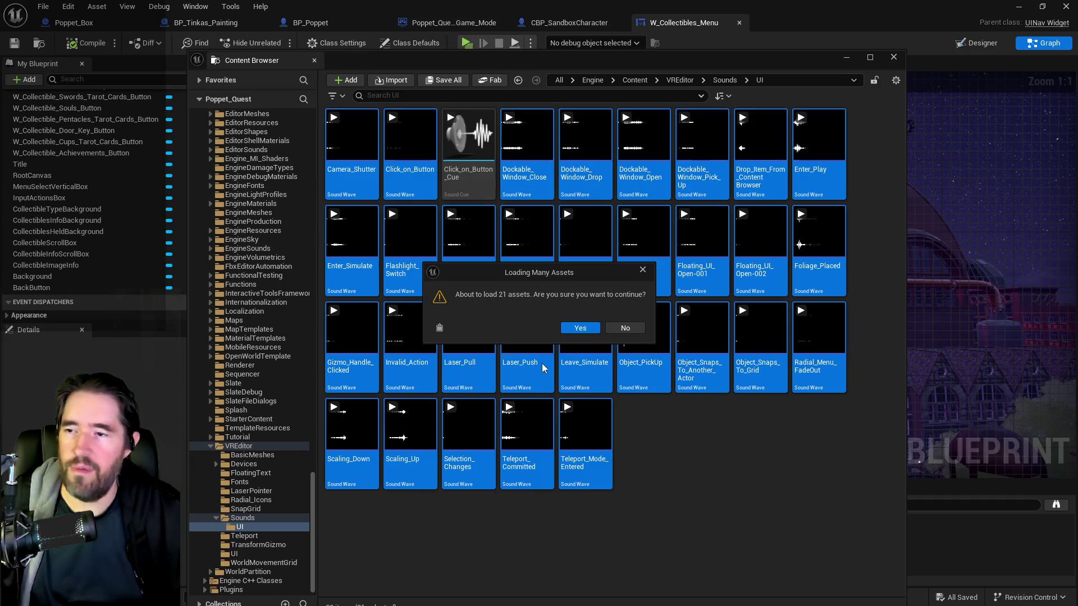
click(563, 329)
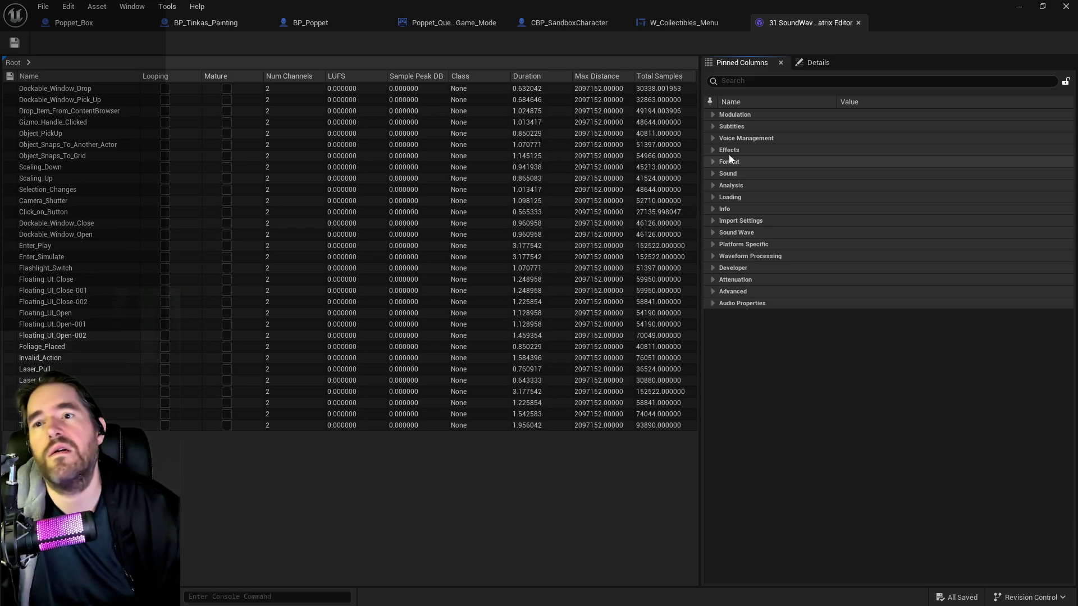
- Expand and collapse the Modulation, Subtitles, Voice Management, Effects and Sound Wave property categories
click(713, 114)
click(714, 113)
click(714, 123)
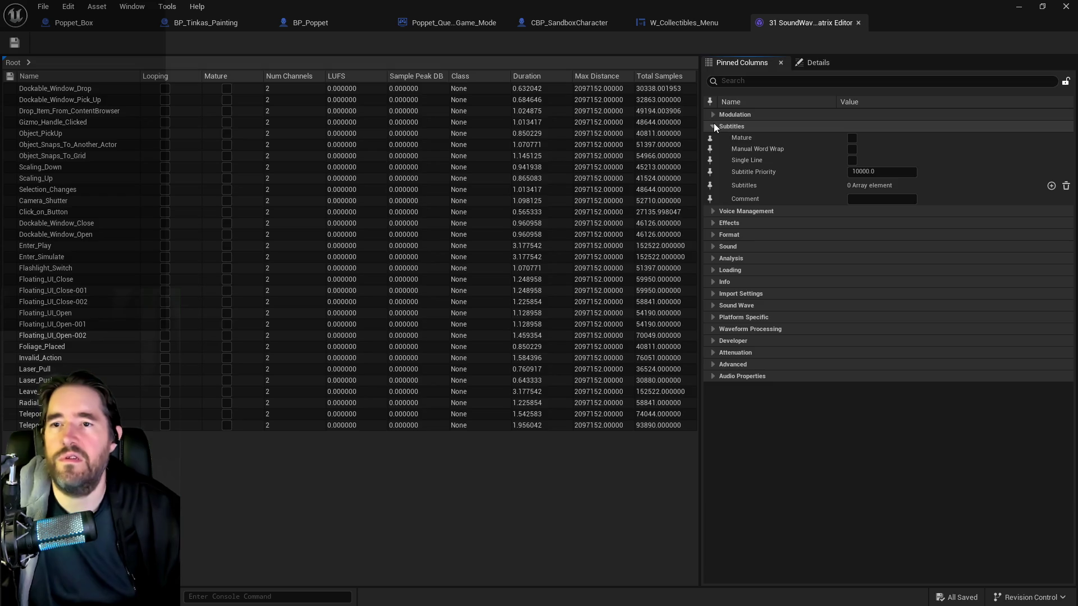
click(713, 123)
click(713, 138)
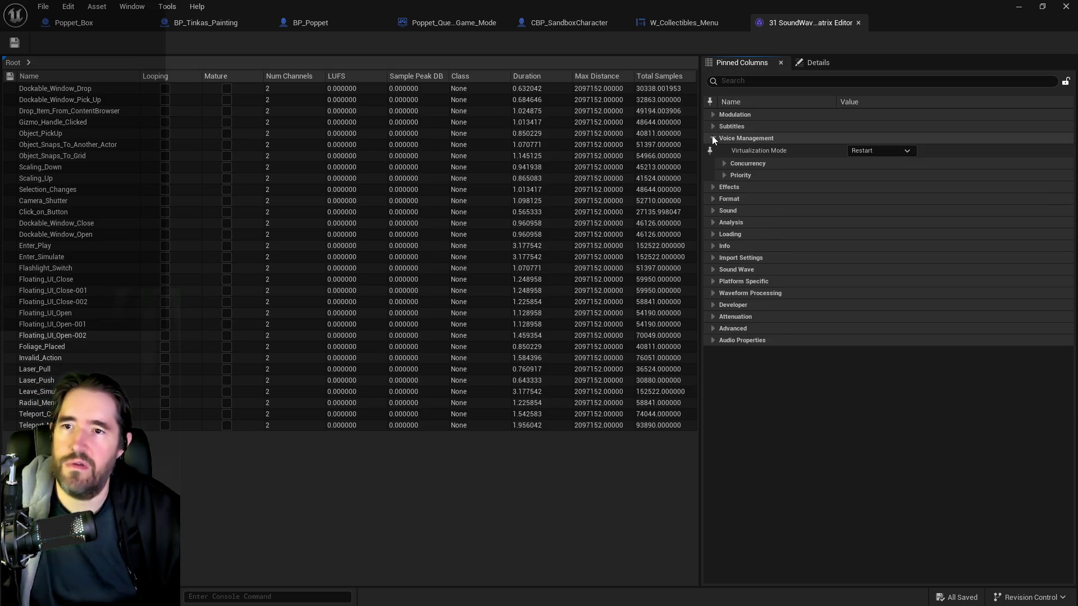
click(713, 138)
click(713, 149)
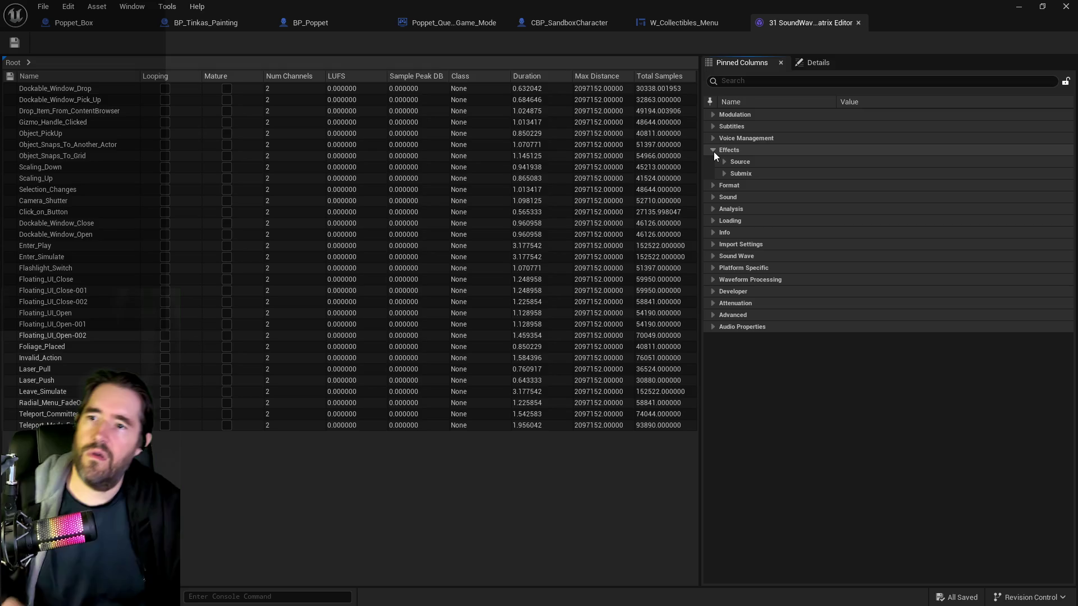
click(713, 150)
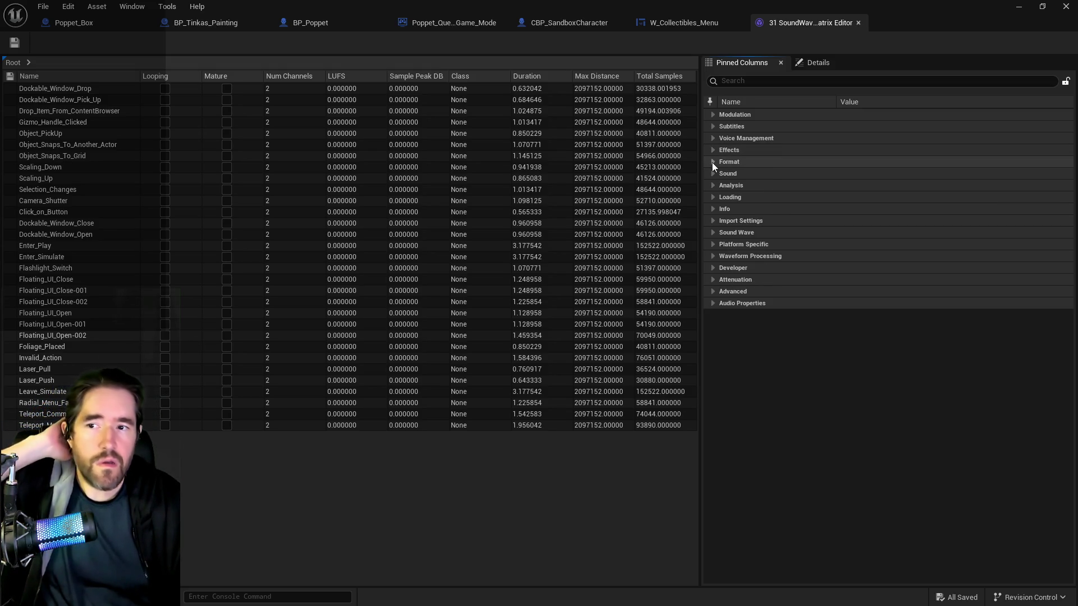
click(714, 232)
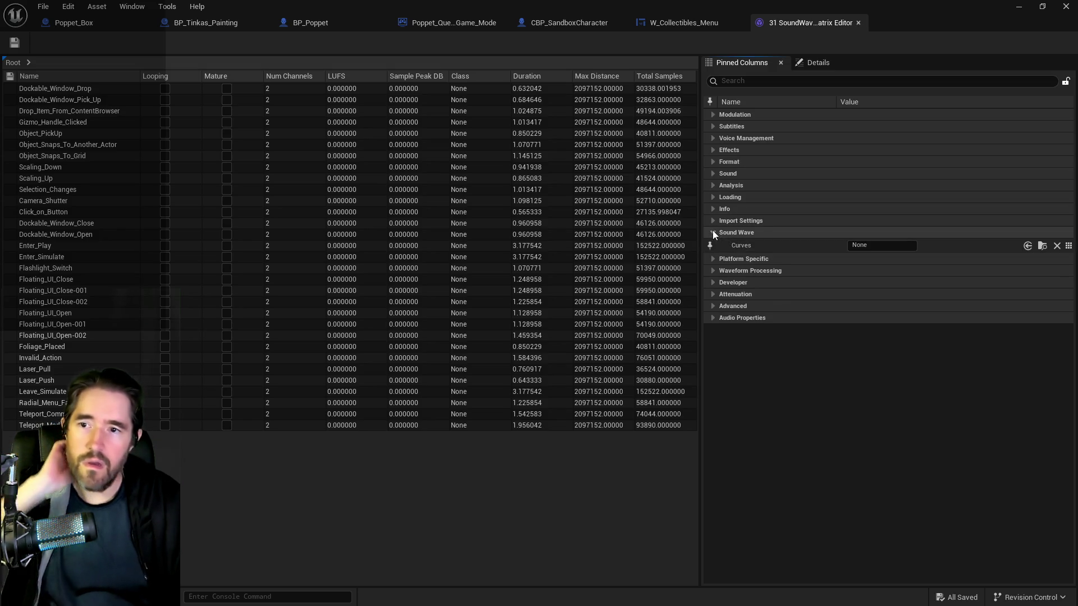
click(713, 232)
- Filter the matrix properties to the sound Class field and browse for a sound class asset
click(745, 83)
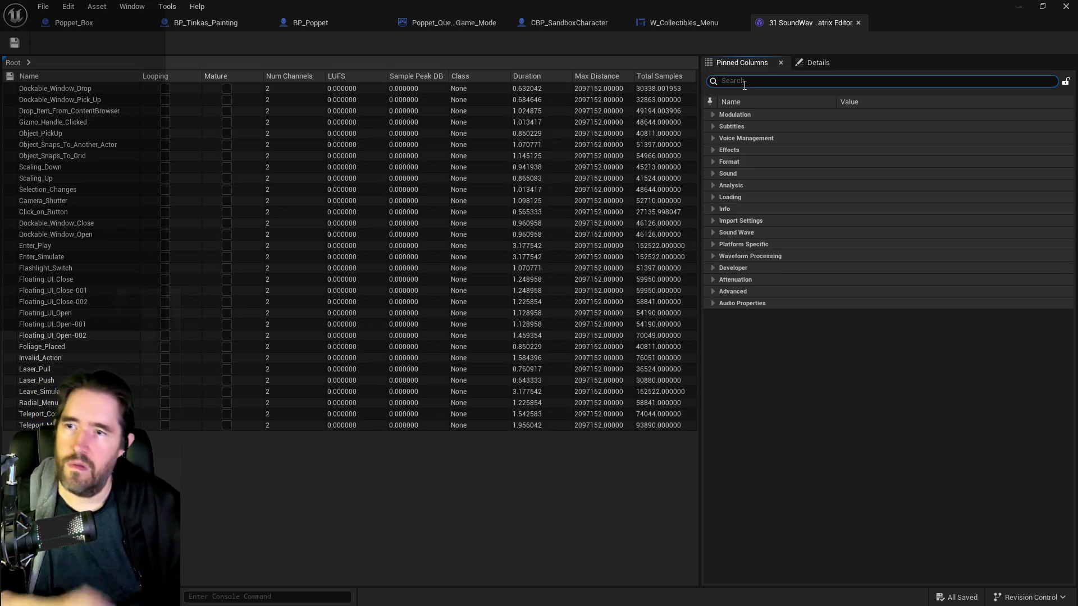
text(class)
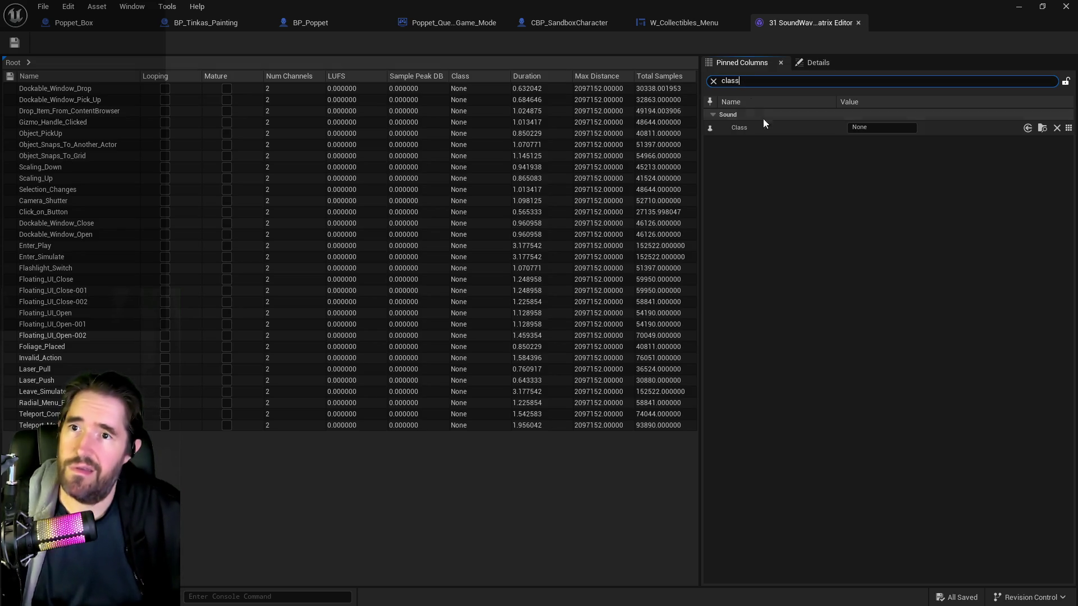
click(881, 128)
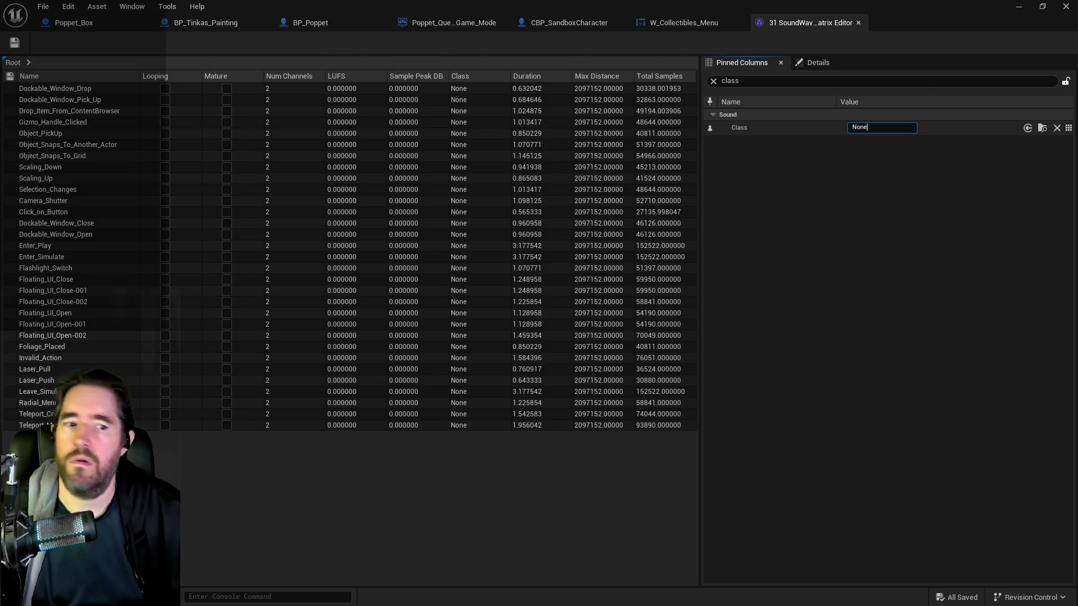
key(ctrl+b)
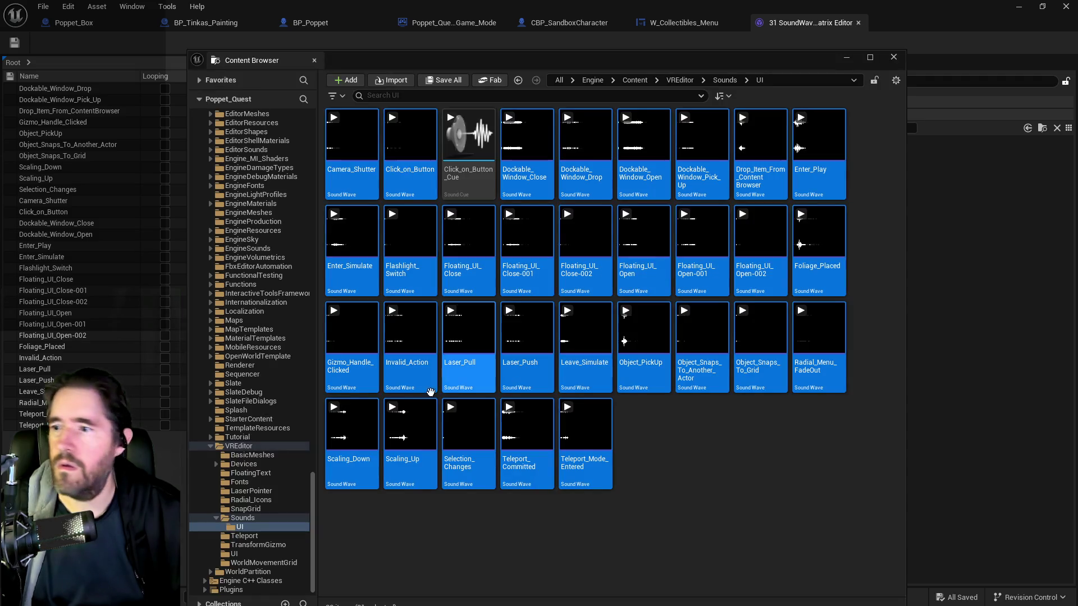
- Browse the UMG, UINavSimplePack and UIMaterialLab folders with a sound filter, then clear it
drag(311, 472, 312, 140)
scroll(293, 238, down, 10)
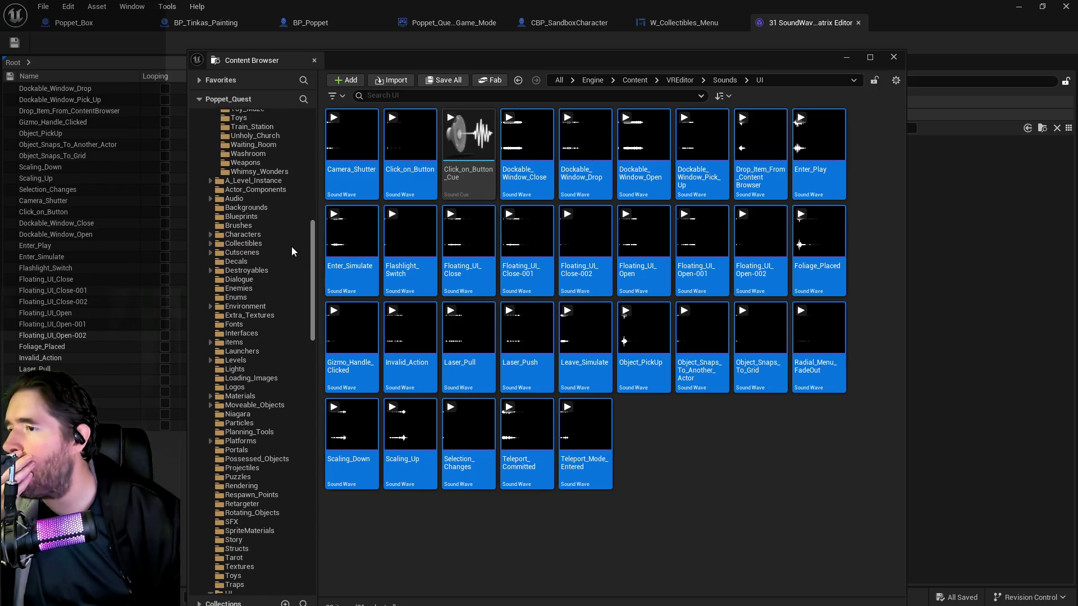
mouse_move(311, 207)
mouse_down()
mouse_move(311, 130)
mouse_move(311, 417)
mouse_move(311, 236)
mouse_move(308, 388)
mouse_up()
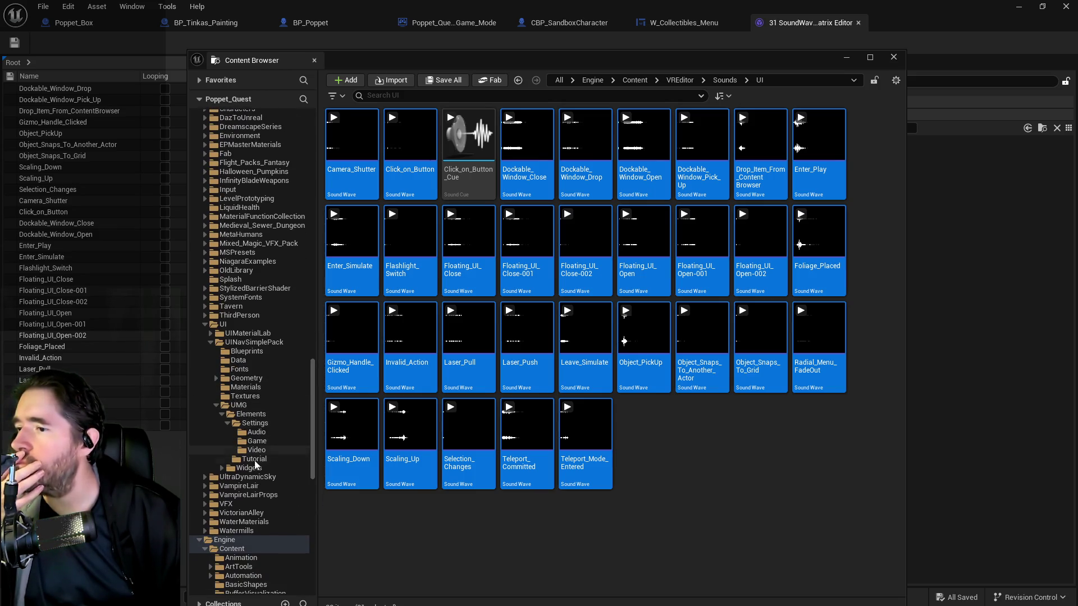
click(240, 406)
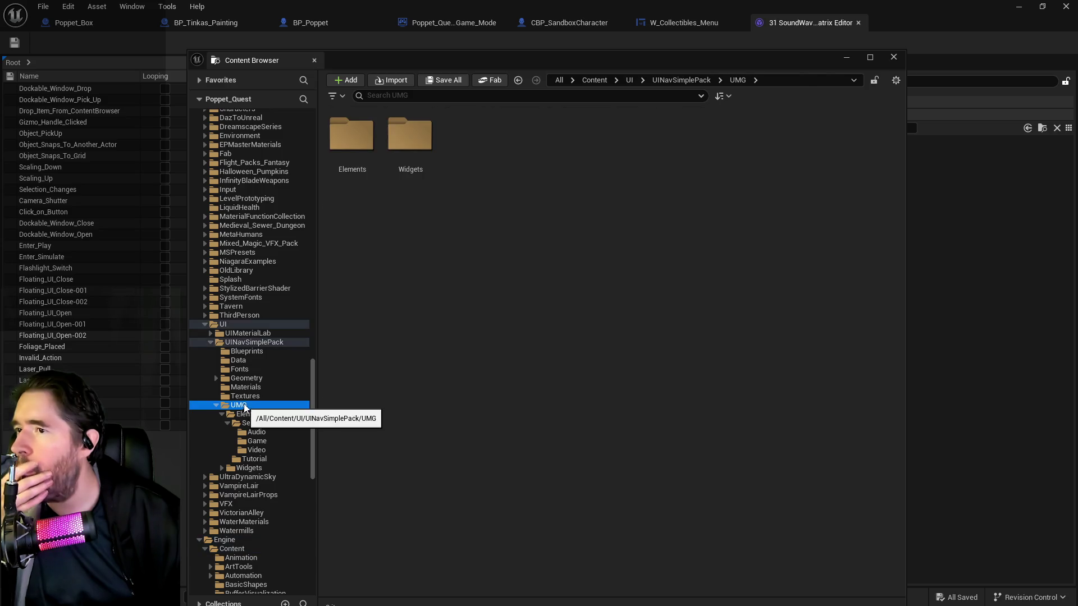
click(399, 97)
text(sound)
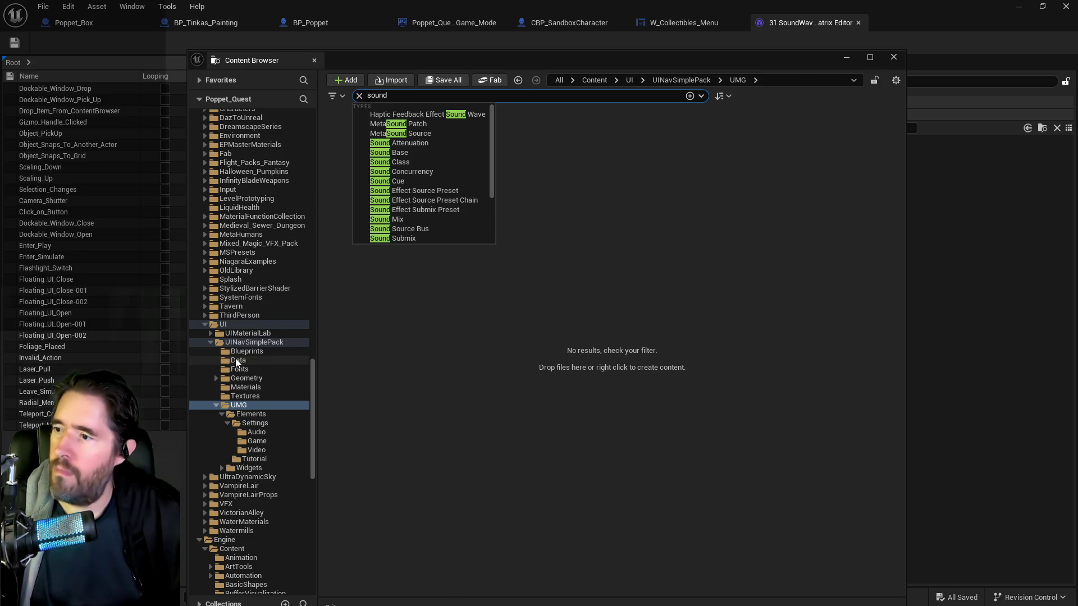
click(247, 342)
click(237, 334)
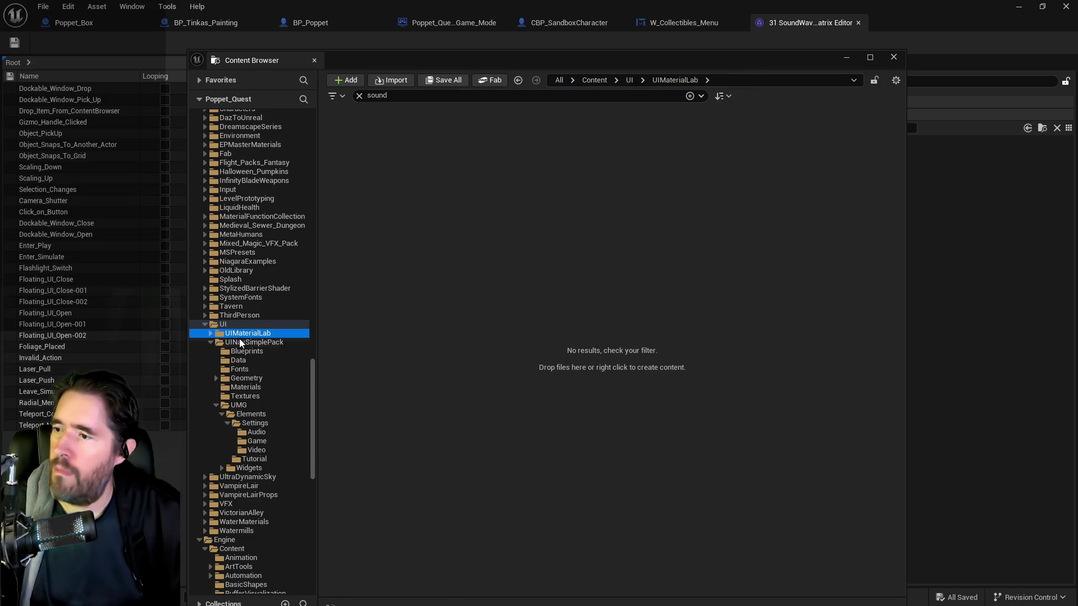
click(239, 341)
click(359, 96)
- Search all of Content for 'sfx class' to find SFX_Sound_Class, then close the Content Browser
text(c)
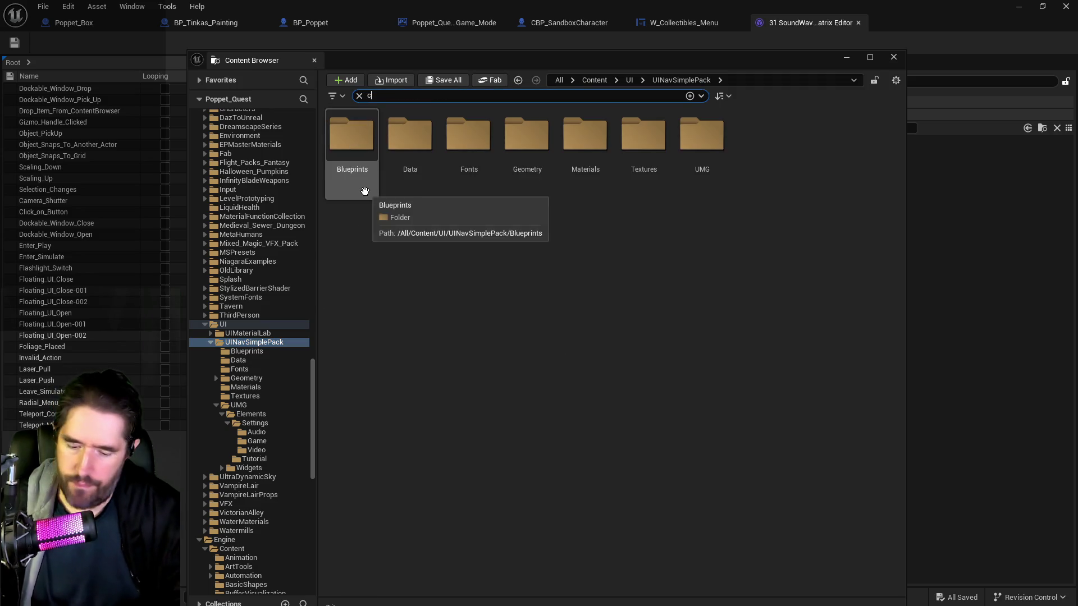
text(lass)
click(241, 334)
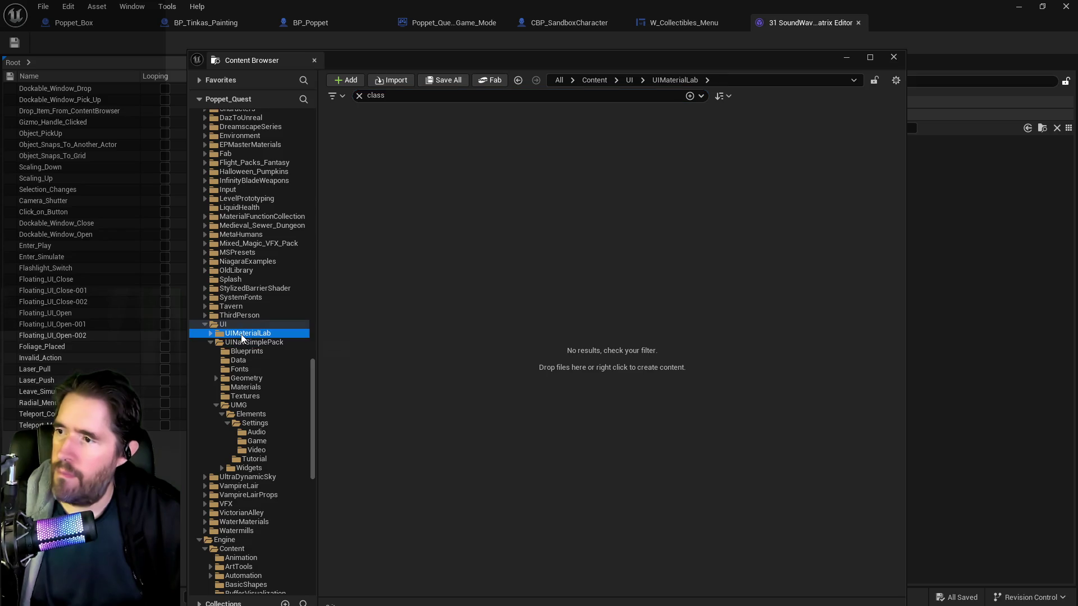
click(242, 341)
click(359, 96)
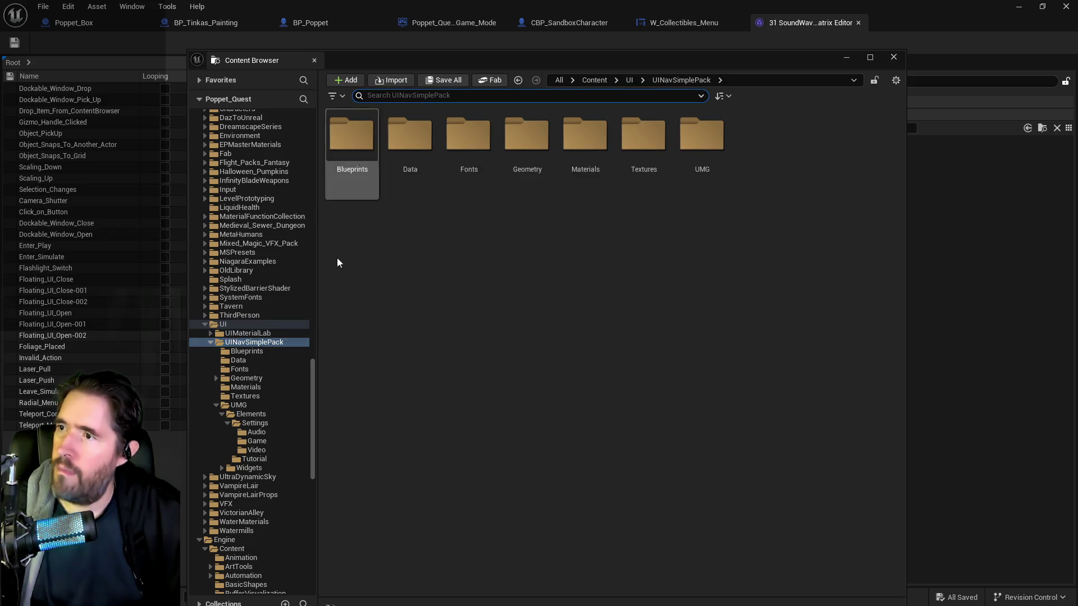
drag(314, 406, 315, 131)
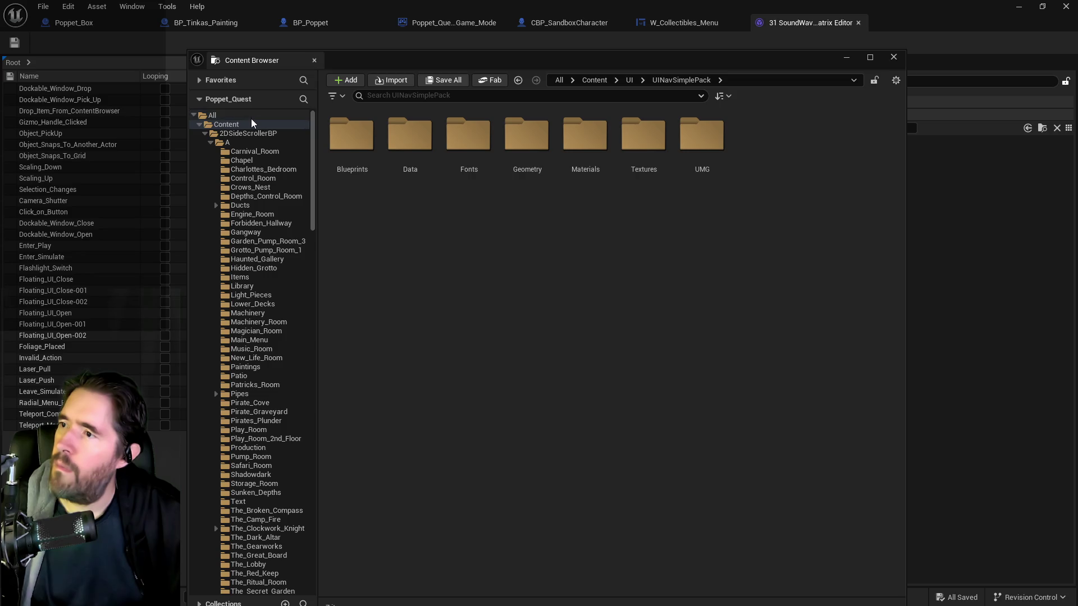
click(245, 133)
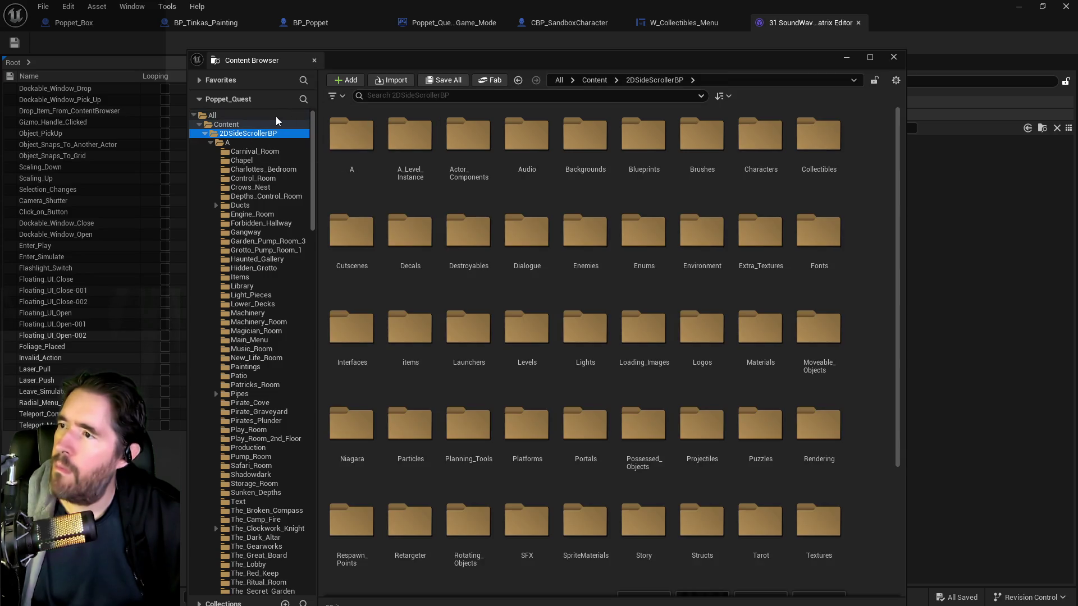
click(277, 117)
click(291, 125)
click(389, 97)
text(st)
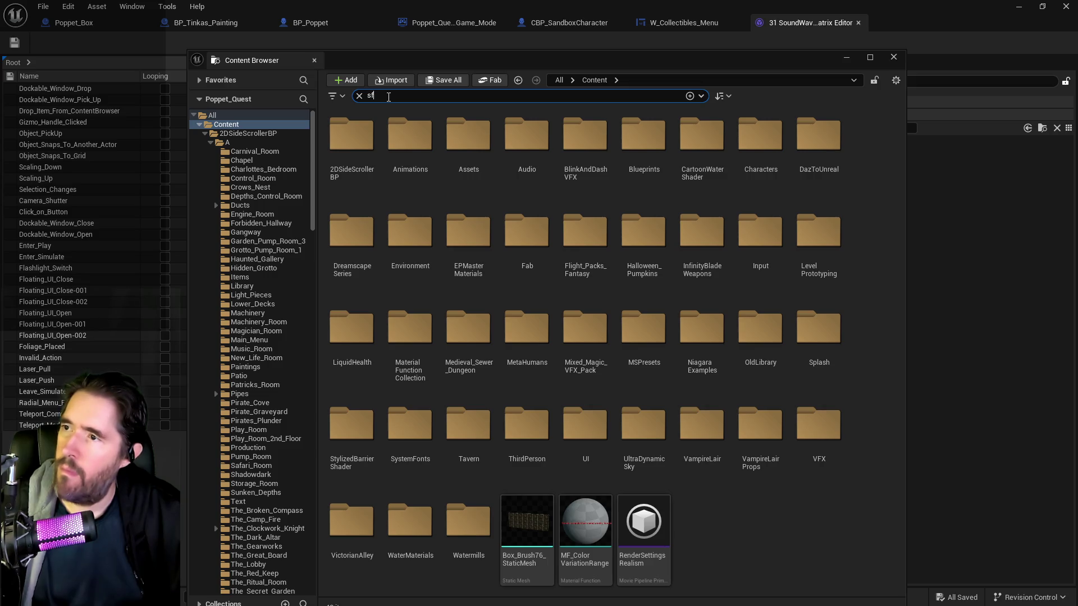
text(x c)
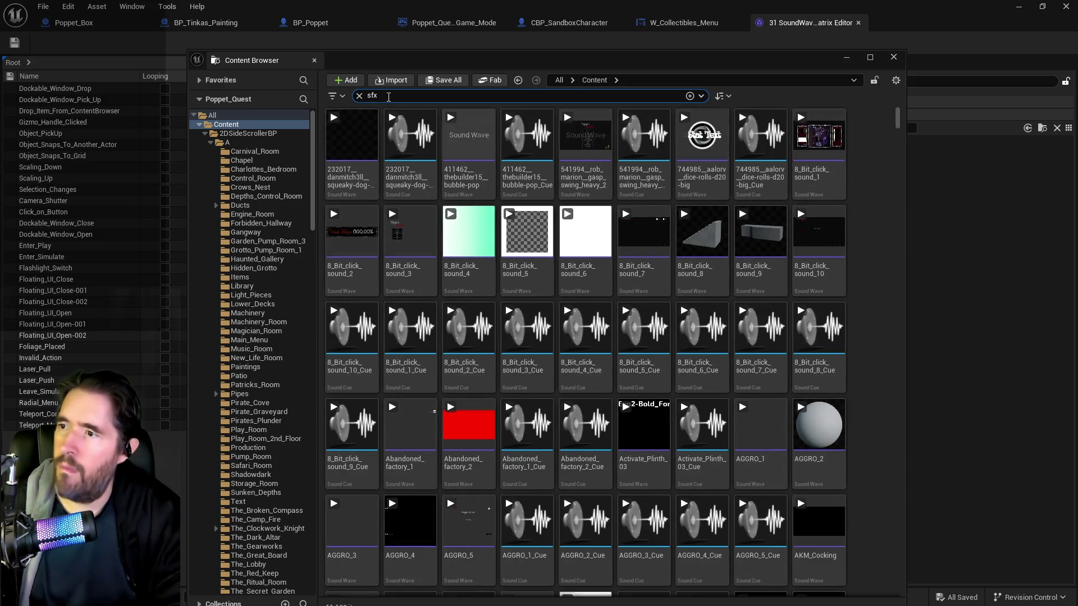
text(la)
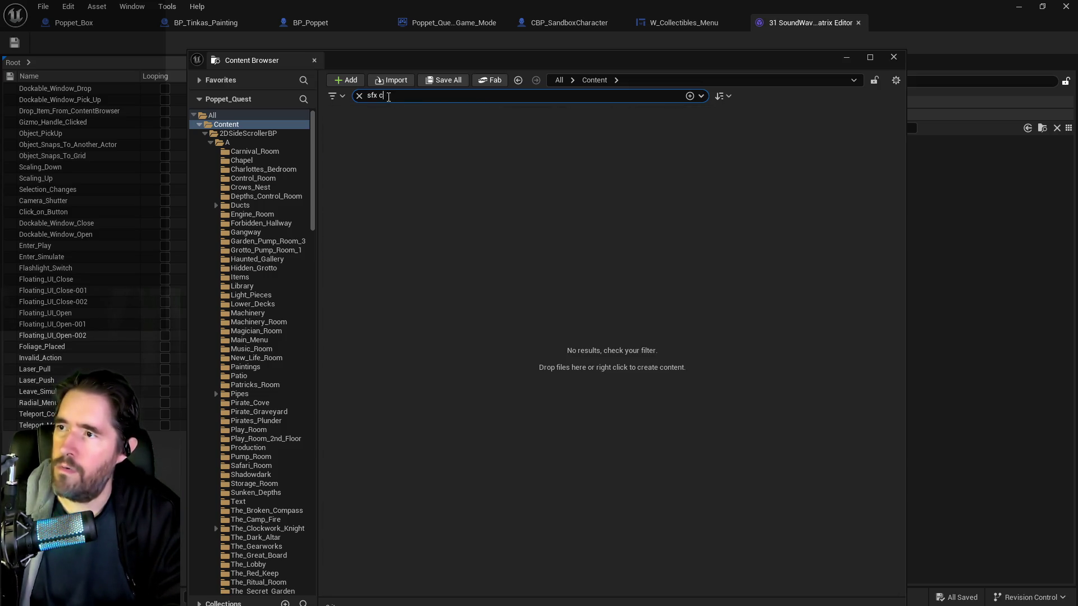
text(ss)
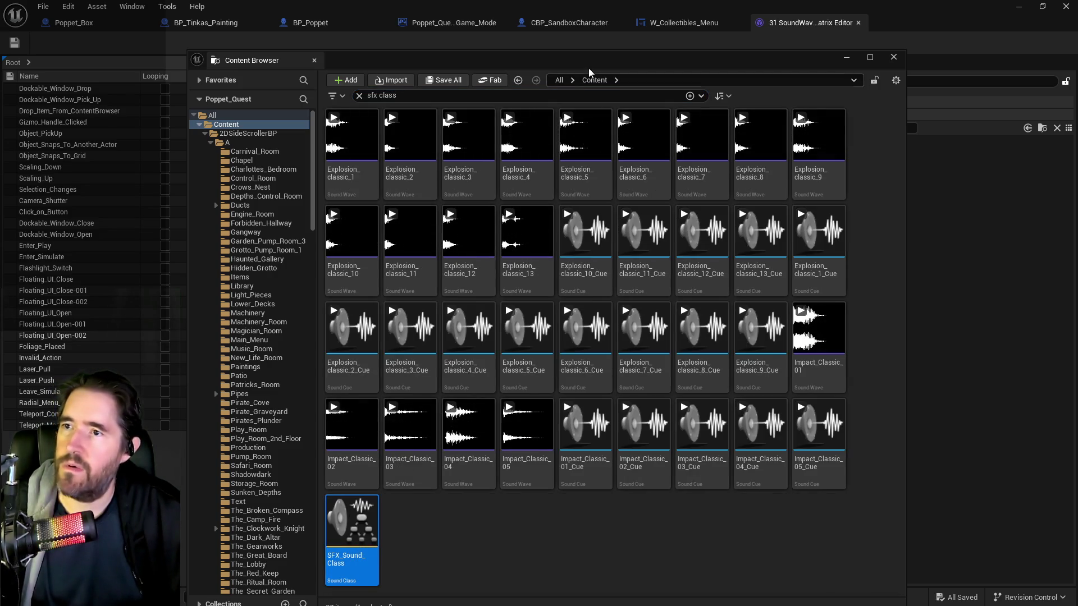
click(894, 56)
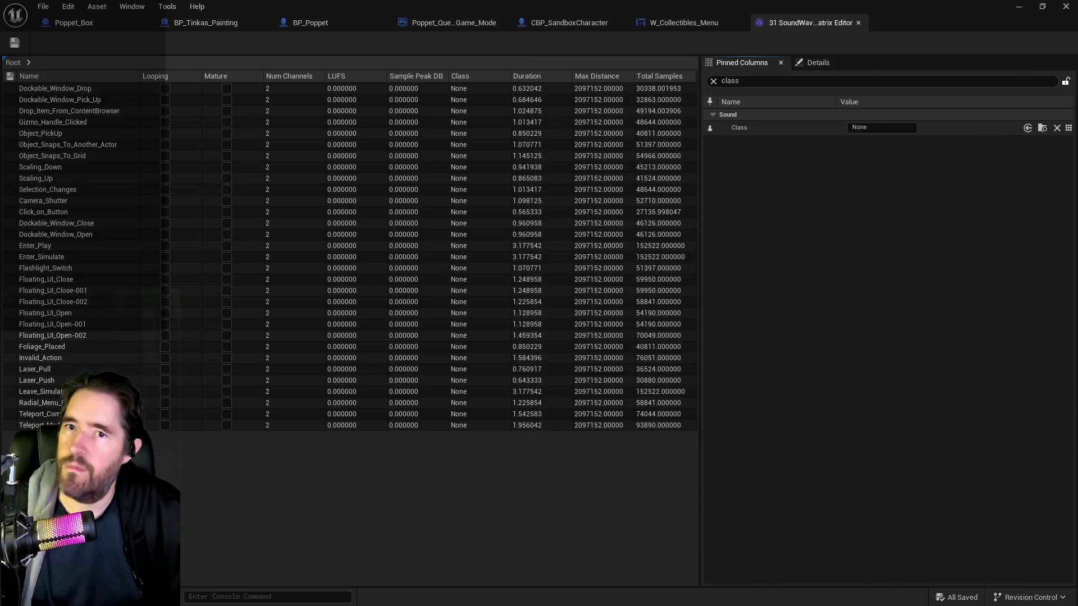
- Assign SFX_Sound_Class as the Class of all sound waves and save all assets
click(1028, 128)
click(951, 127)
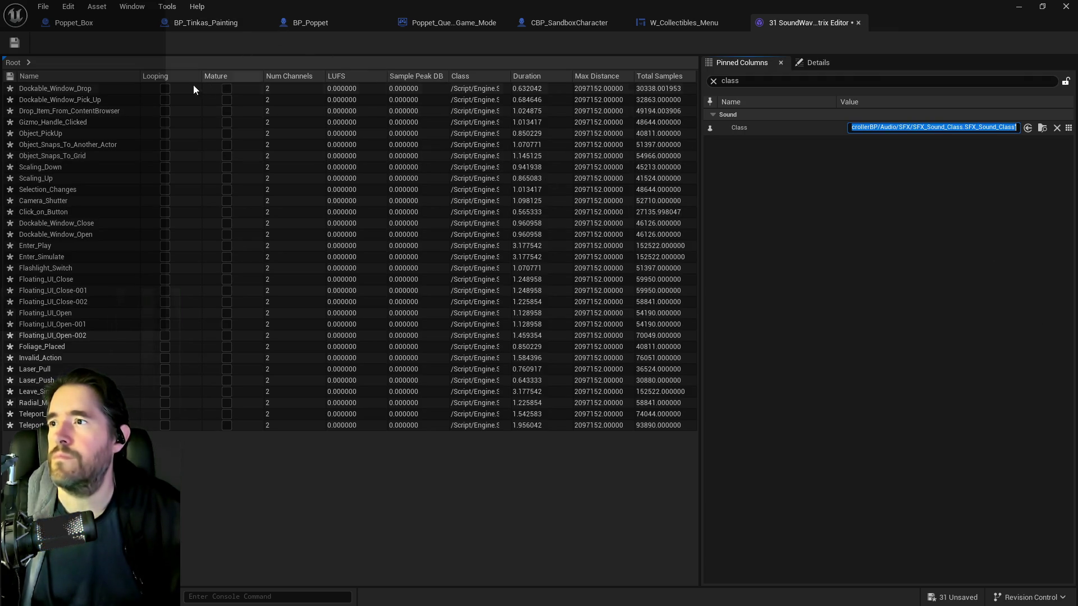
click(42, 6)
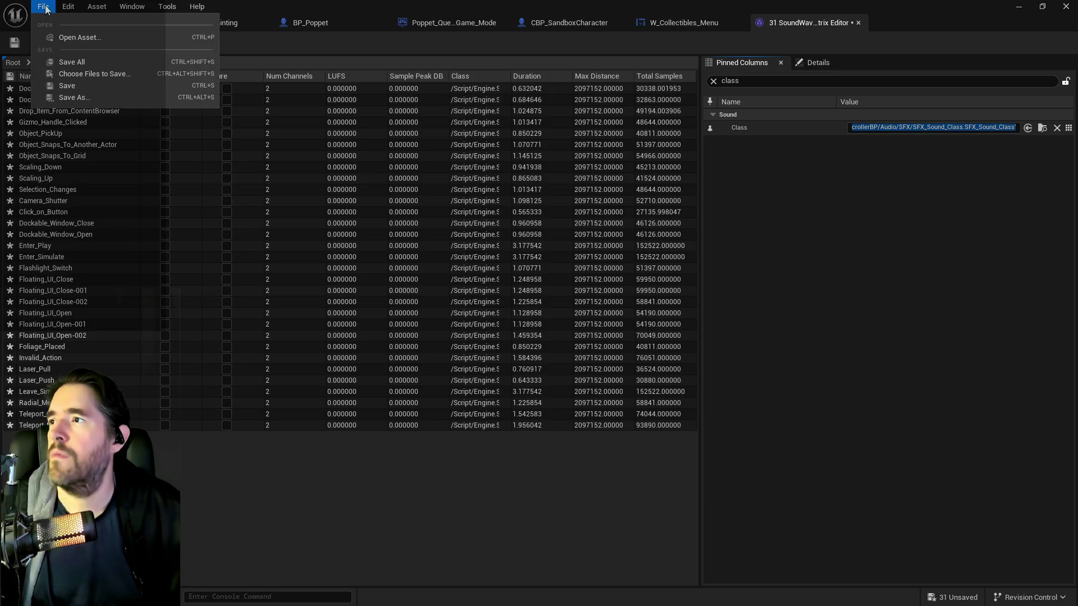
click(71, 60)
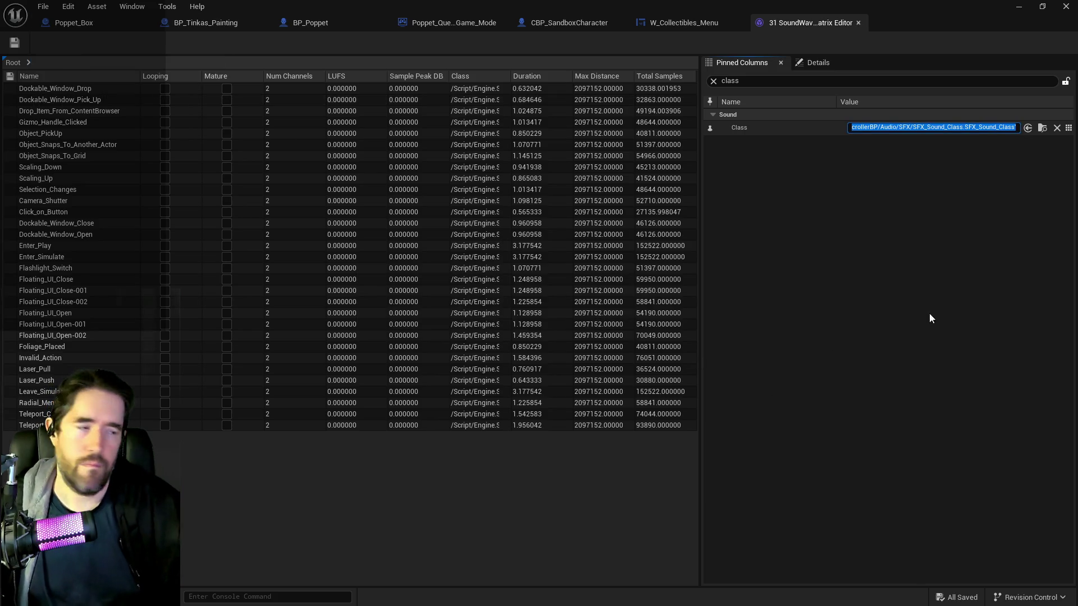
- Locate and open the SFX_Sound_Class asset to inspect it, then close its editor
click(1043, 128)
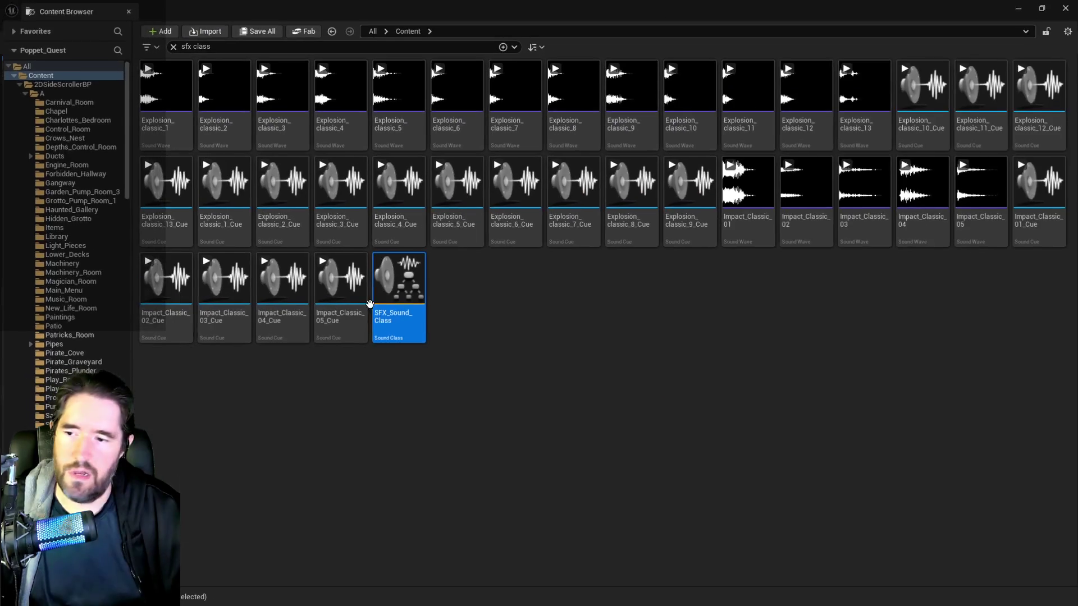
double_click(395, 286)
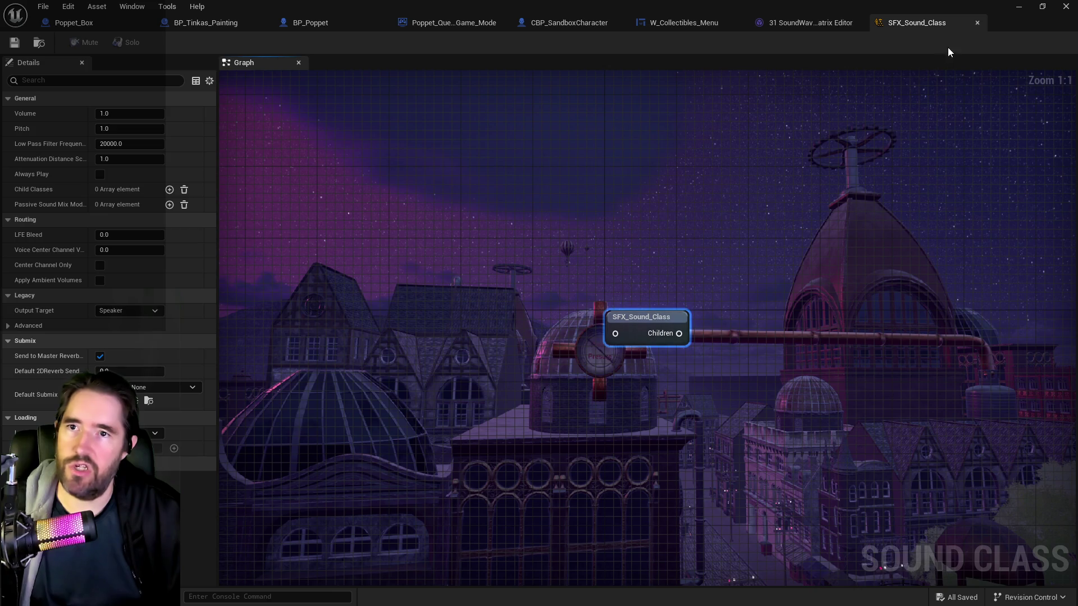
click(978, 22)
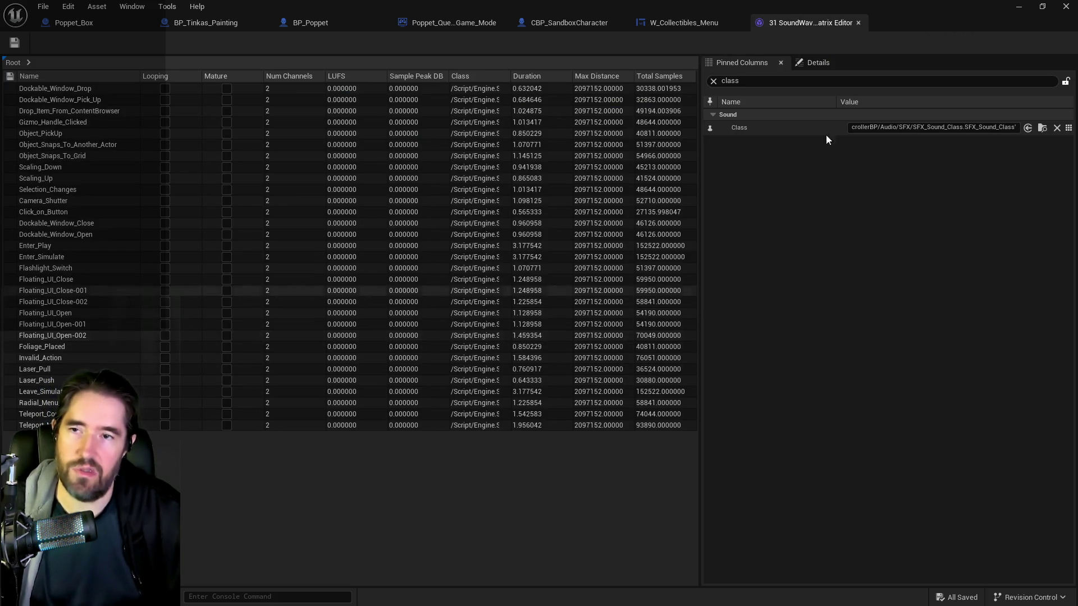
- Close the sound wave matrix, save all again, and switch to the PQ To Do List document
click(857, 24)
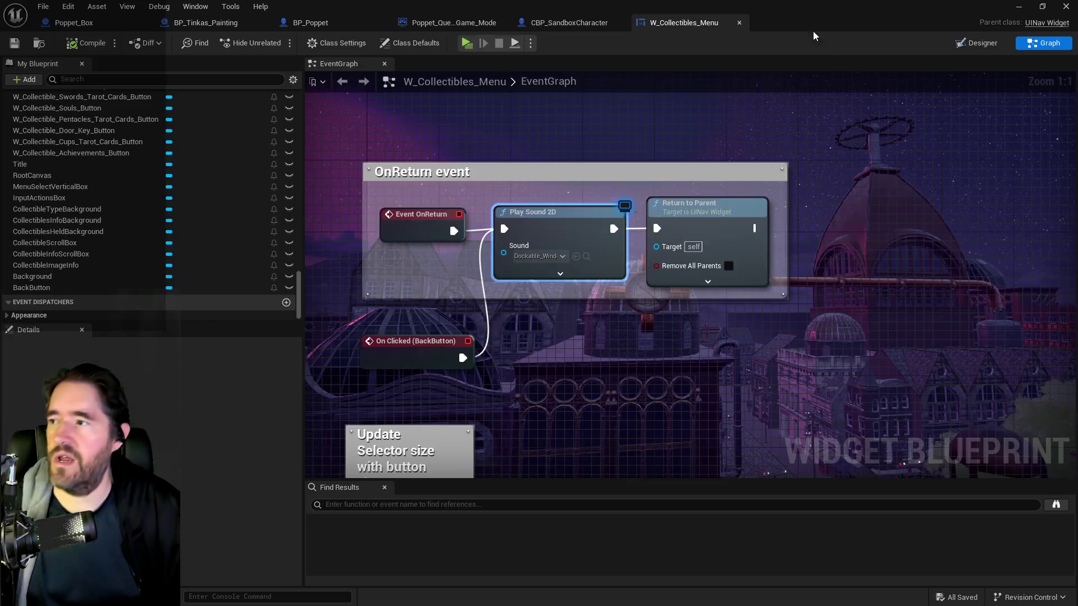
click(43, 6)
click(72, 87)
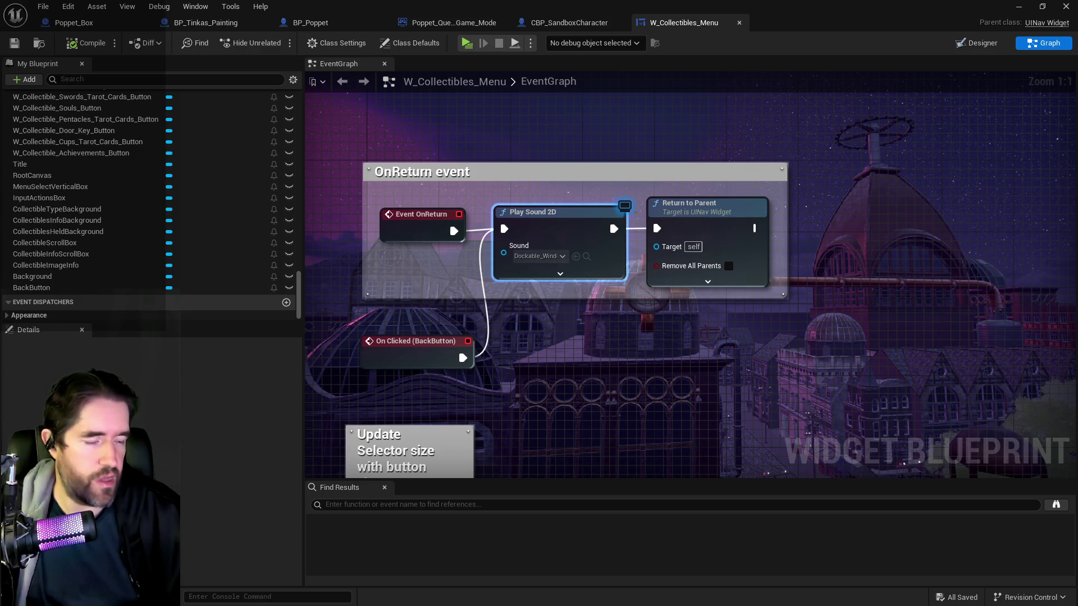
key(alt+Tab)
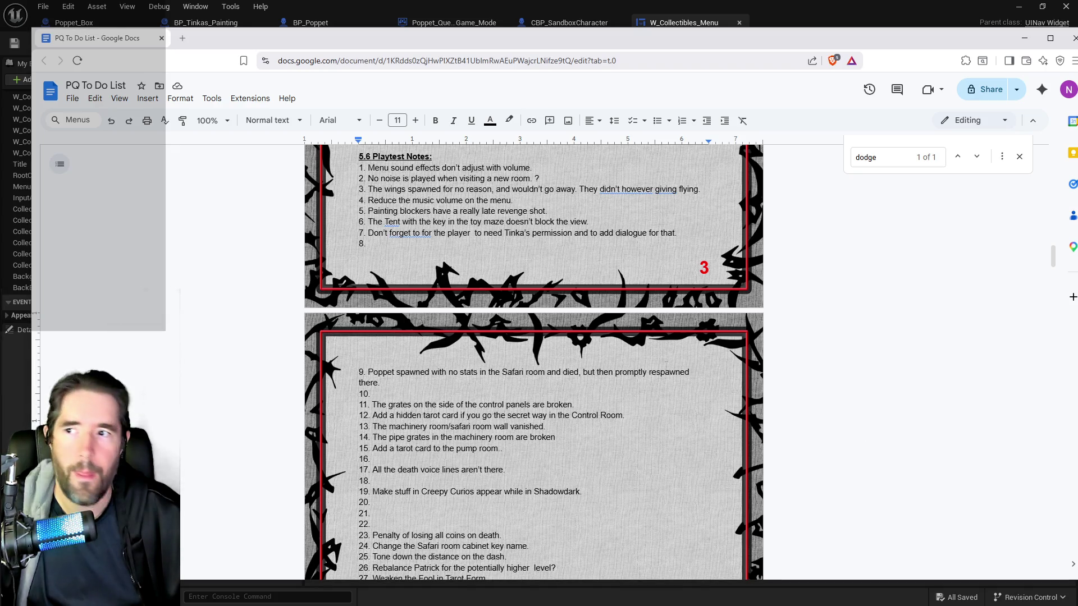
- Delete playtest note 1 about menu sound volume, select note 2, and return to Unreal Engine
scroll(533, 360, up, 2)
drag(532, 224, 389, 224)
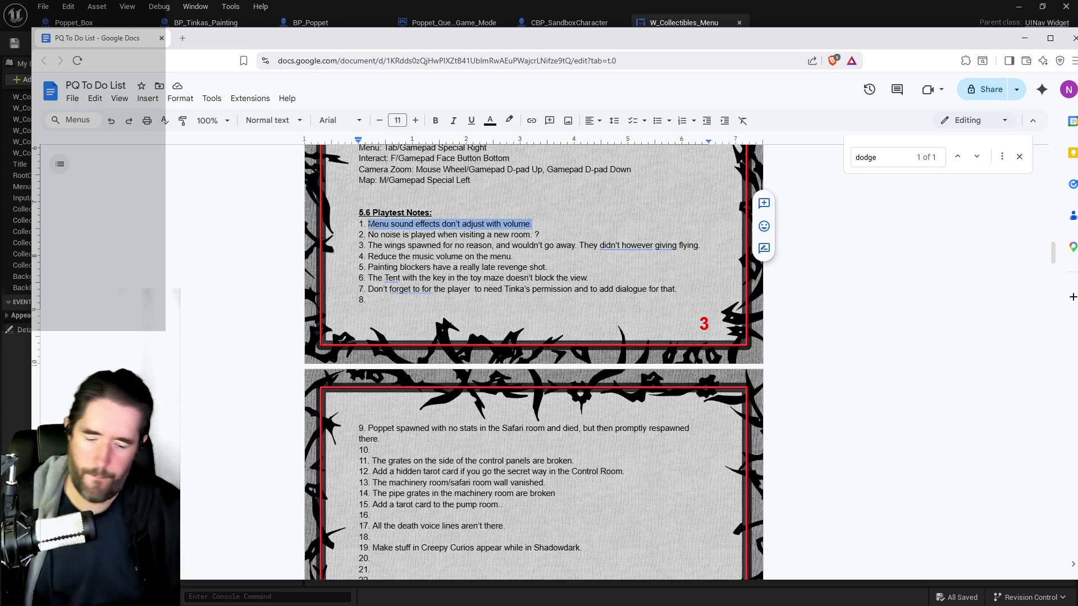
key(BackSpace)
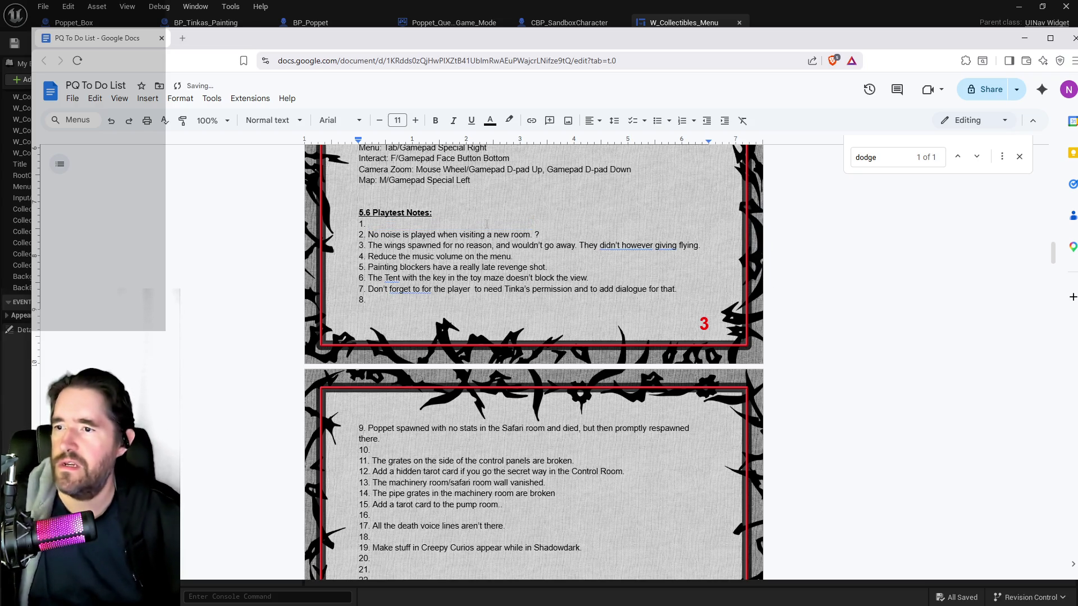
drag(540, 235, 396, 235)
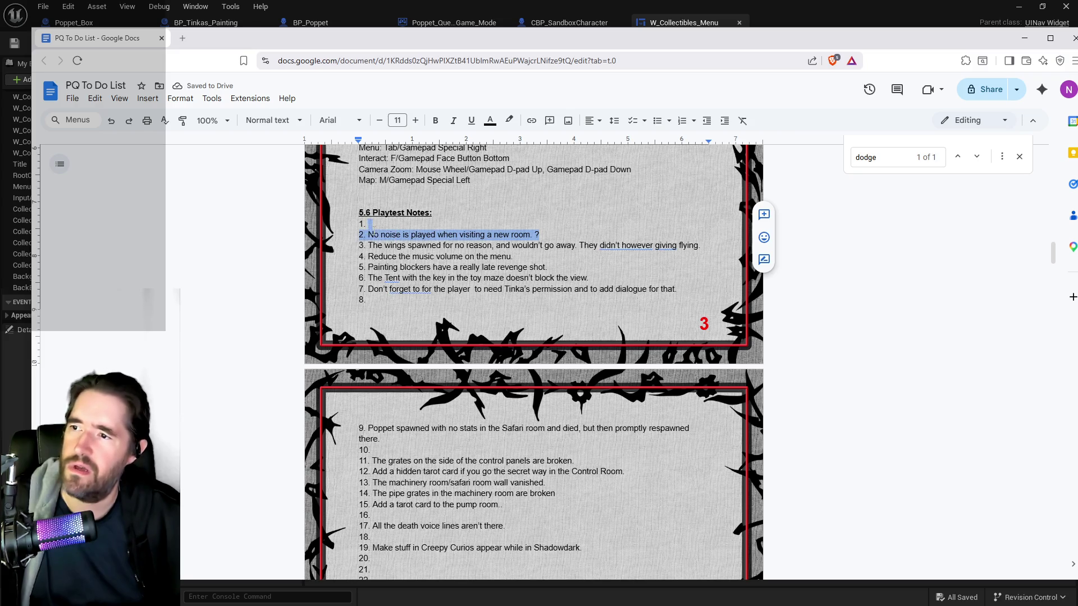
key(alt+Tab)
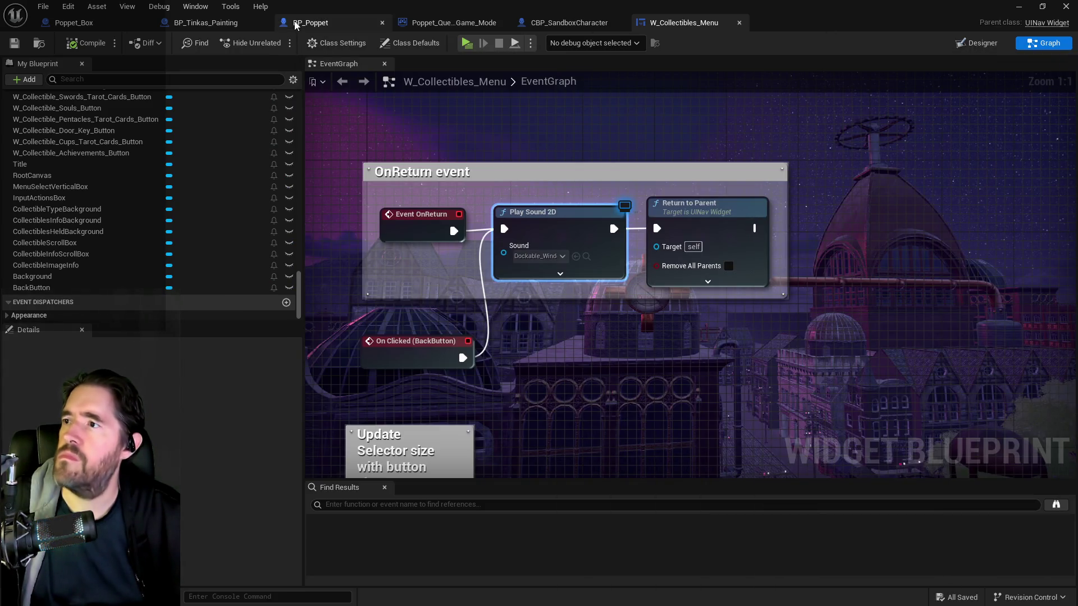
- Switch to BP_Poppet, go up to its EventGraph, and open the Room Information Graph node
click(386, 22)
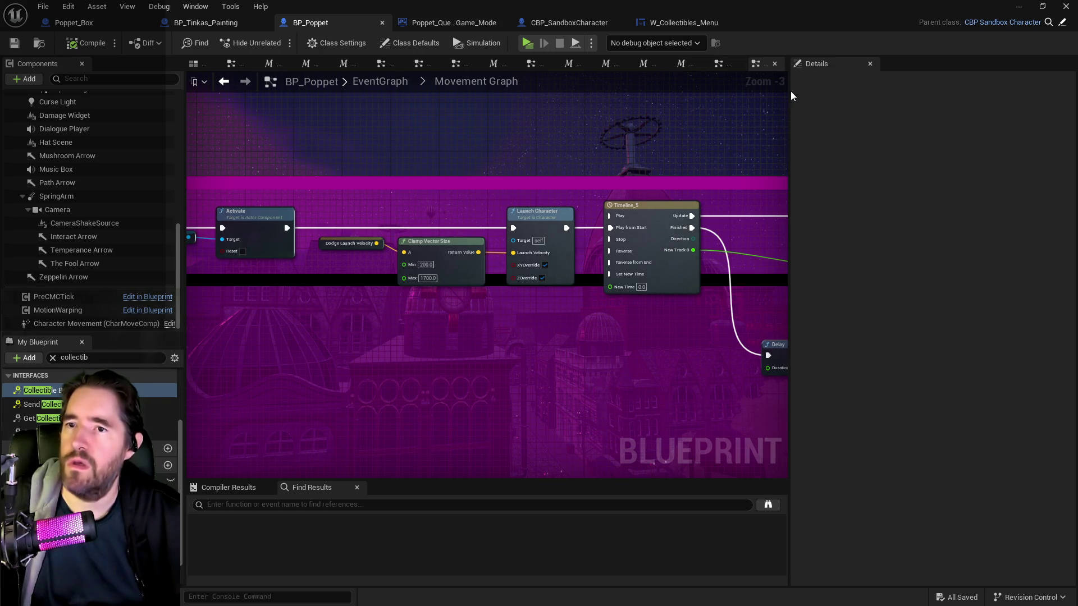
click(380, 81)
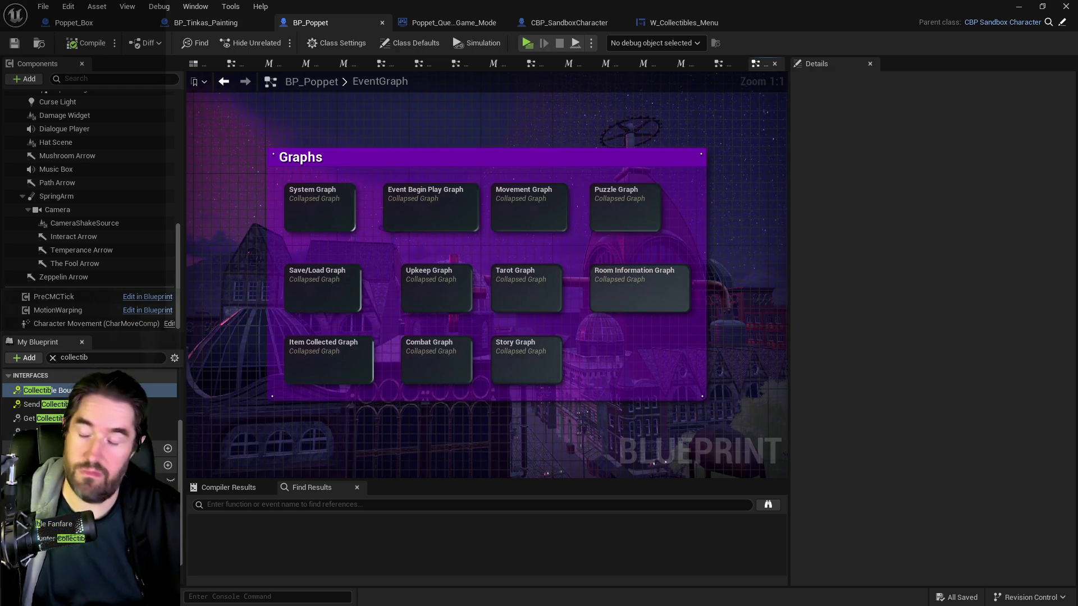
double_click(638, 290)
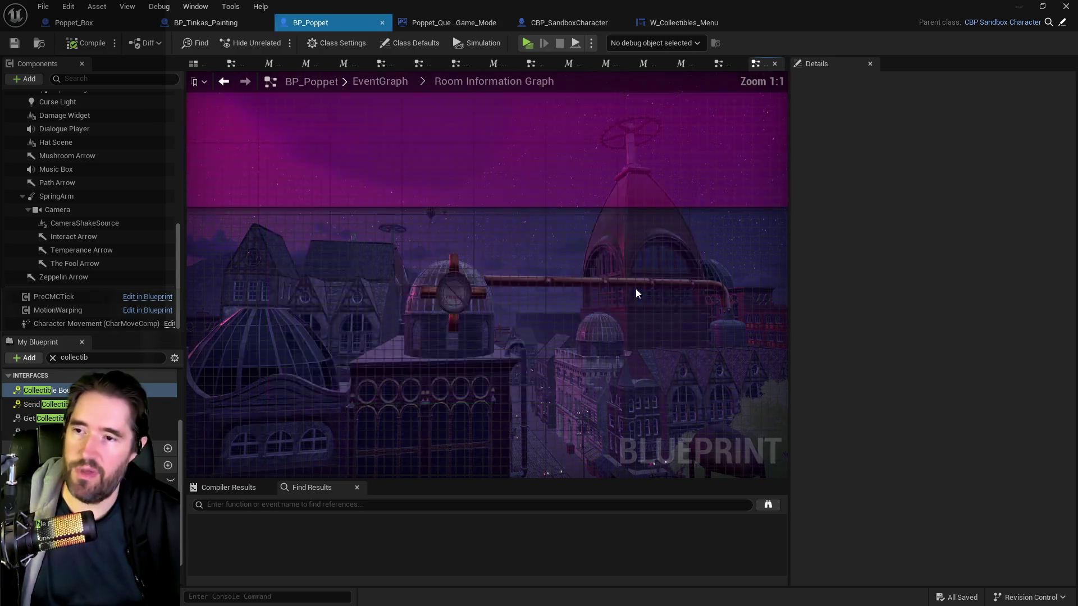
scroll(351, 304, up, 4)
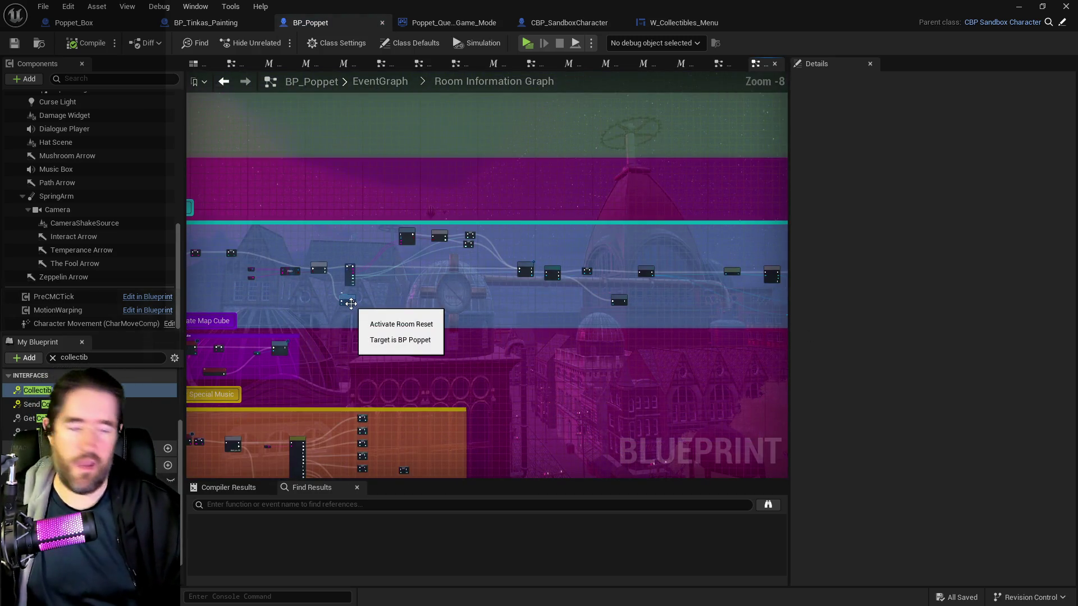
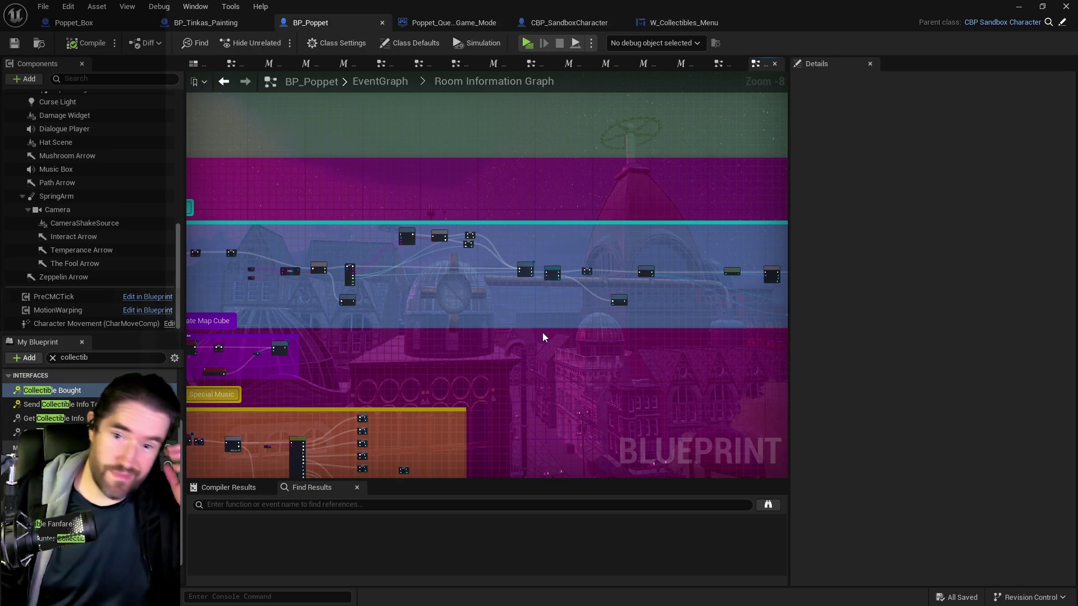
- Return to the EventGraph overview and open the Item Collected Graph
scroll(413, 359, up, 1)
scroll(553, 368, down, 2)
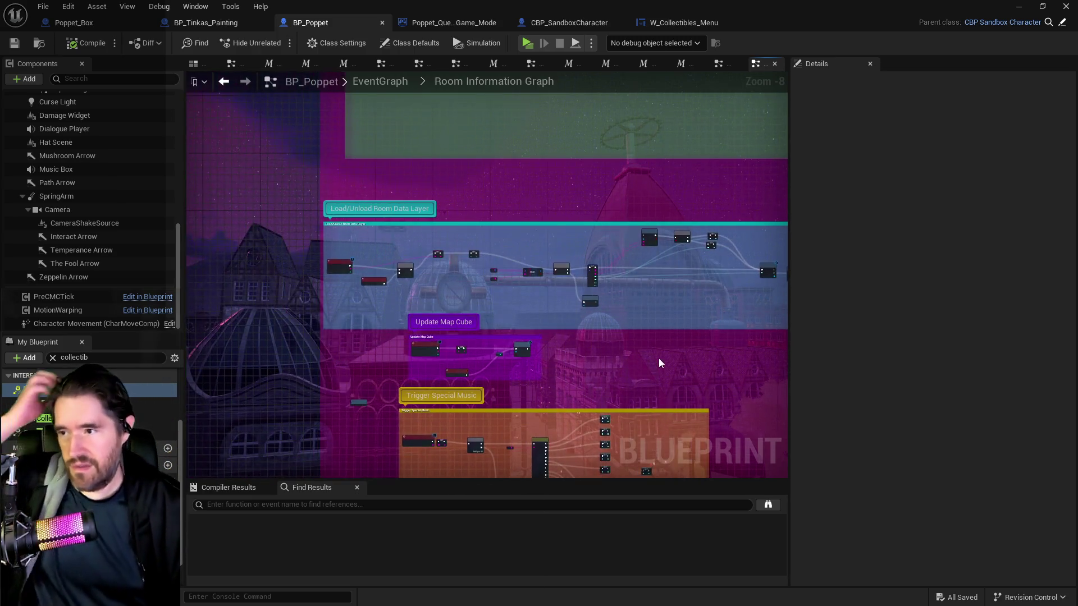
scroll(531, 366, up, 1)
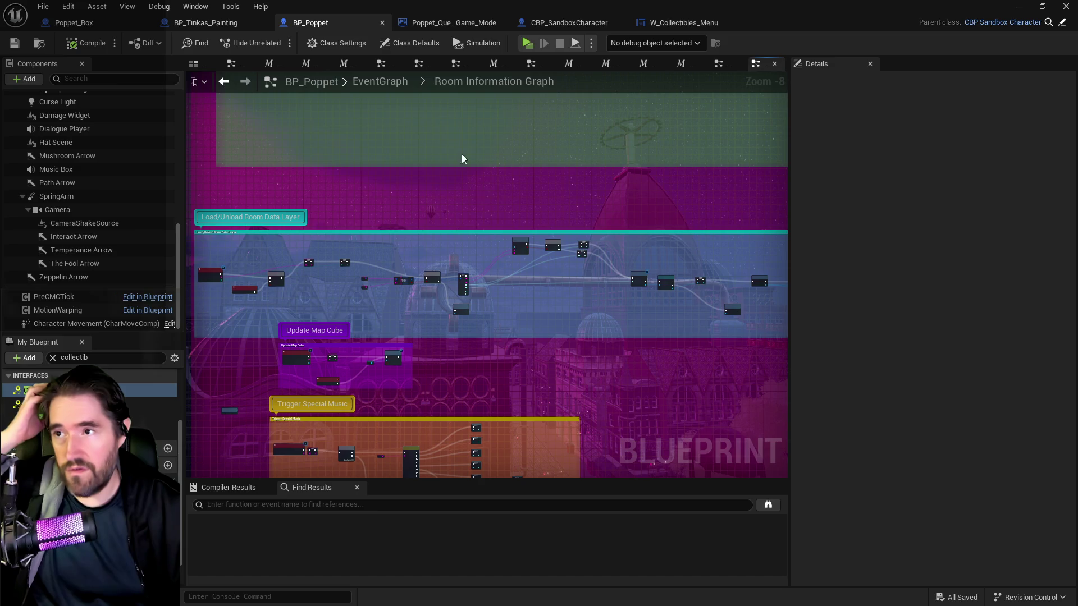
click(382, 82)
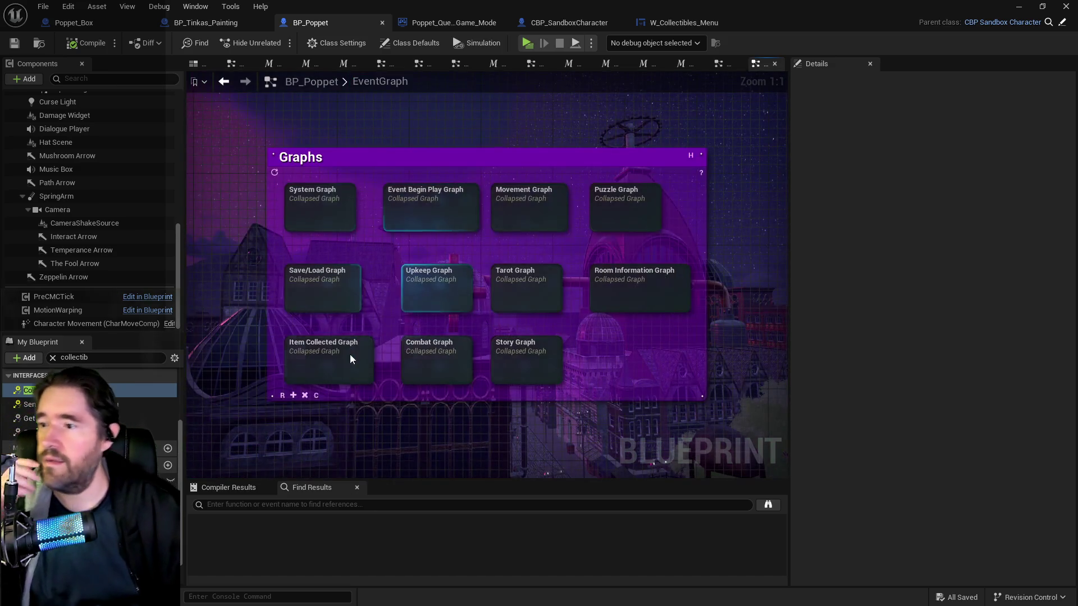
double_click(349, 356)
- Pan through the Switch on String outputs and the Rooms Visited and Tinka's Paintings nodes
scroll(565, 299, up, 3)
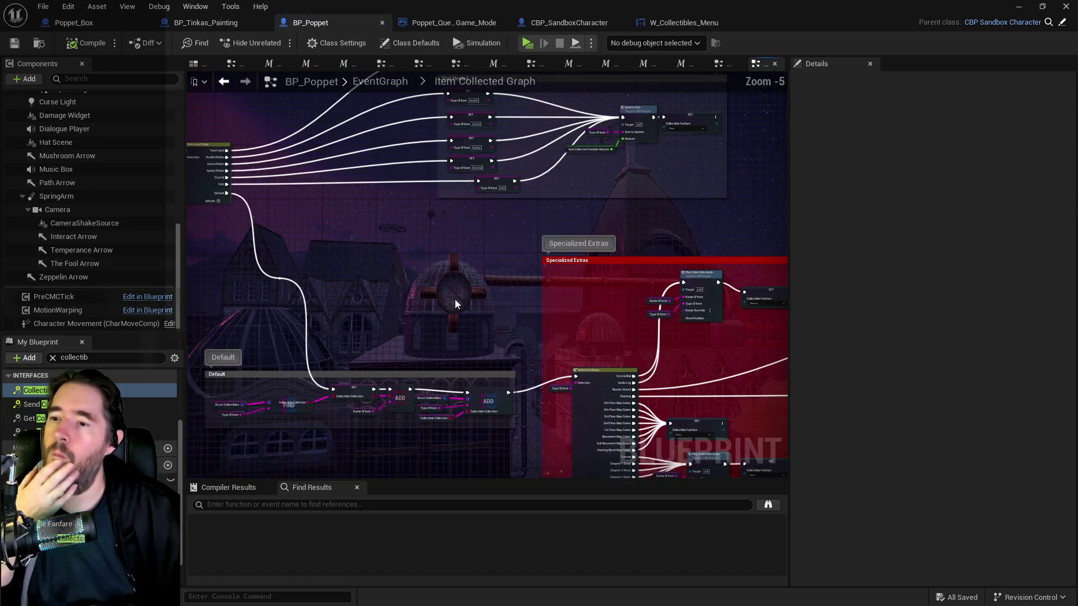
scroll(521, 298, up, 3)
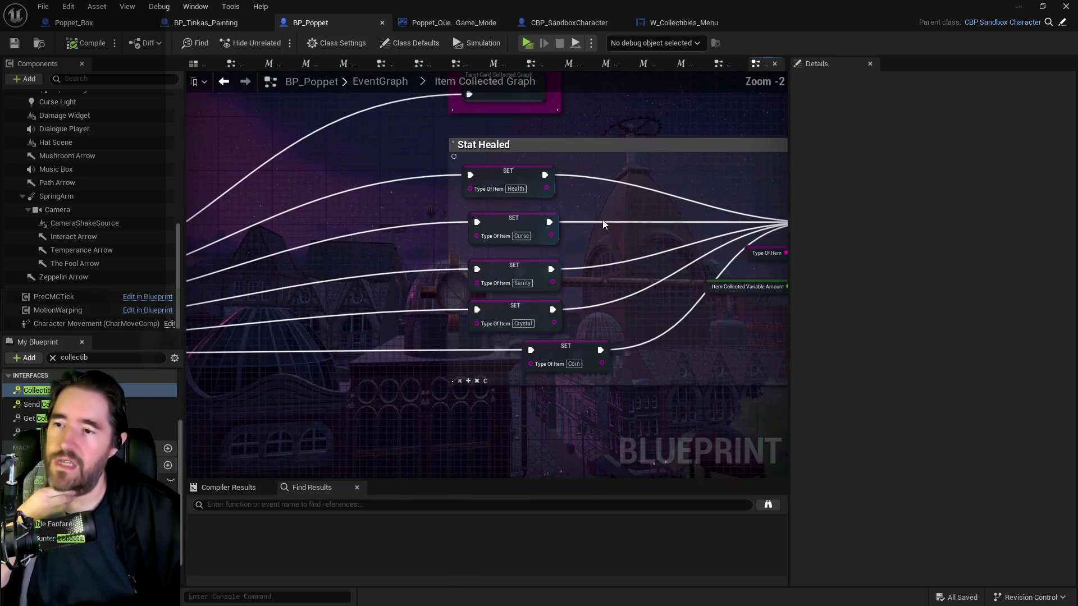
drag(580, 291, 506, 167)
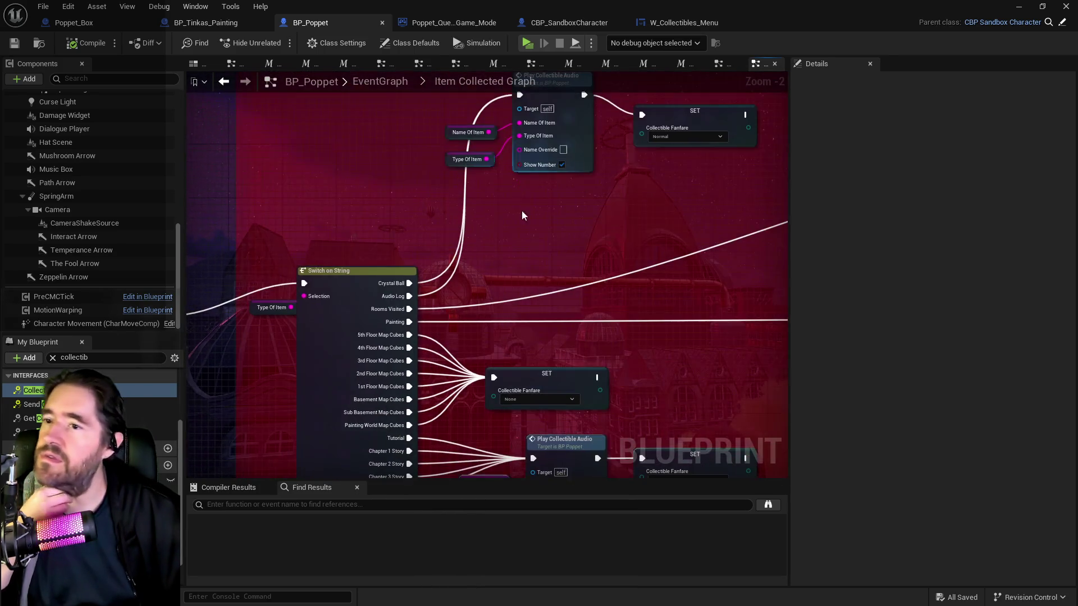
mouse_move(566, 332)
mouse_down()
mouse_move(517, 287)
mouse_move(534, 187)
mouse_move(464, 285)
mouse_move(337, 390)
mouse_move(203, 344)
mouse_move(527, 312)
mouse_up()
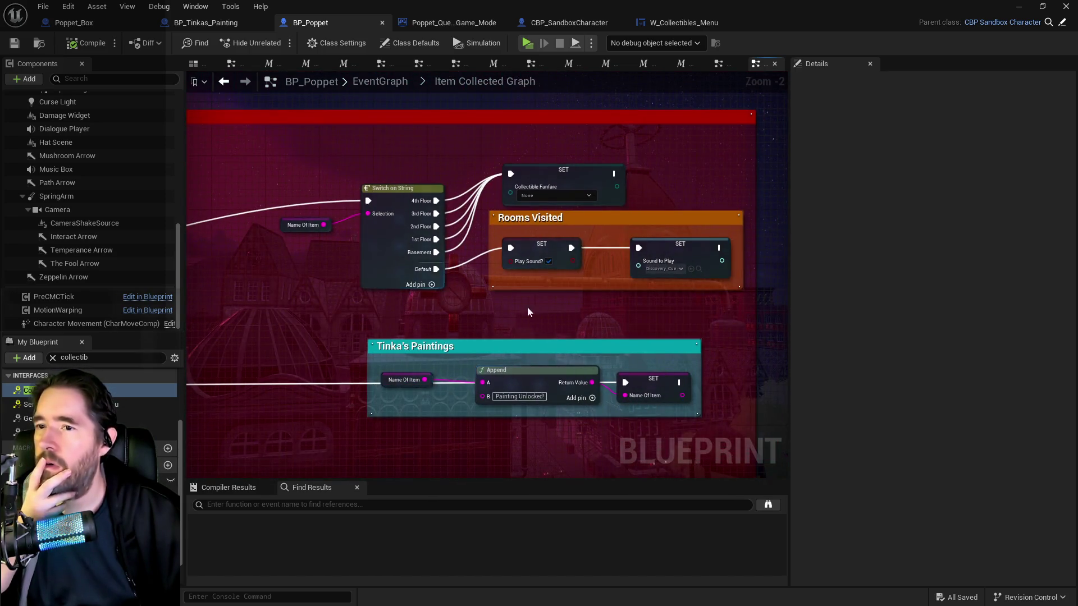
scroll(482, 264, up, 2)
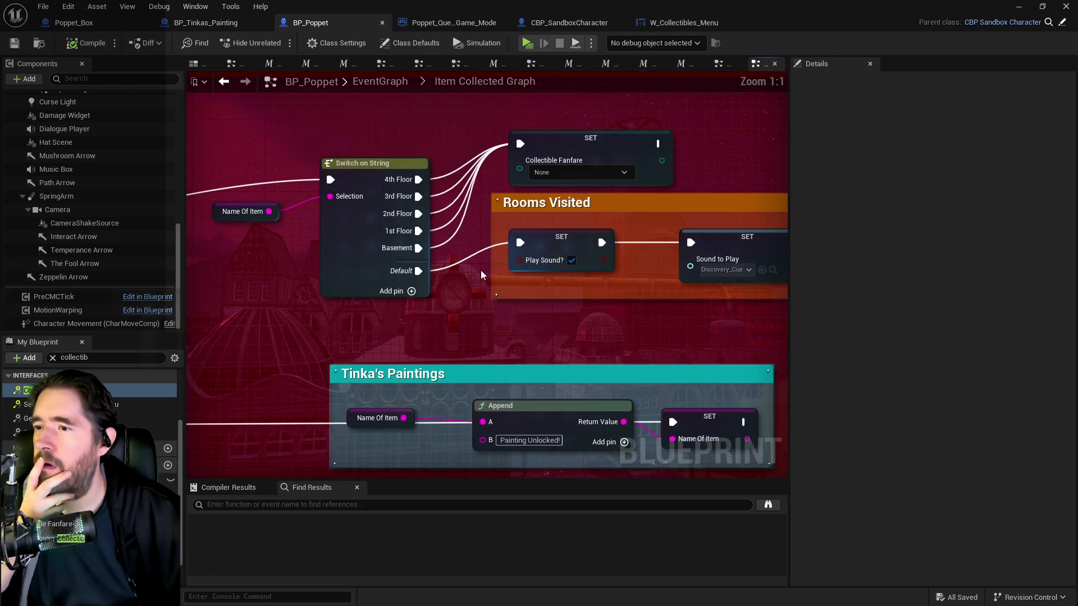
drag(479, 305, 375, 291)
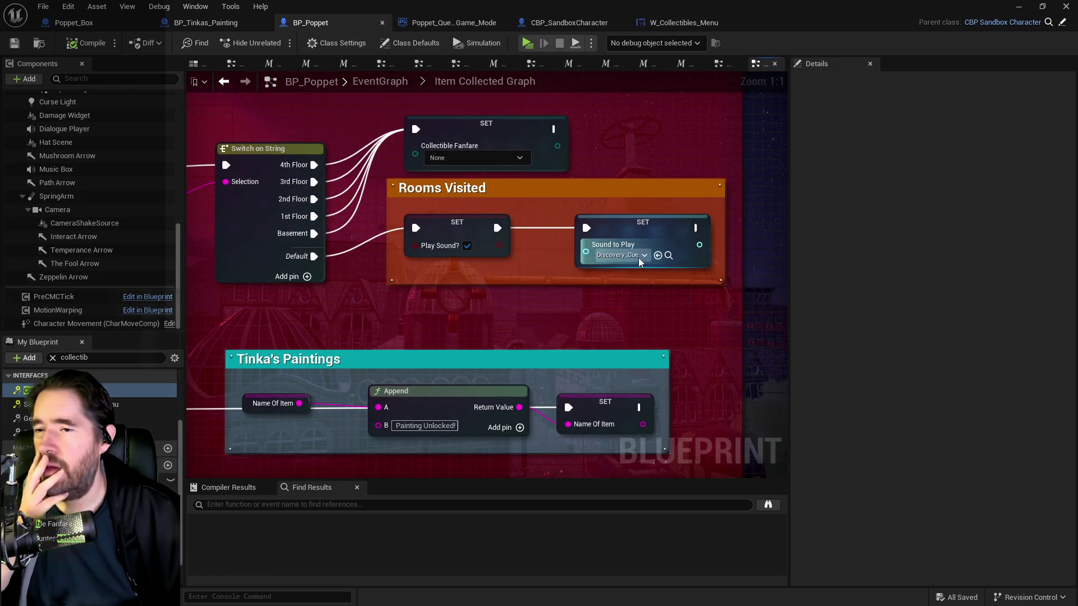
scroll(652, 289, down, 4)
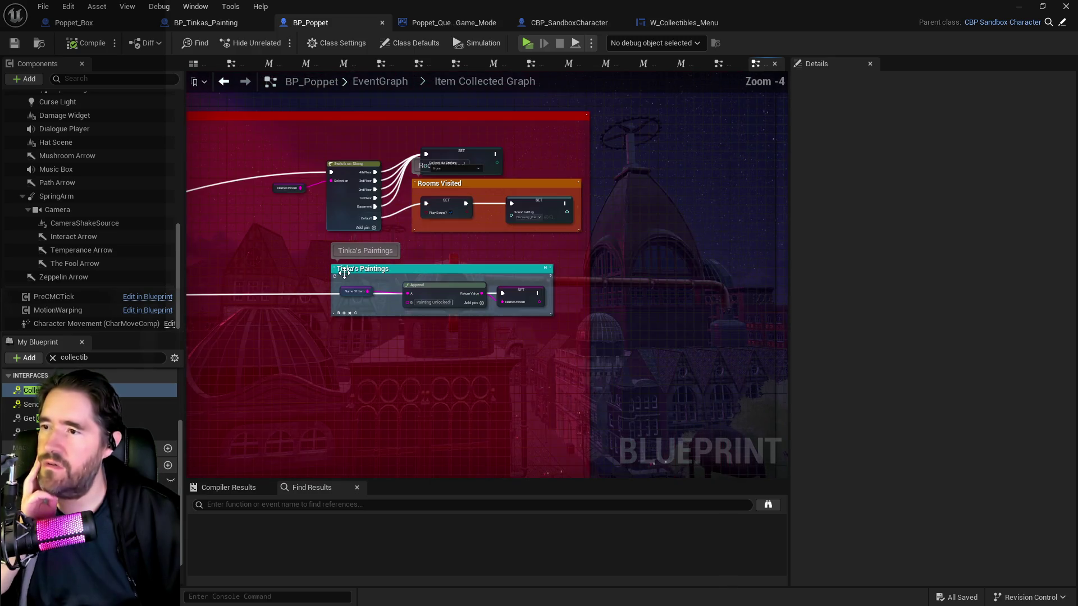
scroll(367, 223, up, 2)
drag(270, 284, 669, 354)
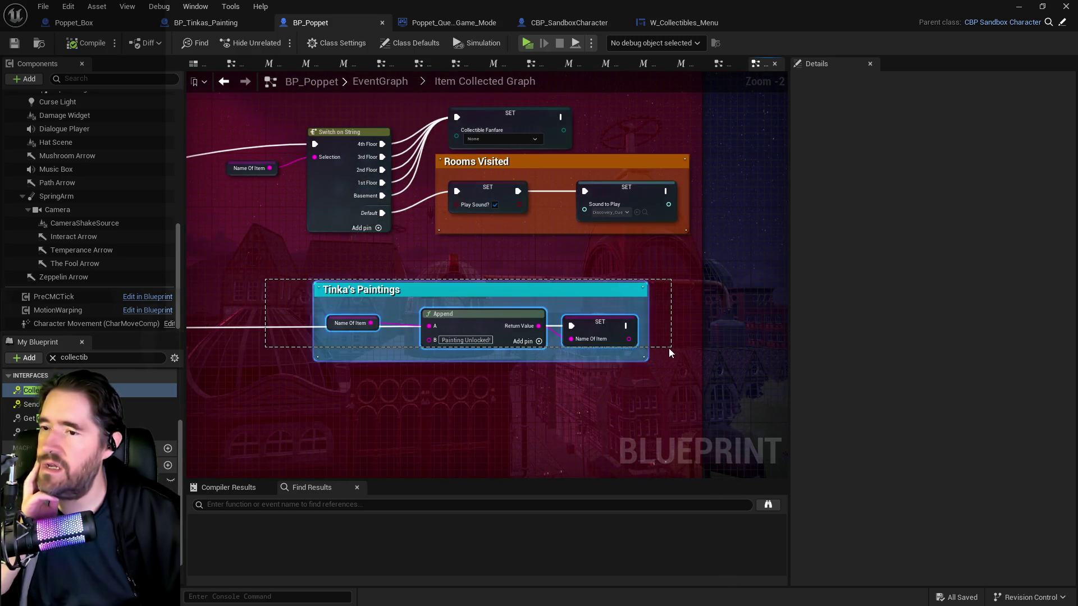
scroll(669, 353, down, 2)
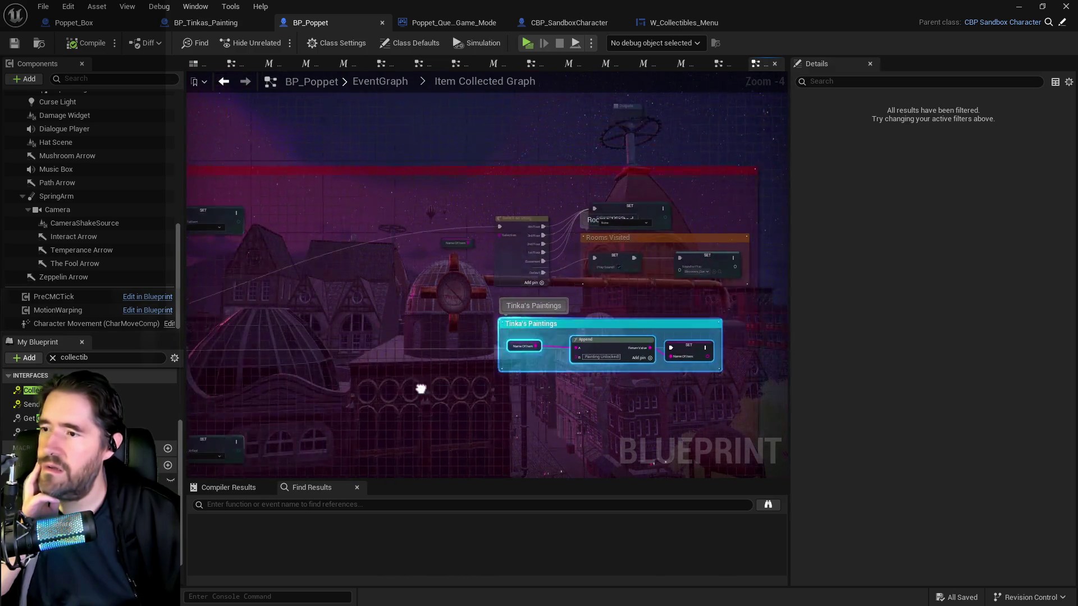
scroll(479, 270, up, 3)
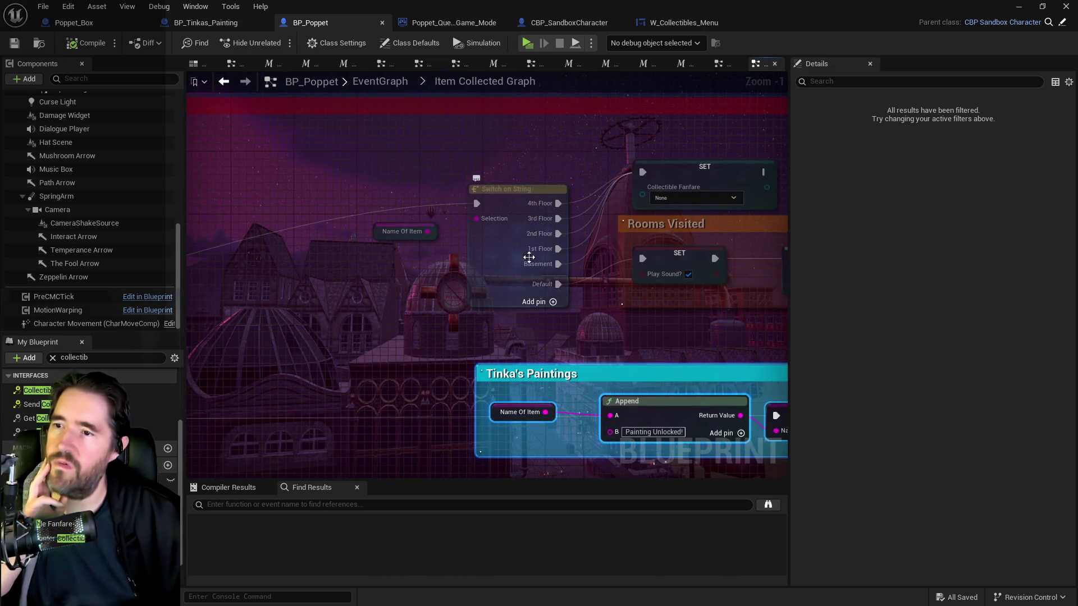
scroll(348, 376, down, 2)
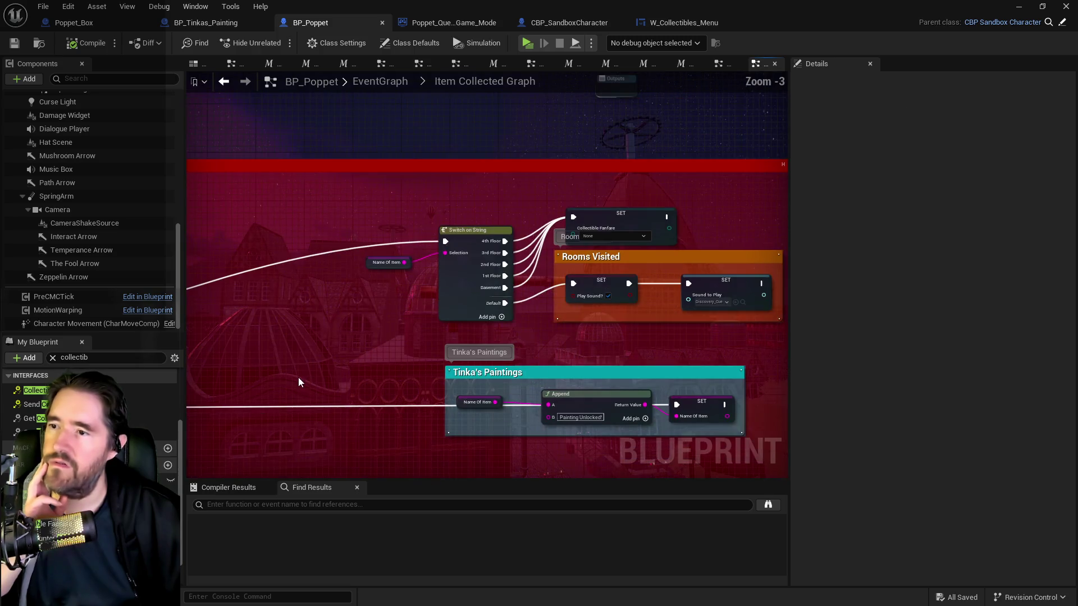
- Follow the fanfare chain to Spawn Sound 2D and inspect the Sound To Play variable
drag(303, 380, 325, 349)
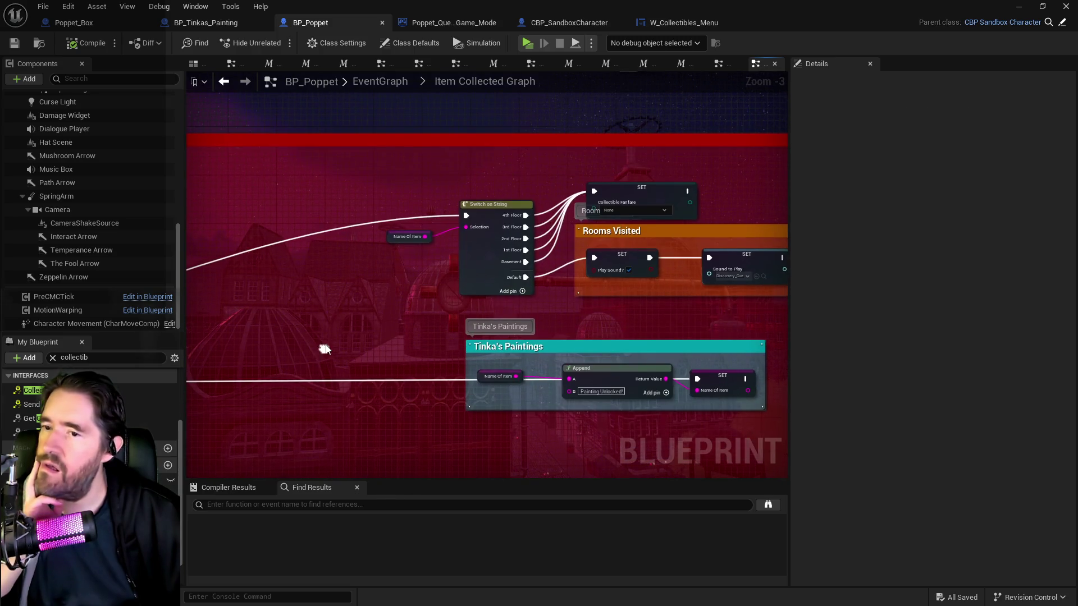
scroll(328, 352, down, 7)
drag(324, 386, 642, 187)
scroll(484, 298, up, 8)
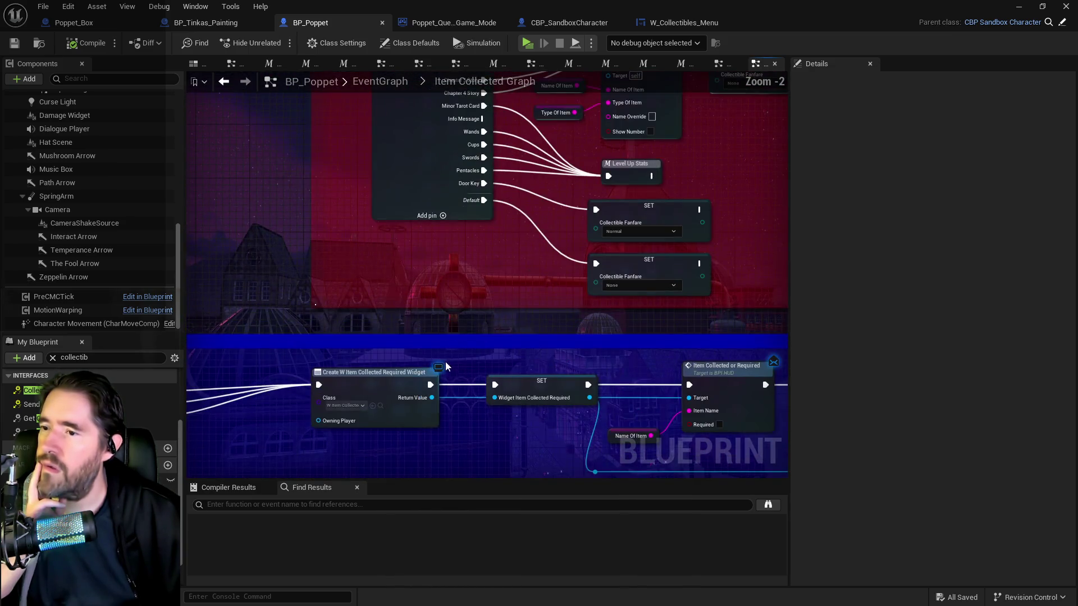
drag(460, 427, 607, 349)
drag(486, 358, 717, 349)
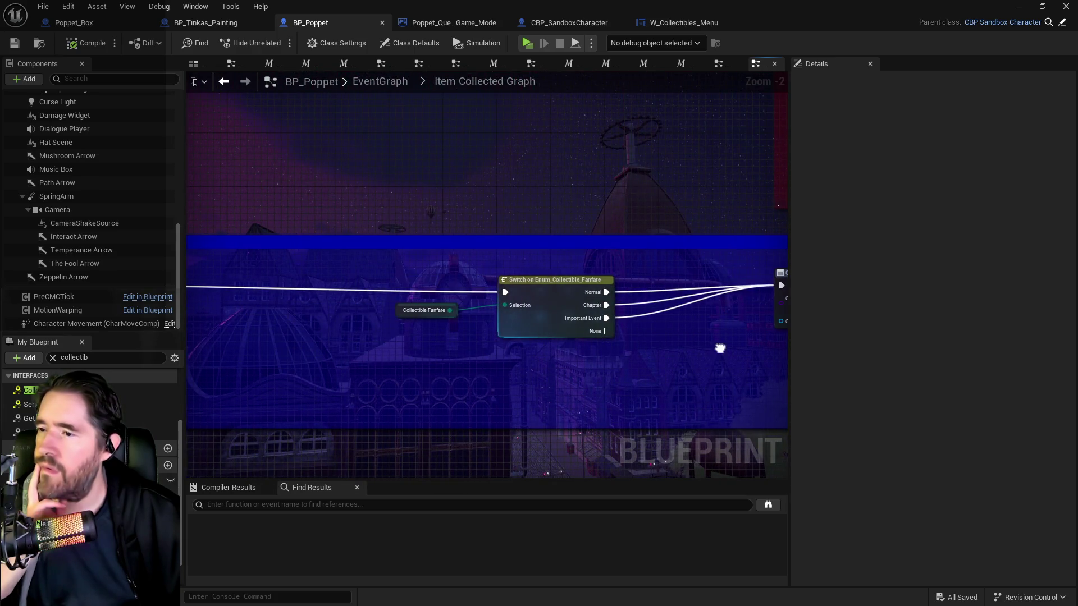
drag(476, 320, 412, 353)
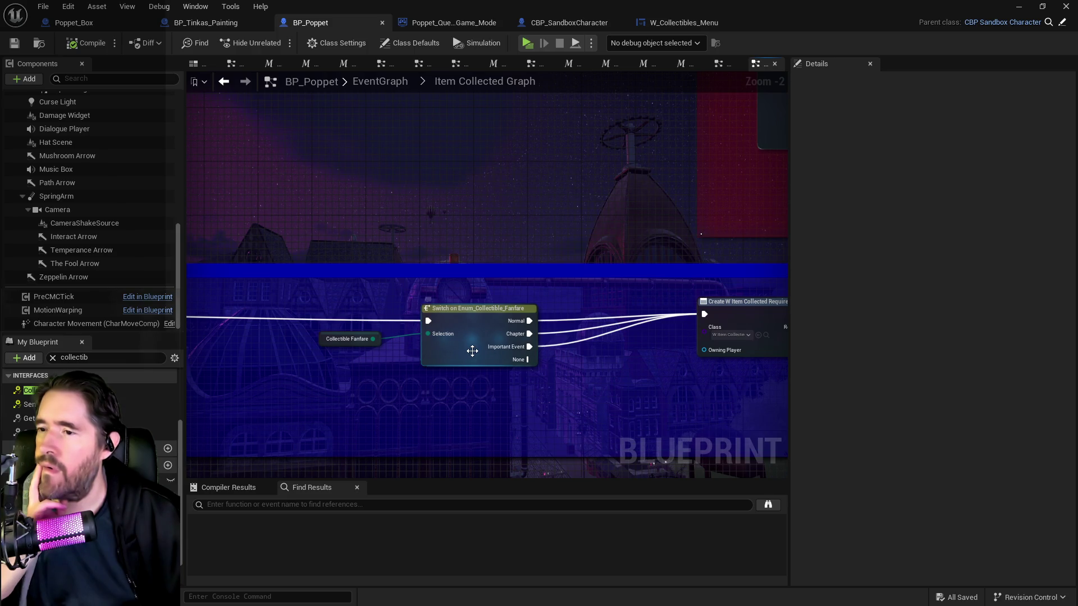
mouse_move(351, 359)
mouse_down()
mouse_move(332, 373)
mouse_move(275, 376)
mouse_up()
mouse_move(575, 393)
mouse_down()
mouse_move(392, 378)
mouse_move(298, 388)
mouse_up()
drag(530, 386, 337, 373)
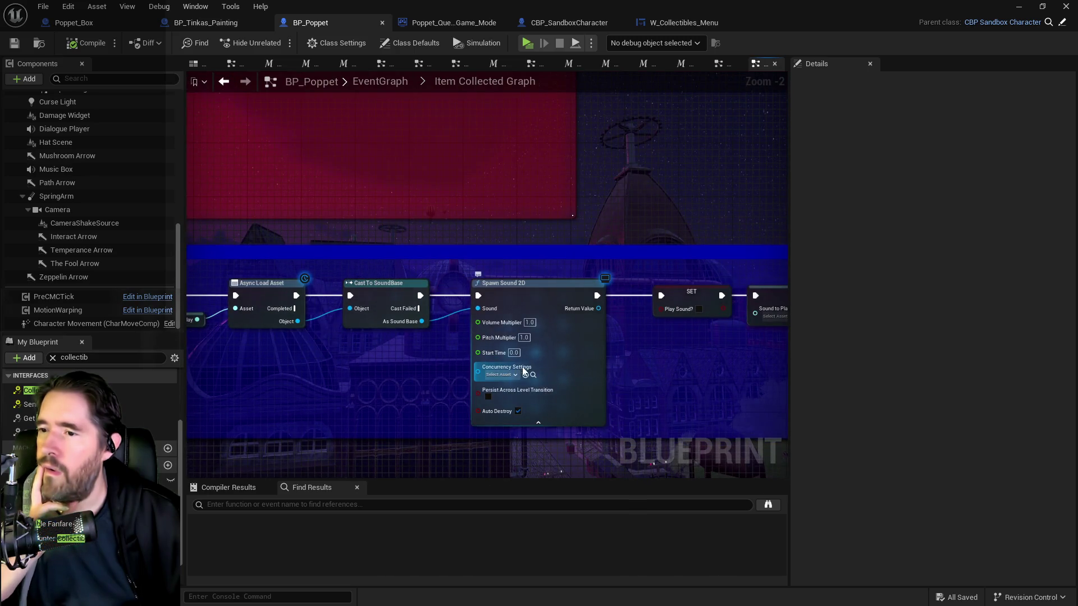
drag(416, 351, 542, 355)
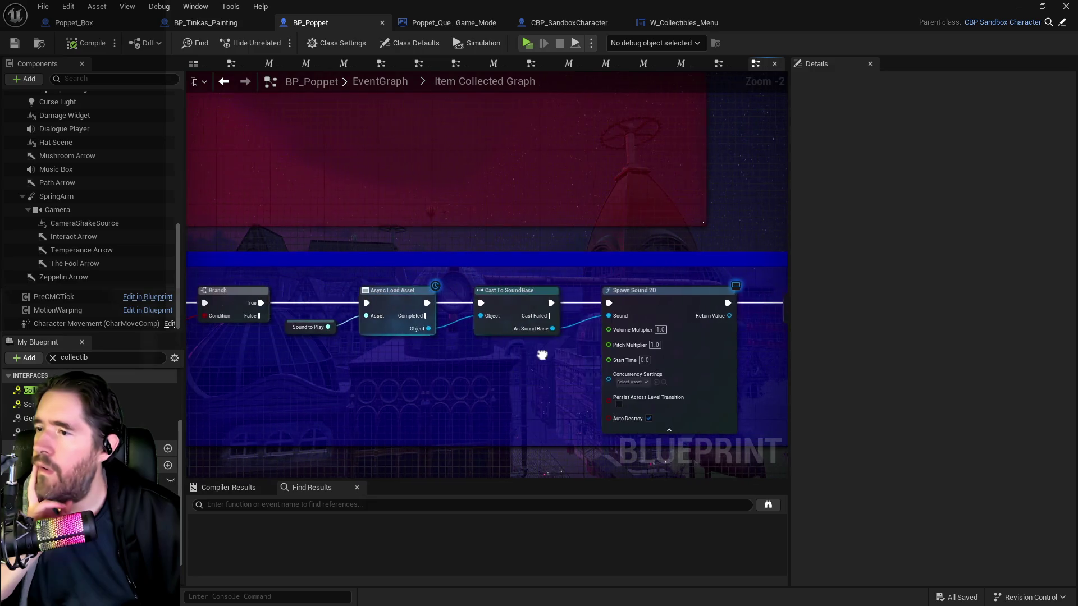
click(308, 327)
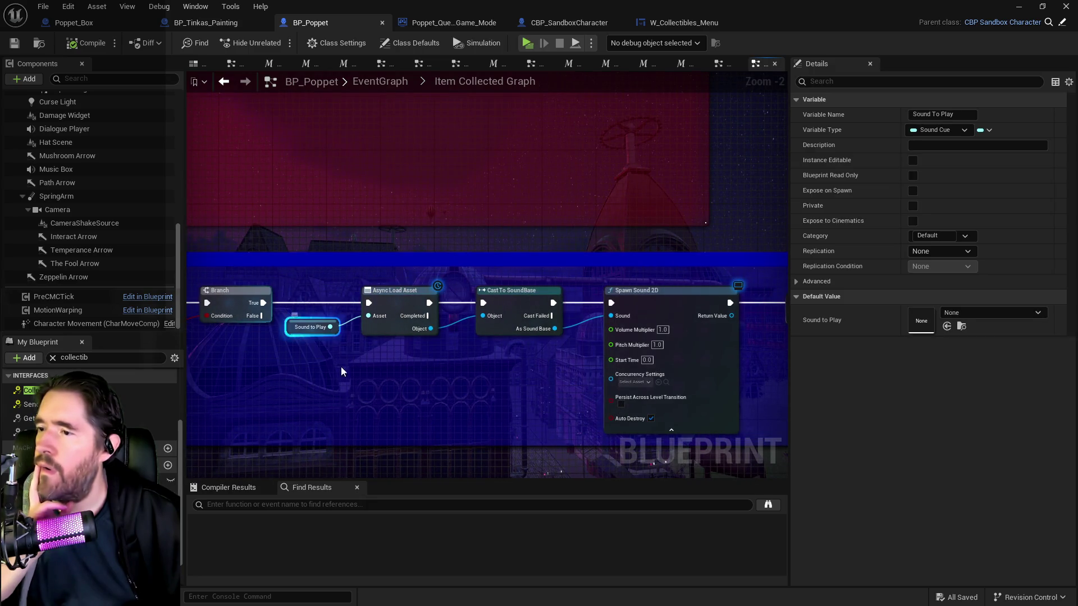
scroll(498, 269, down, 6)
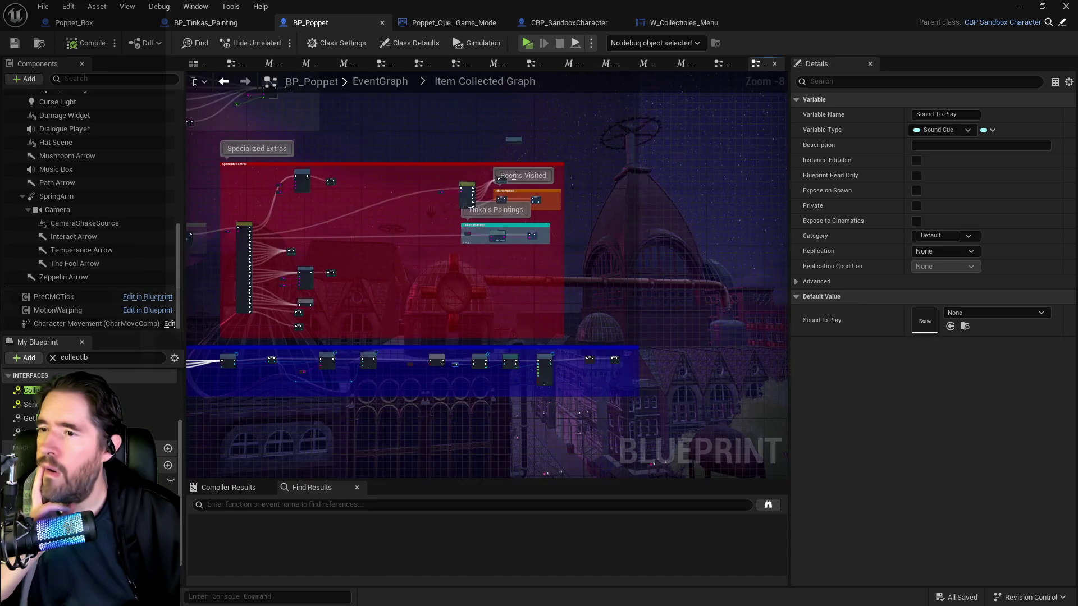
scroll(513, 175, up, 7)
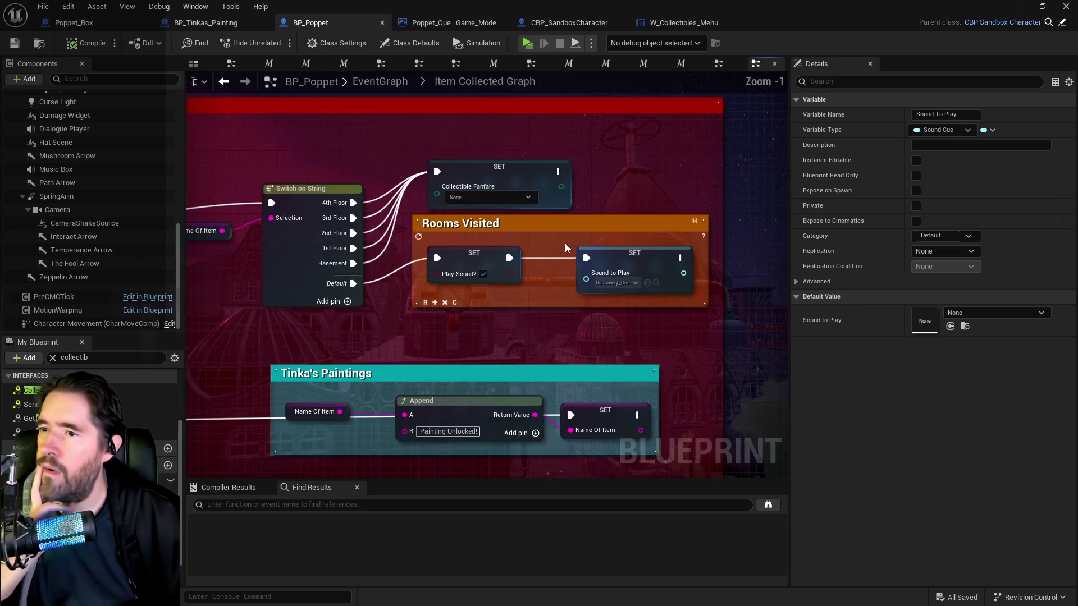
click(656, 283)
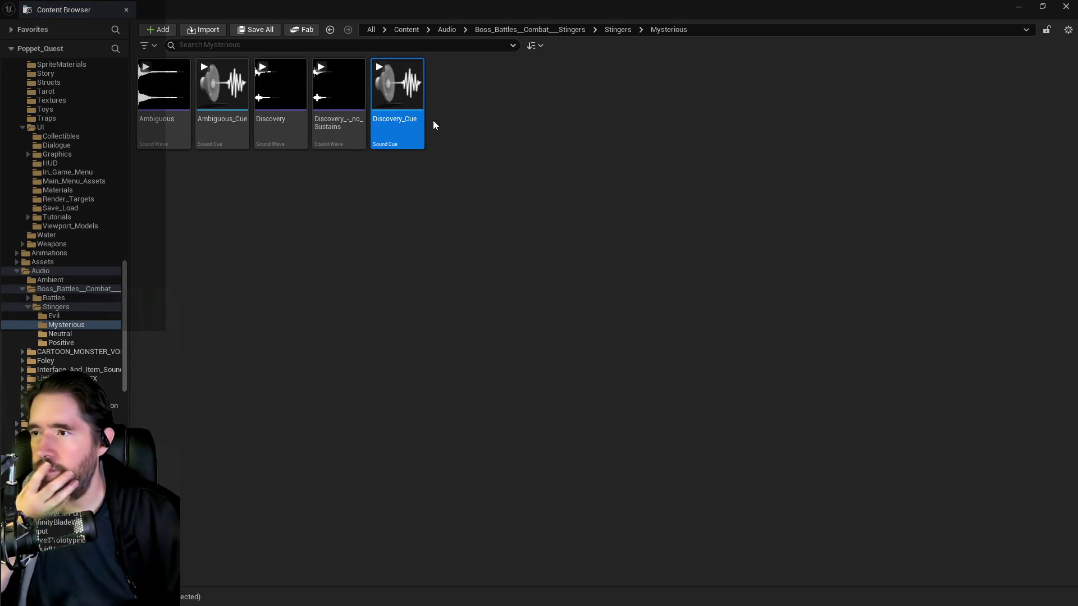
mouse_move(393, 88)
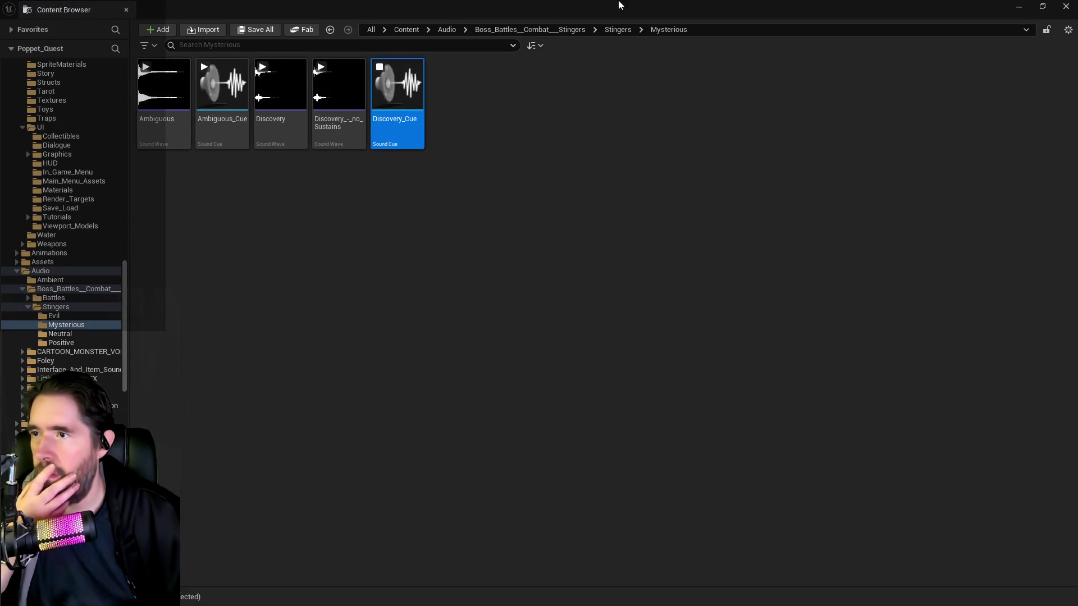
click(1019, 6)
scroll(447, 318, down, 8)
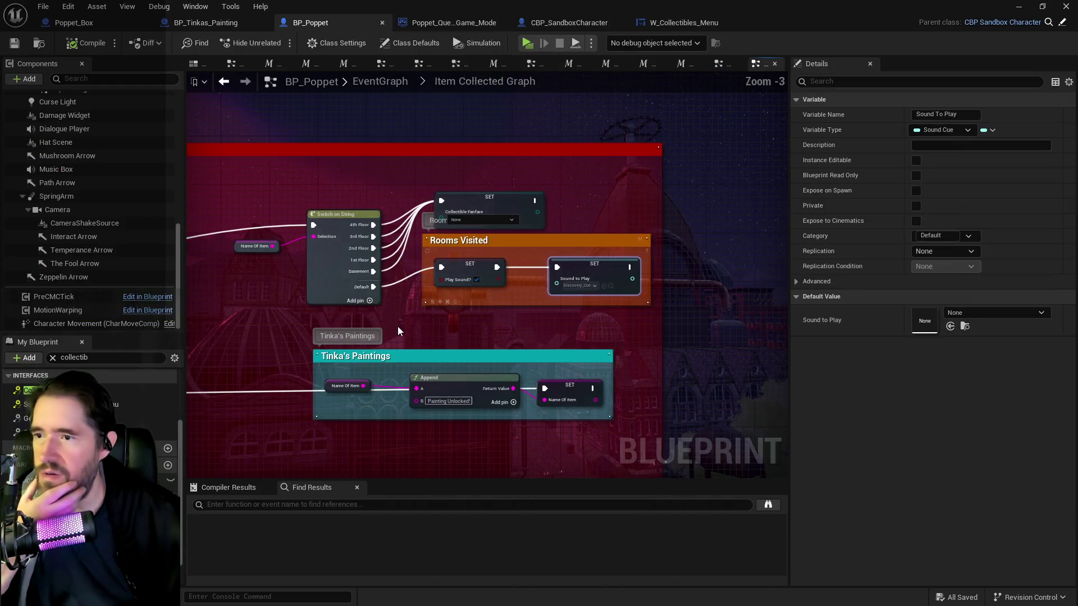
scroll(479, 305, up, 3)
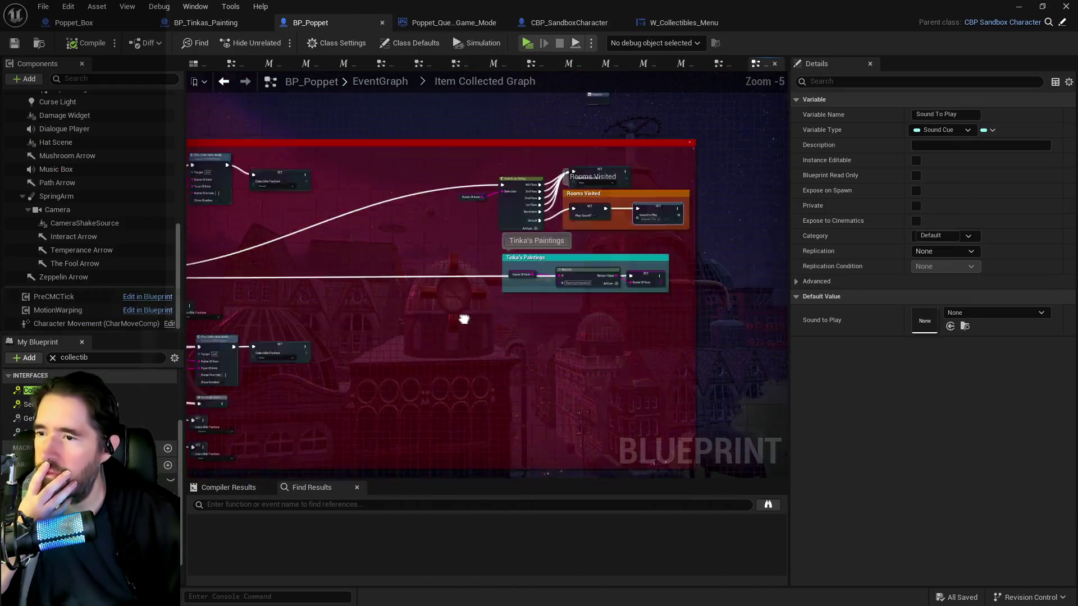
mouse_move(414, 235)
mouse_down()
mouse_move(409, 203)
mouse_move(314, 149)
mouse_move(360, 224)
mouse_move(434, 291)
mouse_up()
scroll(434, 291, up, 3)
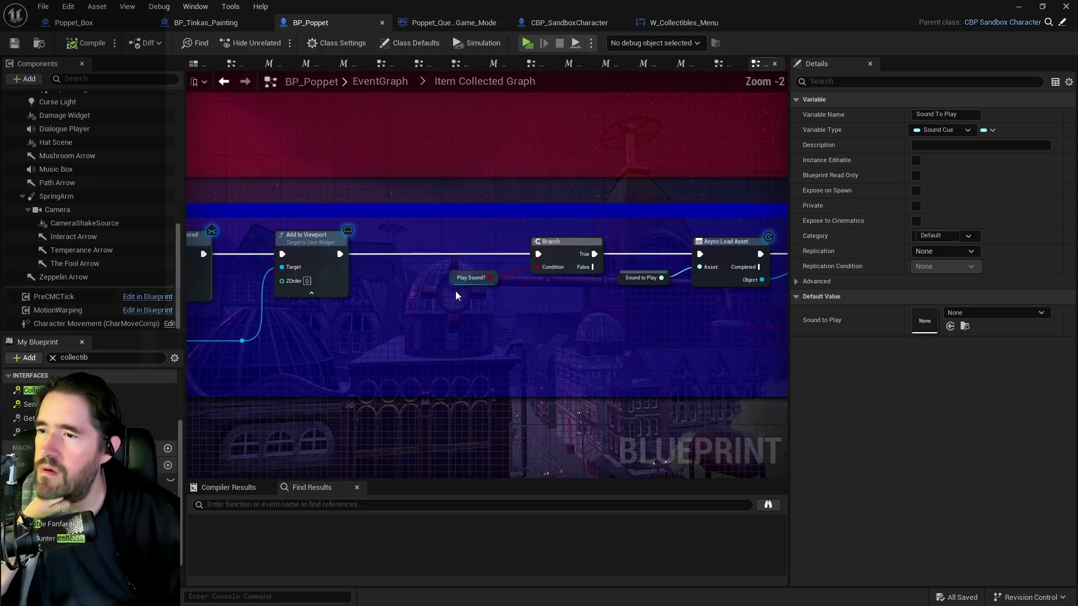
scroll(430, 240, down, 3)
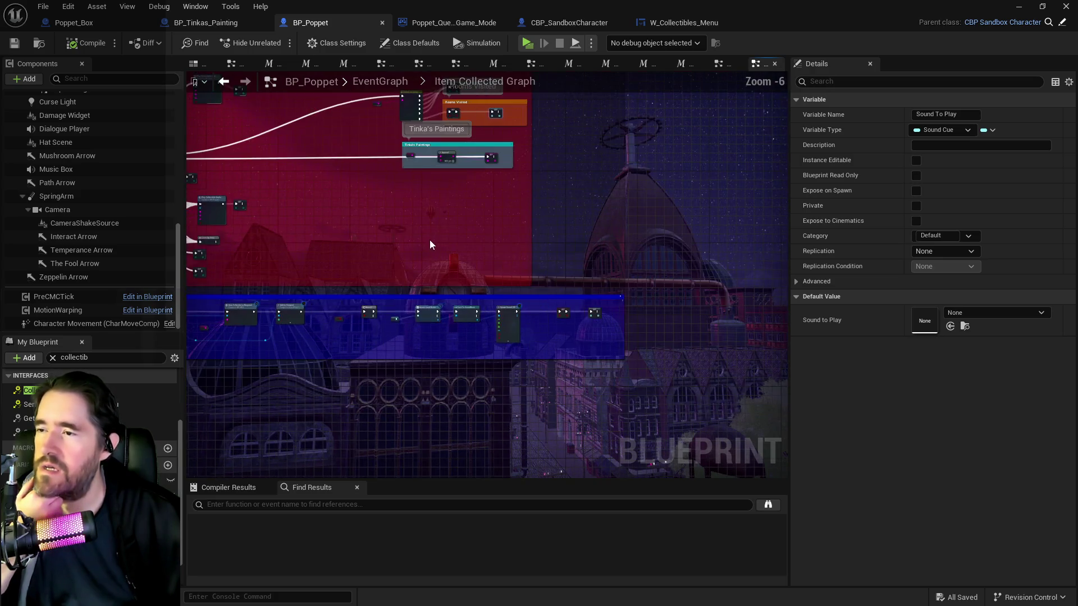
drag(430, 240, 430, 330)
scroll(431, 329, up, 3)
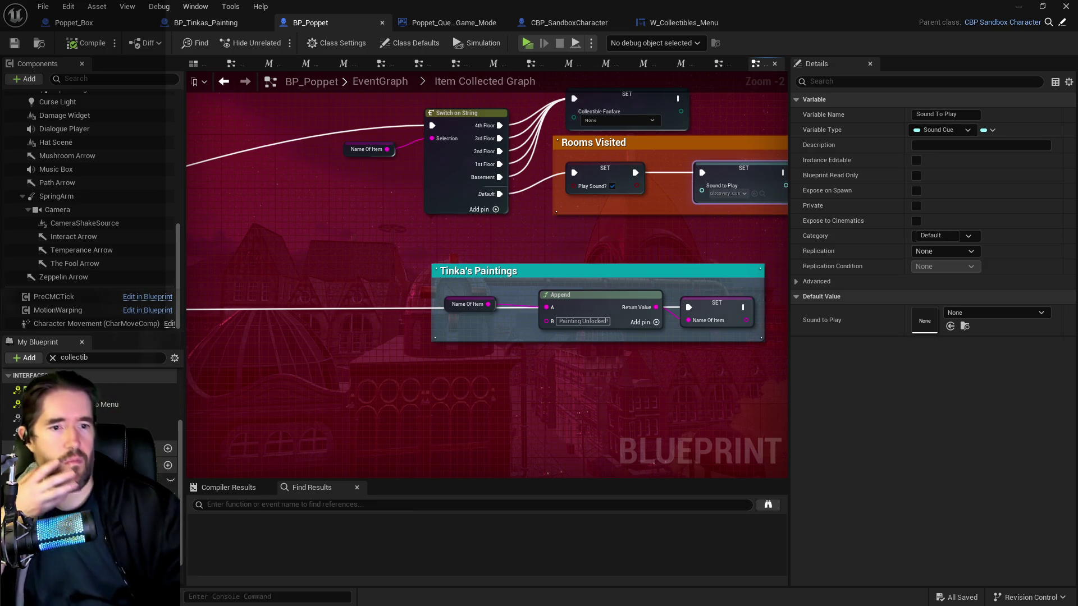
- Open the Main_Menu_Map level from File > Recent Levels in the level editor
key(alt+Tab)
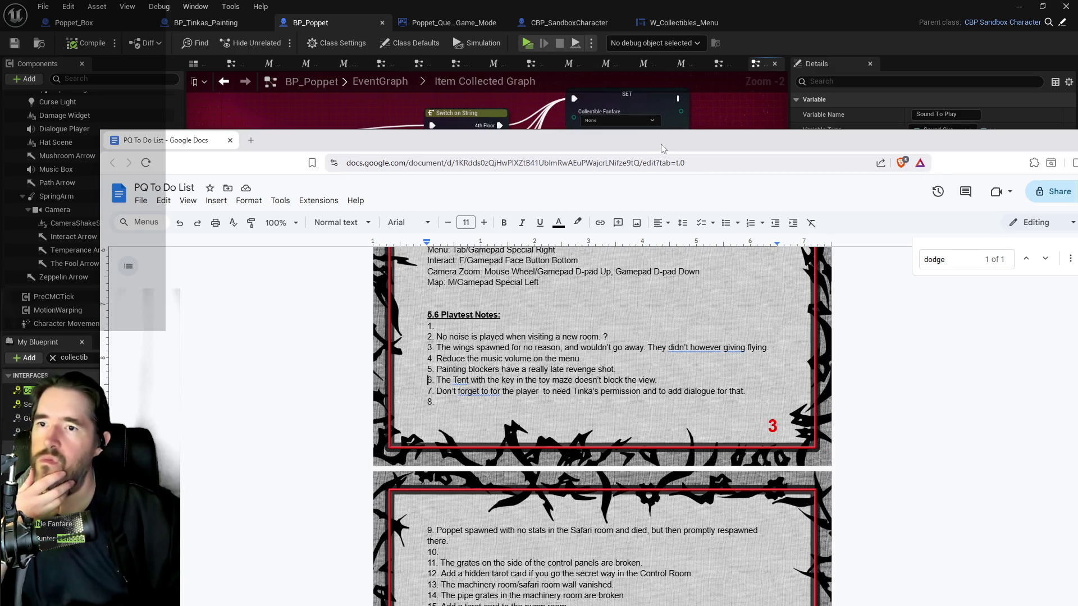
key(alt+Tab)
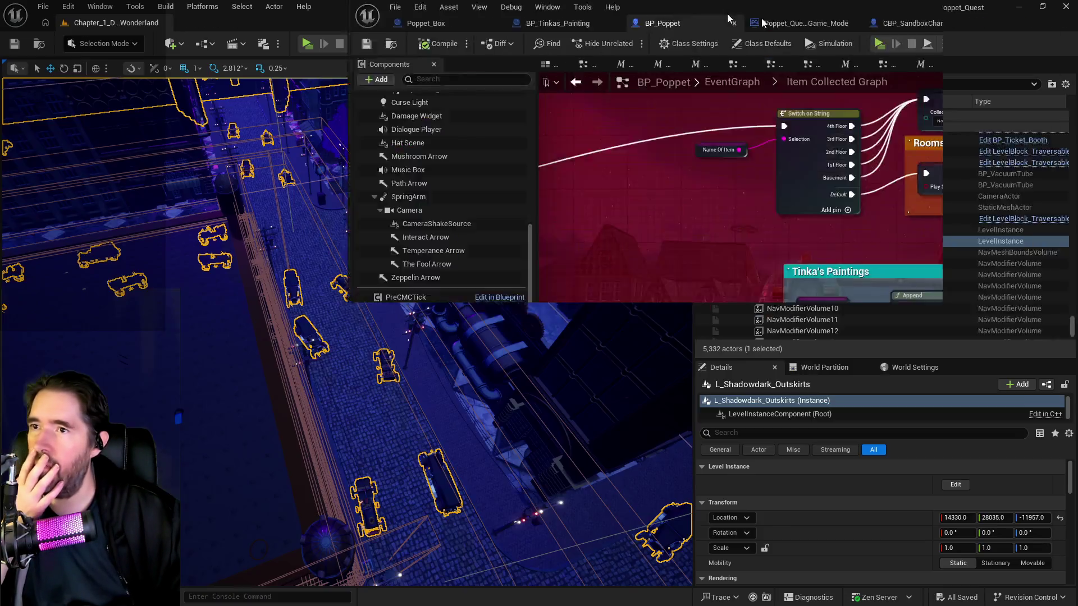
key(alt+Tab)
click(44, 7)
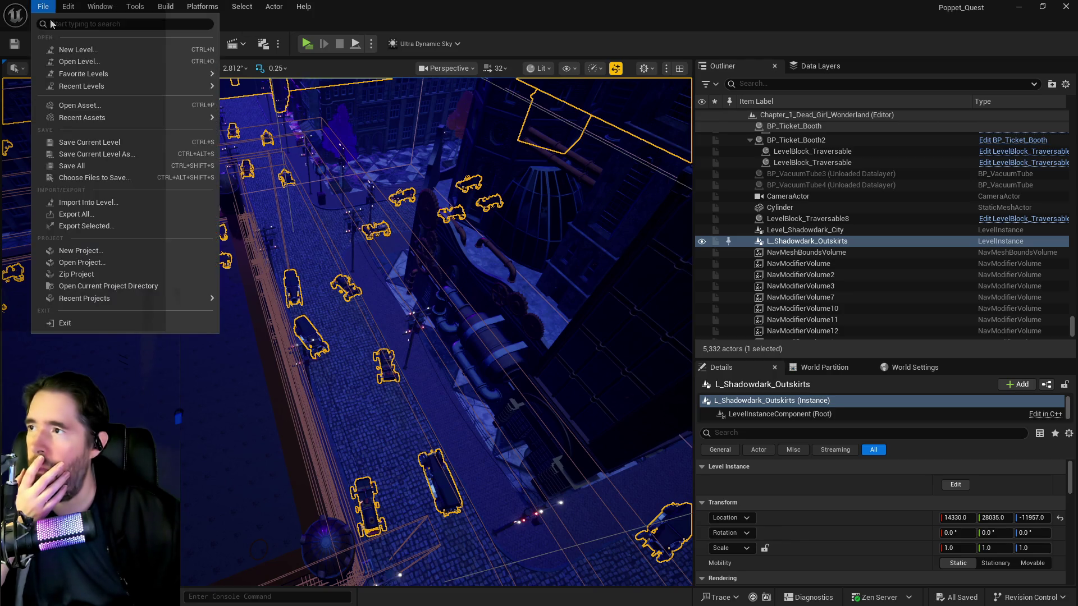
key(Escape)
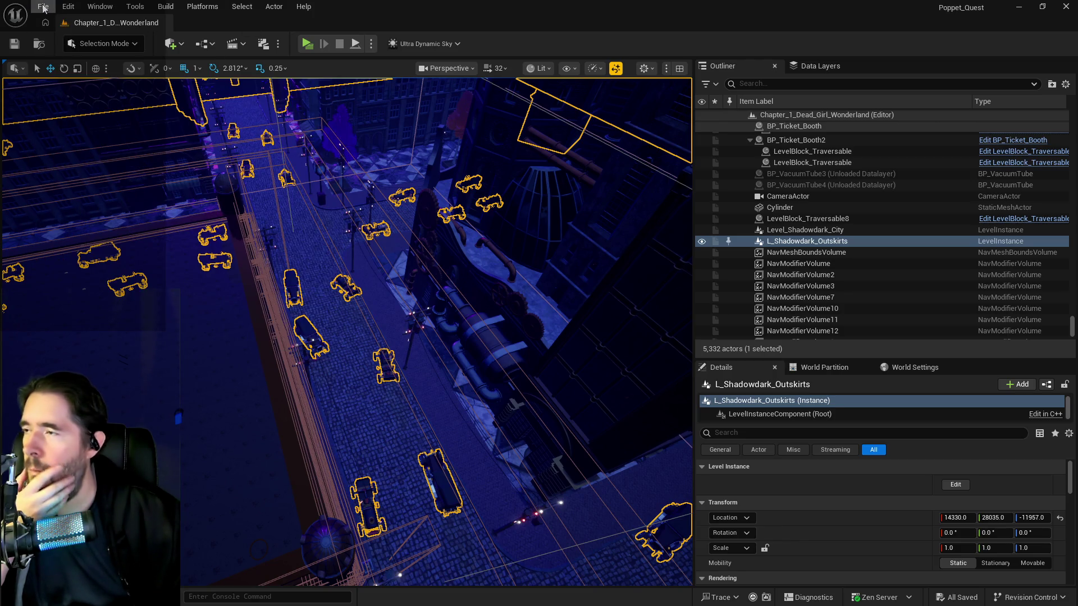
click(43, 6)
mouse_move(83, 87)
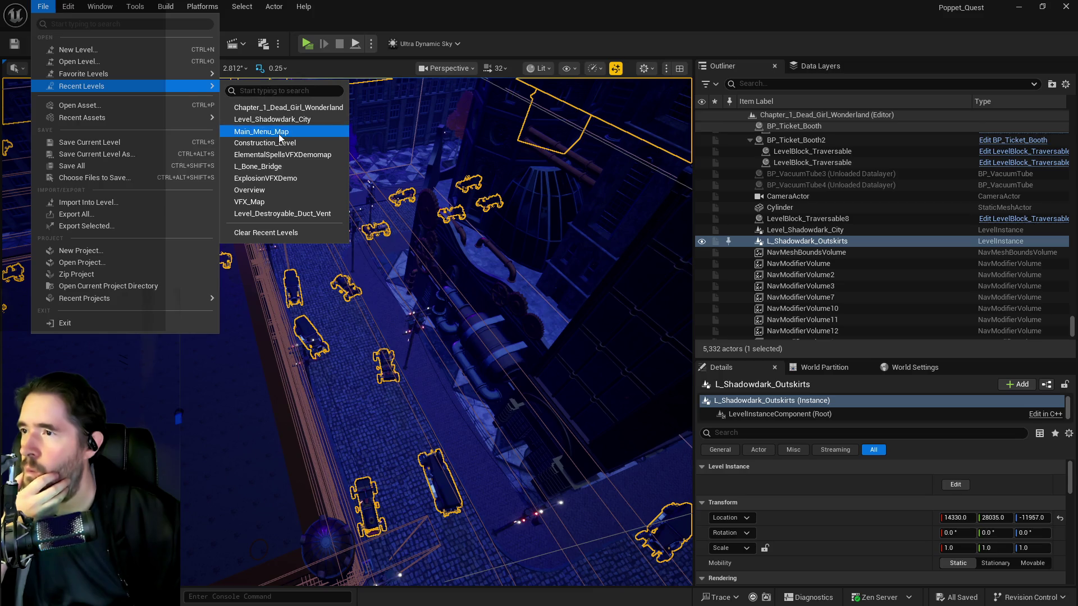
click(278, 134)
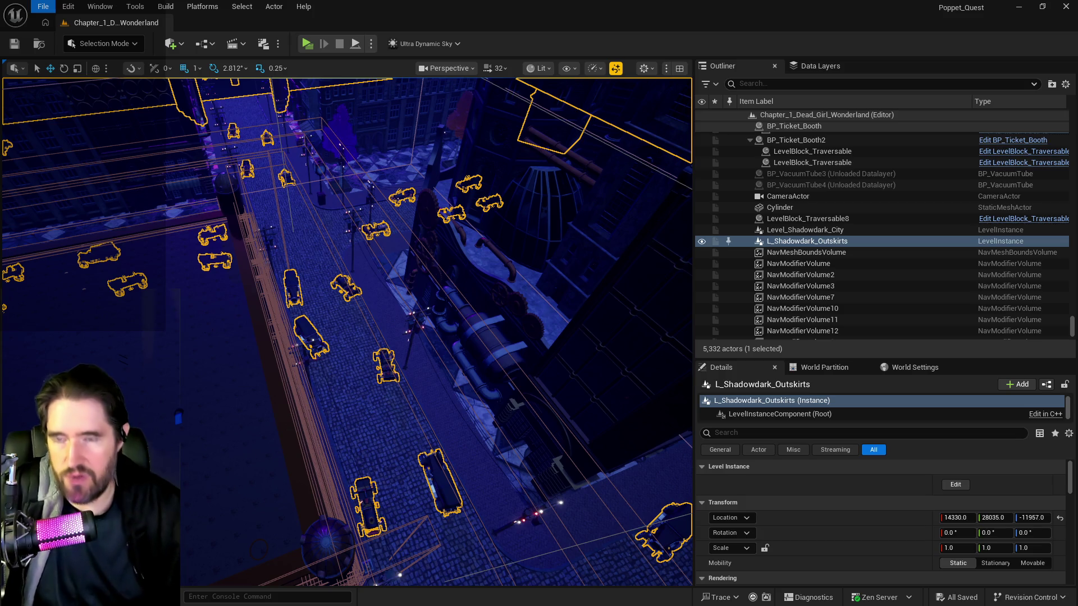
- Delete the note about reducing the menu music volume from the to-do list
key(alt+Tab)
drag(509, 362, 365, 361)
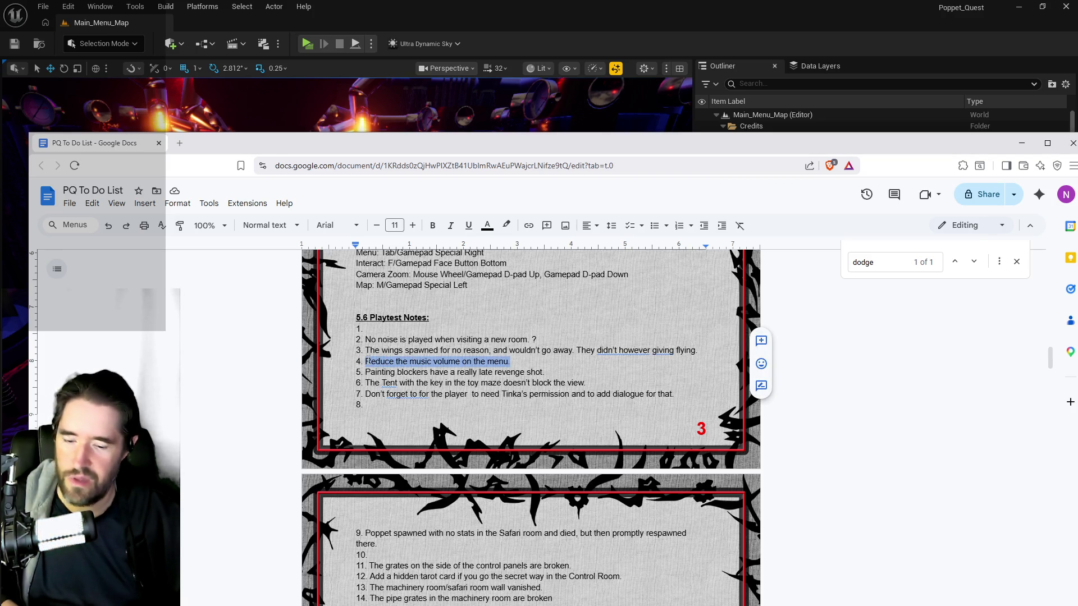
key(BackSpace)
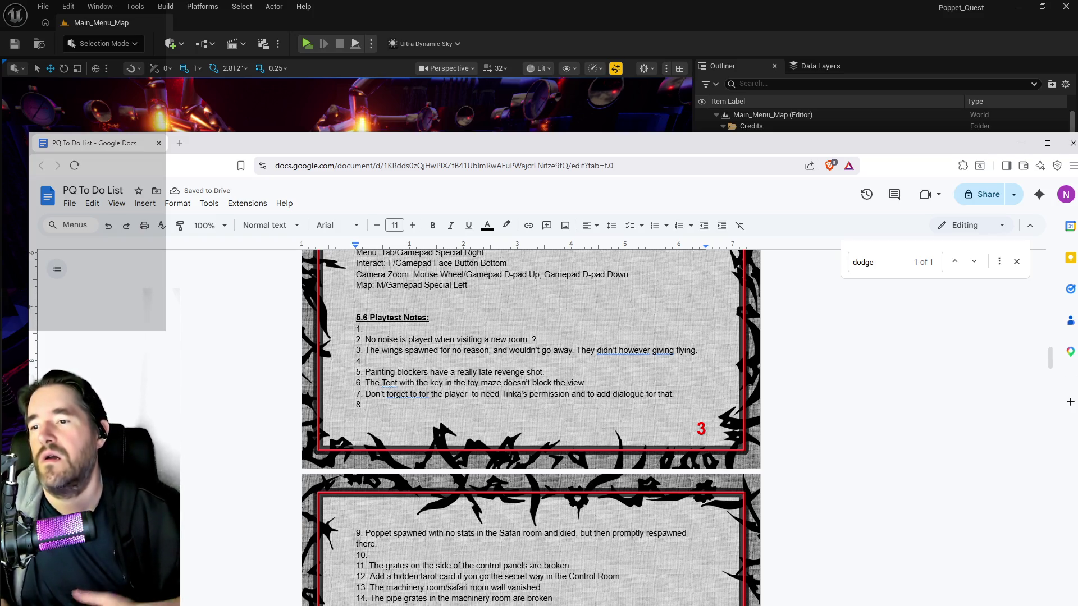
- Delete the wings-spawning note from item 3 and move the document window off-screen
drag(698, 350, 382, 351)
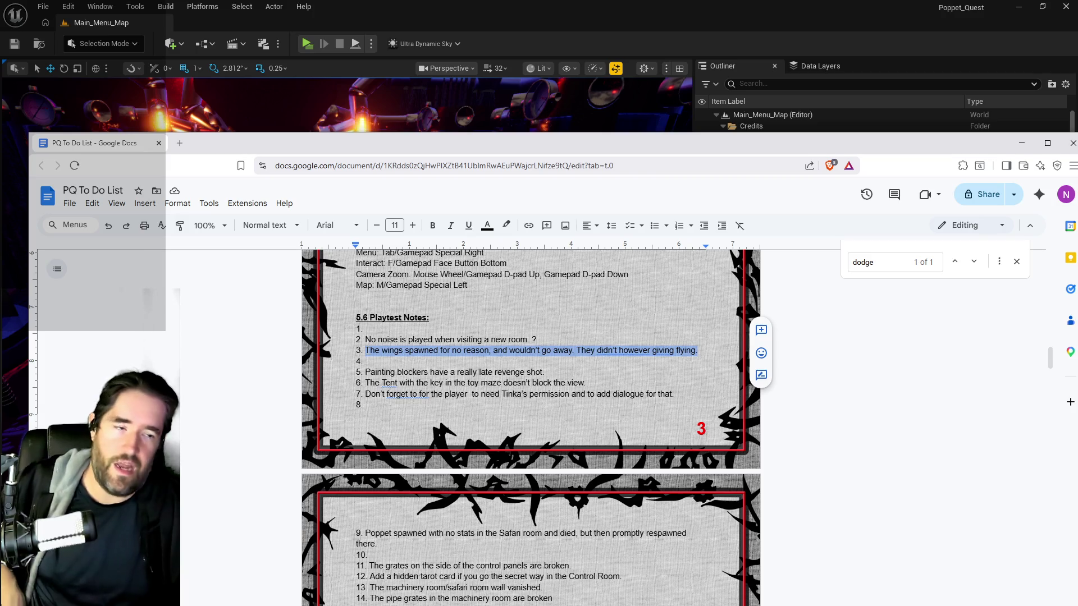
key(BackSpace)
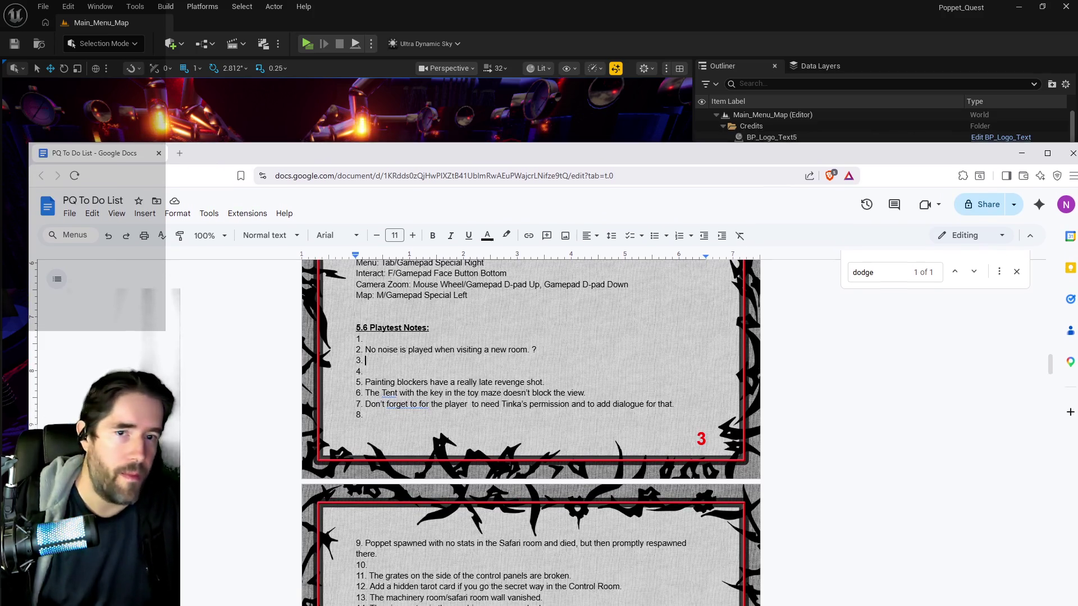
drag(729, 143, 1077, 192)
mouse_move(988, 192)
mouse_down()
mouse_move(1077, 192)
mouse_move(721, 188)
mouse_up()
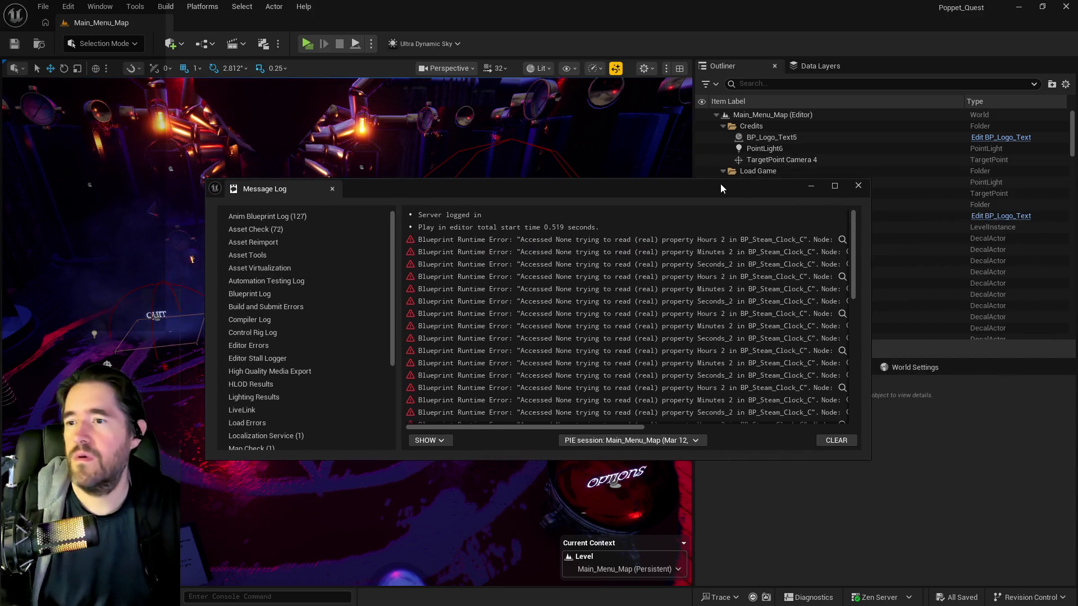
- Dismiss the Message Log, fly back to the menu scene, and lower camera speed to 4.2
double_click(721, 188)
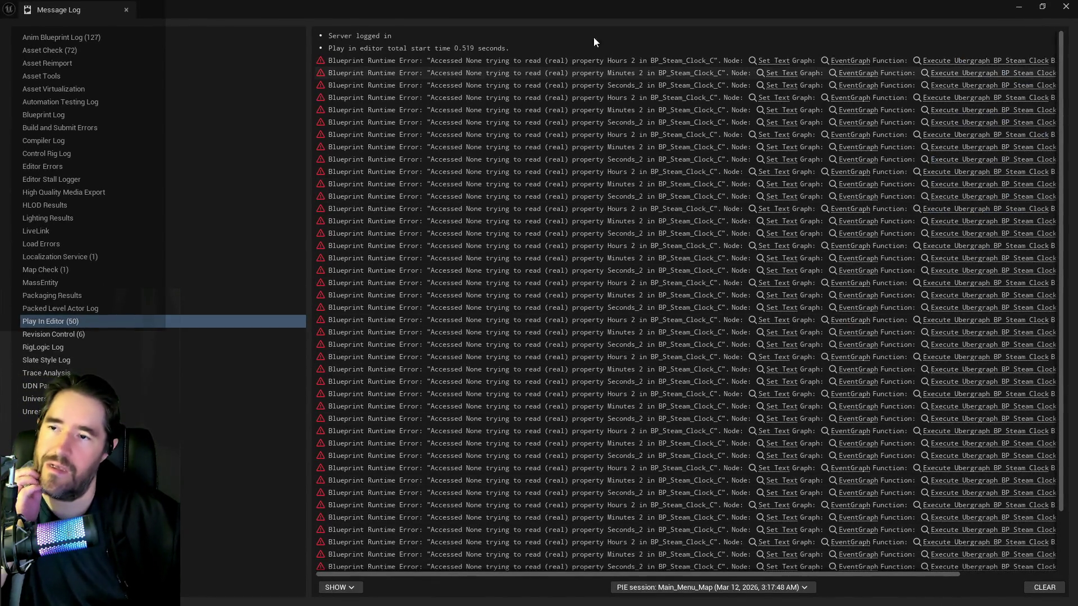
drag(595, 9, 753, 13)
mouse_move(301, 540)
mouse_down()
mouse_move(269, 489)
mouse_move(270, 426)
mouse_up()
drag(561, 132, 560, 132)
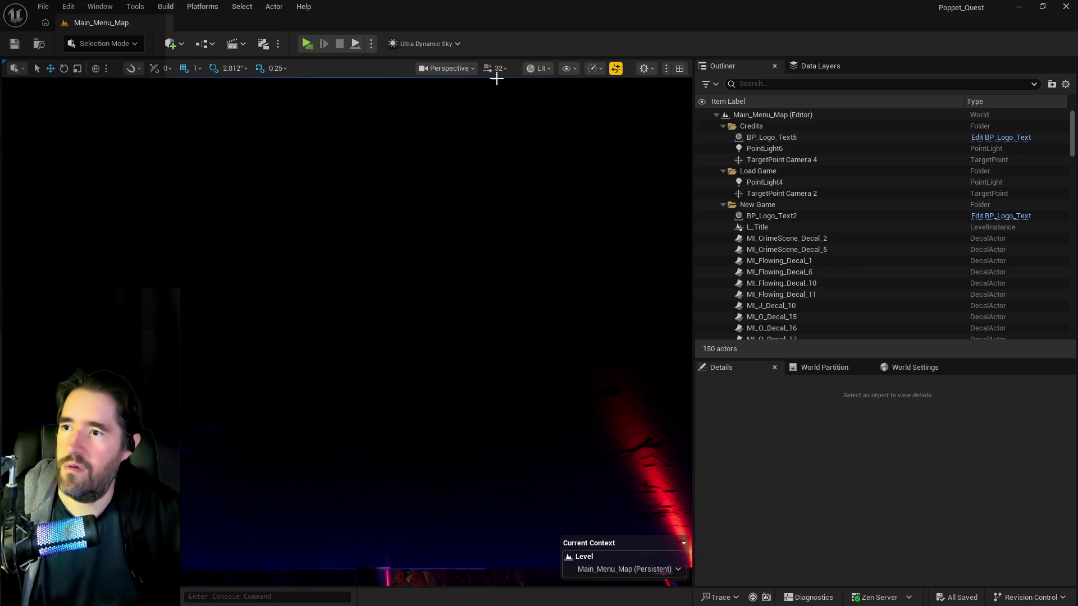
click(497, 70)
mouse_move(443, 100)
mouse_down()
mouse_move(415, 100)
mouse_move(417, 131)
mouse_up()
- Find BP_Steam_Clock via an Outliner search for 'clock' and delete it from the level
click(820, 83)
text(c)
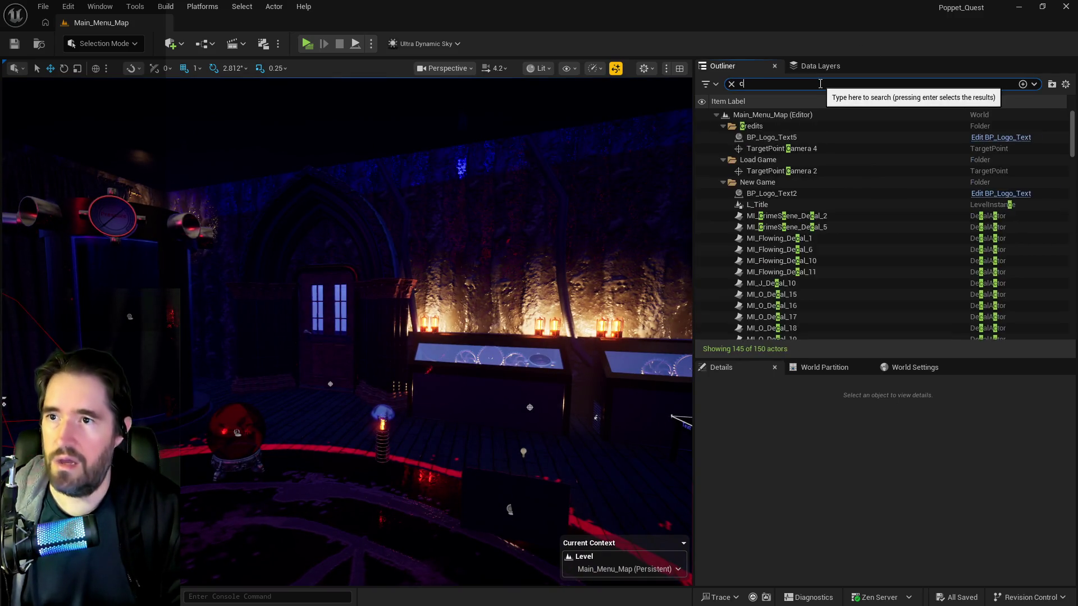
text(lock)
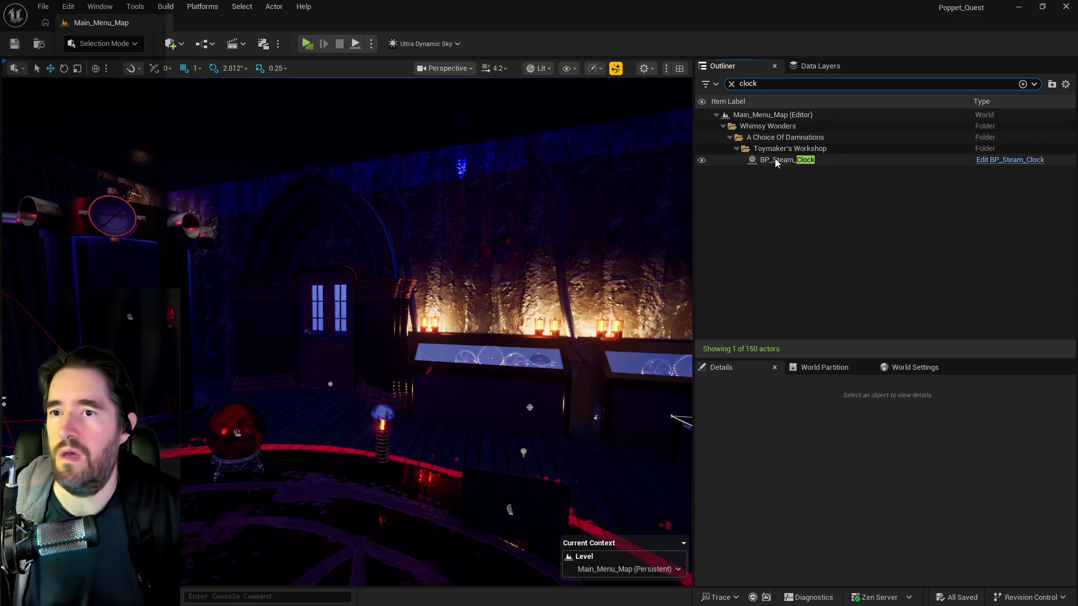
double_click(776, 160)
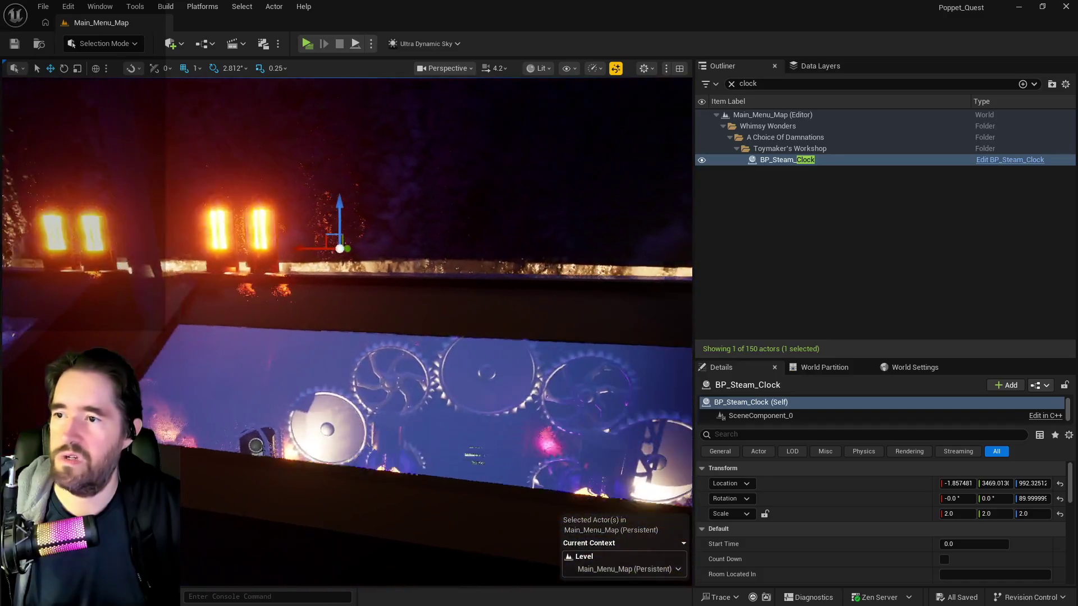
mouse_move(618, 256)
mouse_down()
mouse_move(606, 252)
mouse_move(618, 256)
mouse_up()
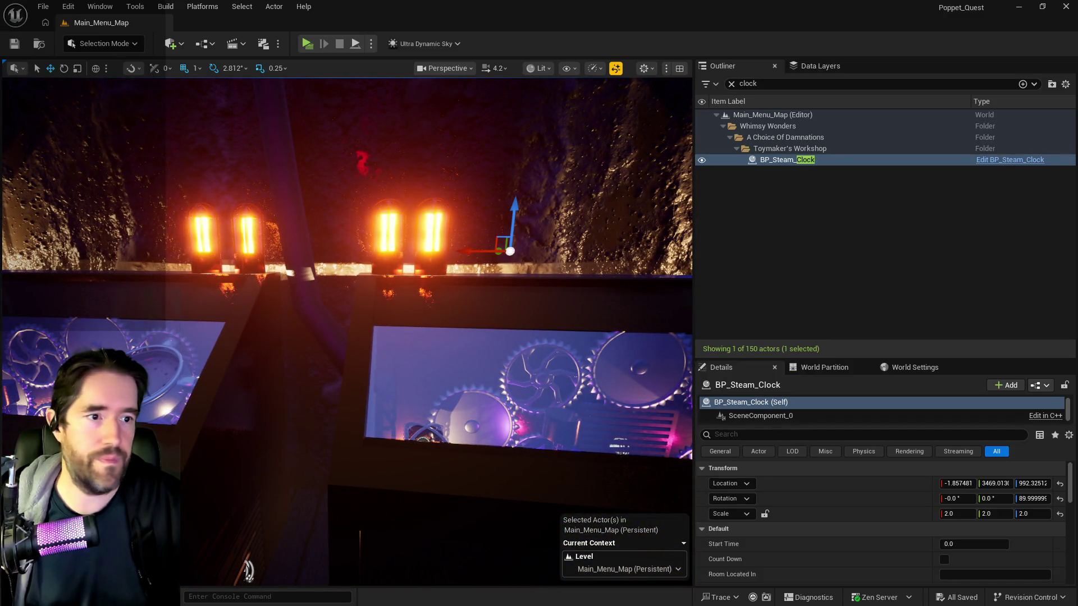
key(ctrl+e)
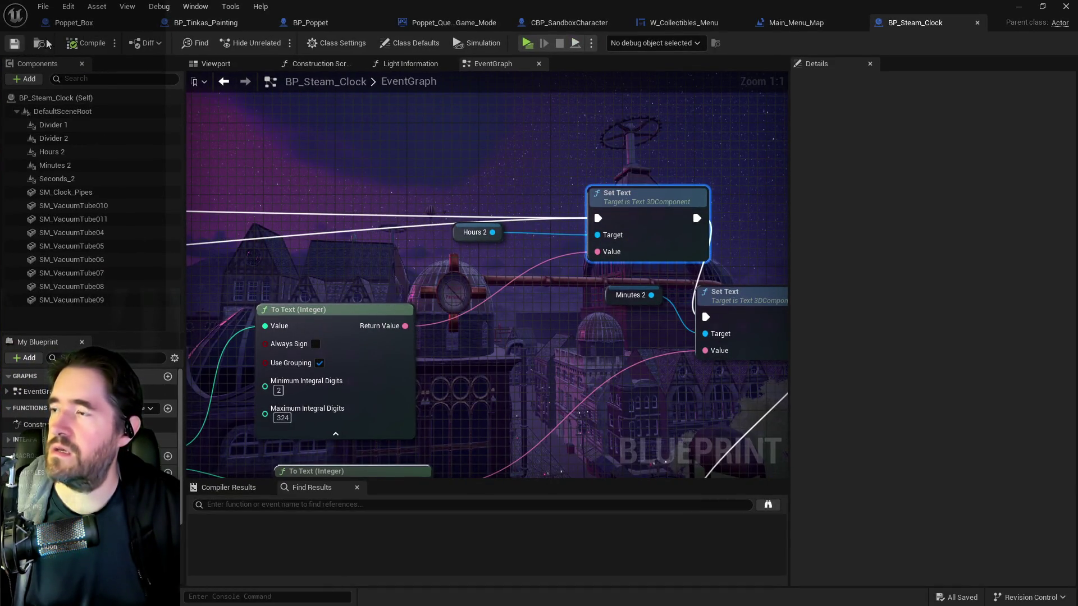
click(1018, 6)
mouse_move(415, 292)
mouse_down()
mouse_move(420, 307)
mouse_move(404, 144)
mouse_move(270, 203)
mouse_move(433, 436)
mouse_move(333, 388)
mouse_move(337, 292)
mouse_move(272, 346)
mouse_up()
key(Delete)
- Check the control consoles and a chair, clear the selection, and save Main_Menu_Map
click(337, 292)
ctrl+click(373, 261)
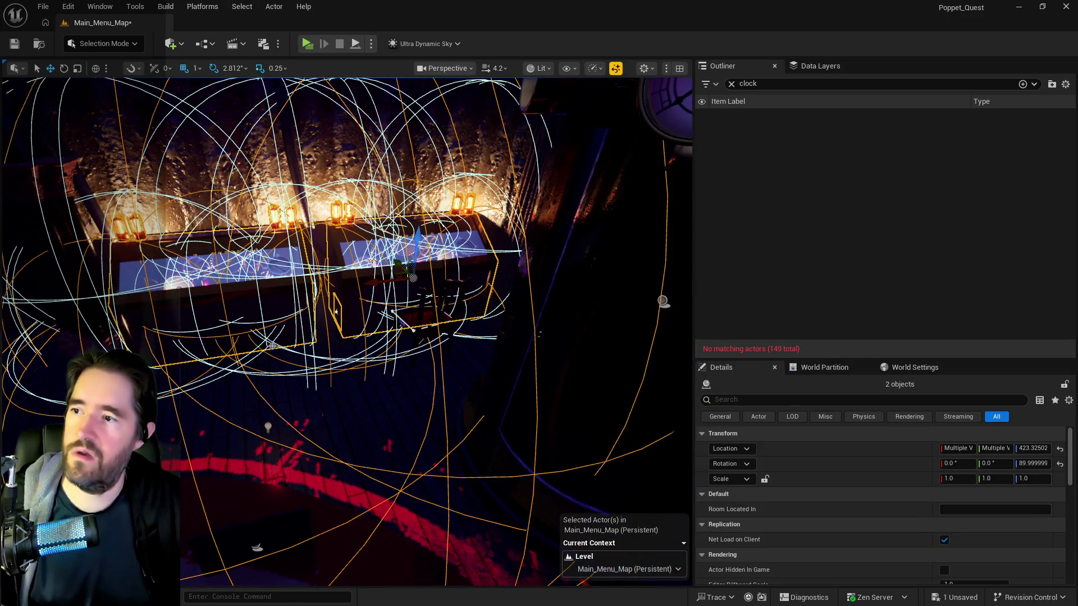
mouse_move(373, 261)
mouse_down()
mouse_move(397, 306)
mouse_move(421, 306)
mouse_move(402, 323)
mouse_up()
click(428, 313)
click(410, 322)
key(ctrl+s)
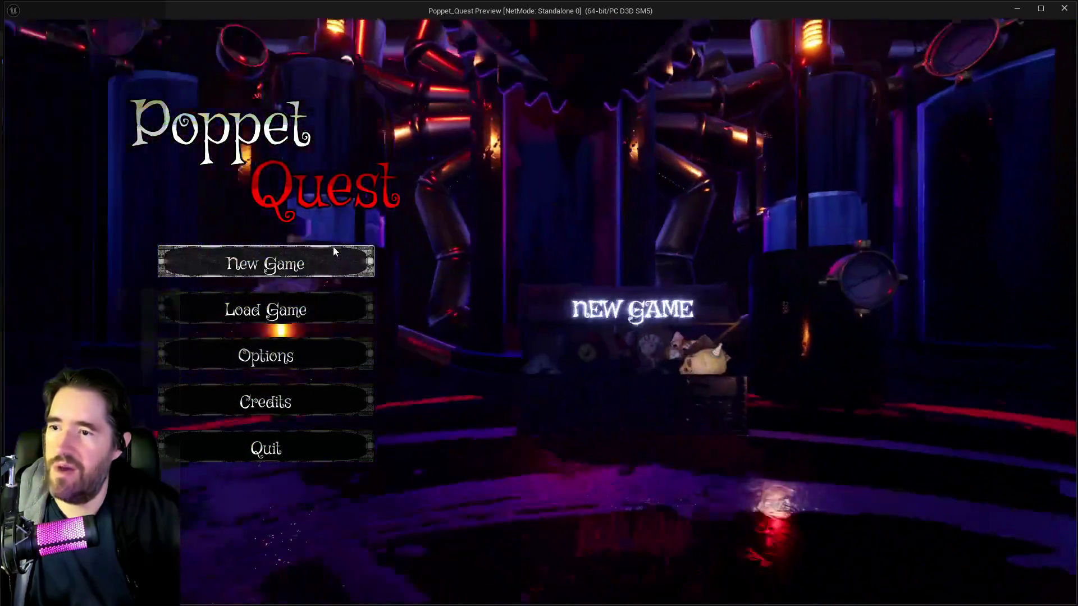
- Quit the game preview by confirming Yes on the Quit Game prompt
key(Escape)
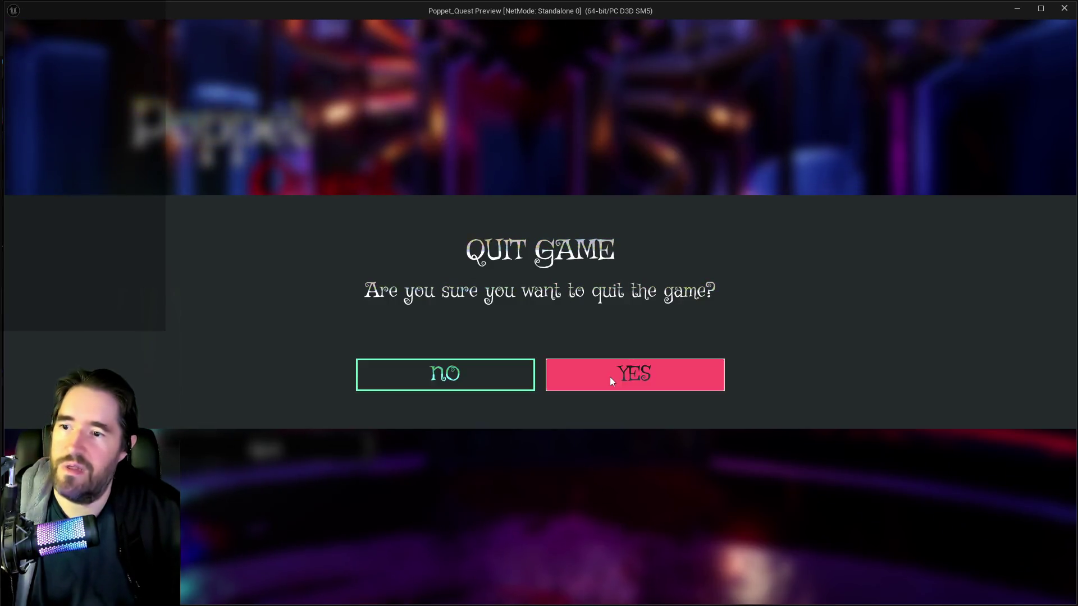
click(610, 376)
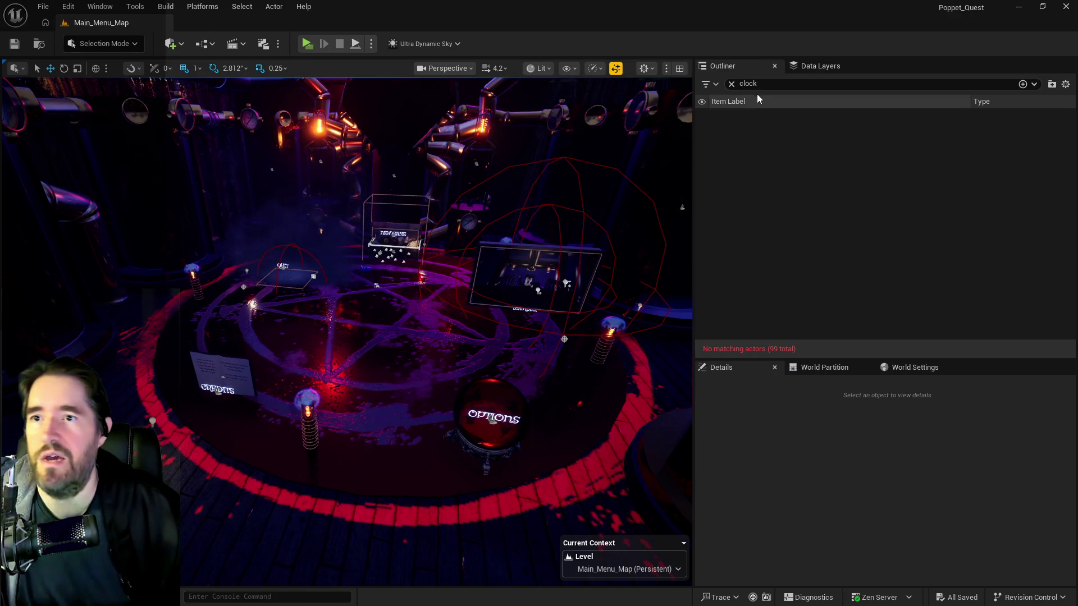
- Clear the actor search filter and close the BP_Steam_Clock blueprint editor
click(731, 84)
click(42, 6)
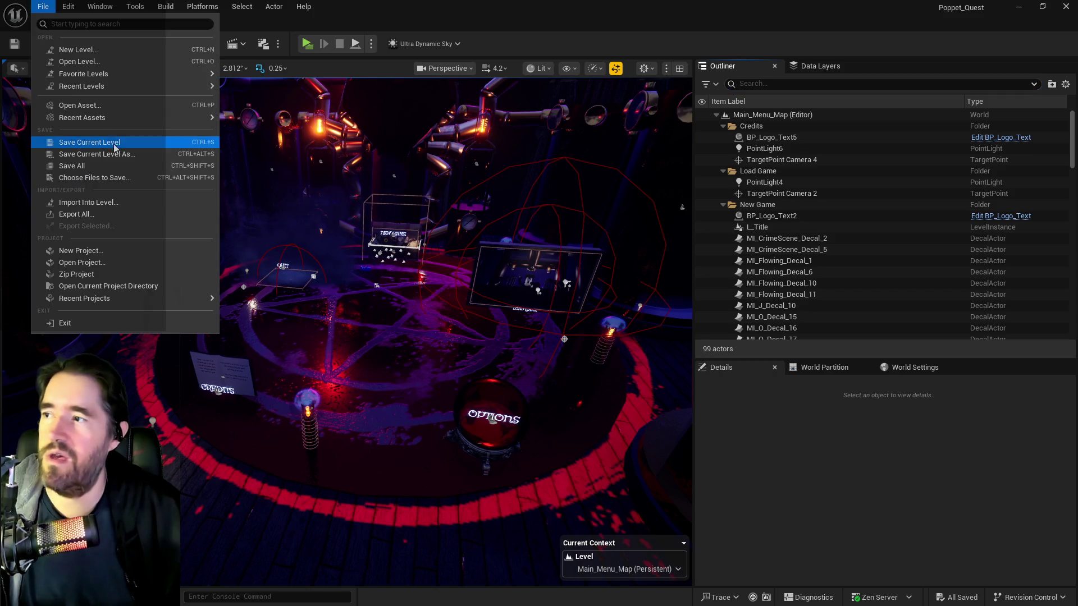
key(Escape)
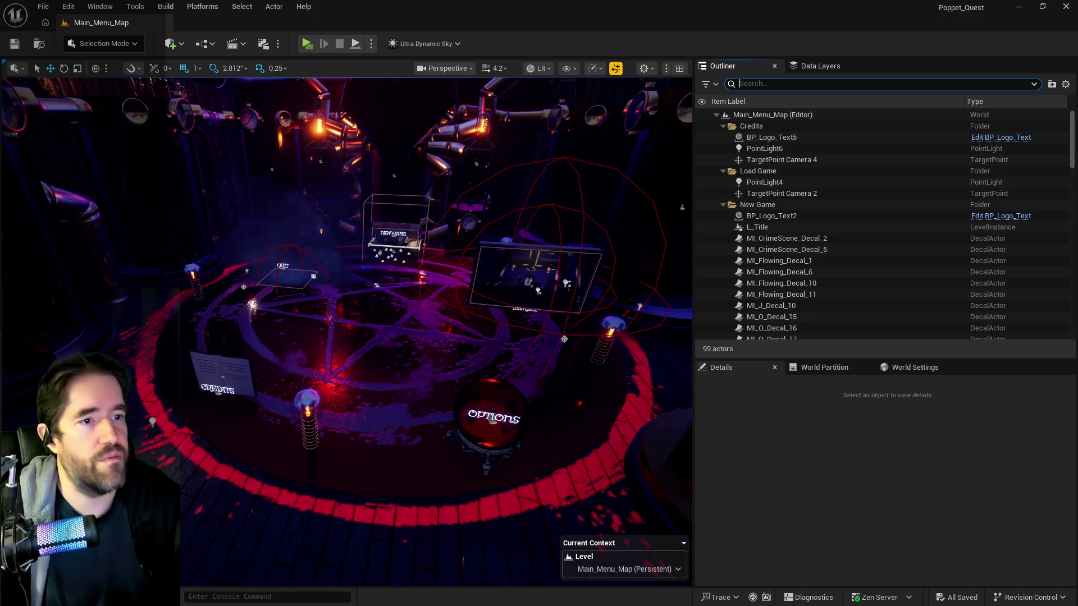
key(alt+Tab)
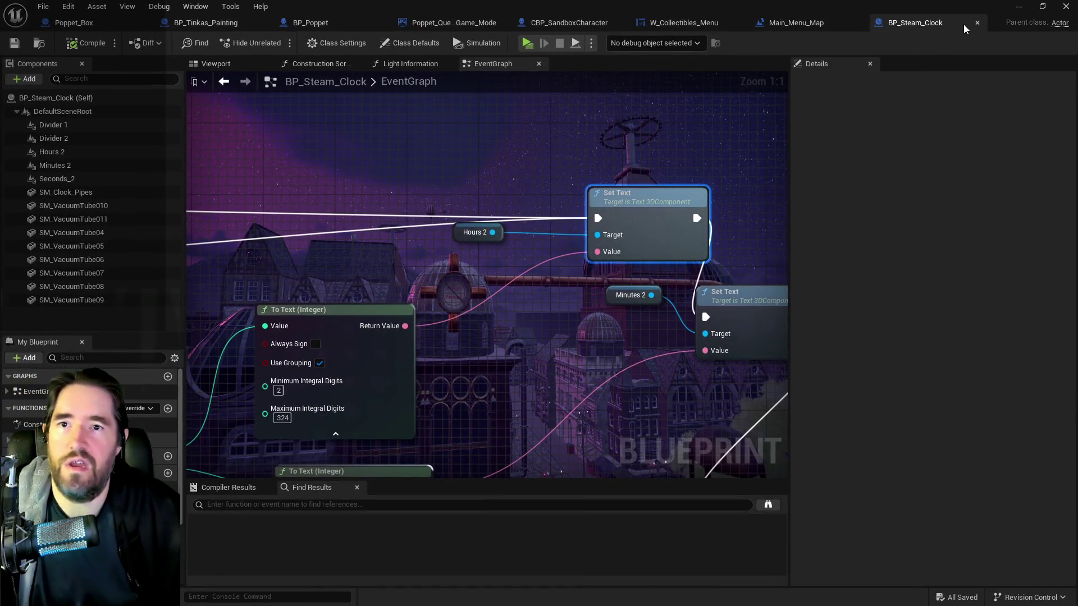
click(977, 22)
key(alt+Tab)
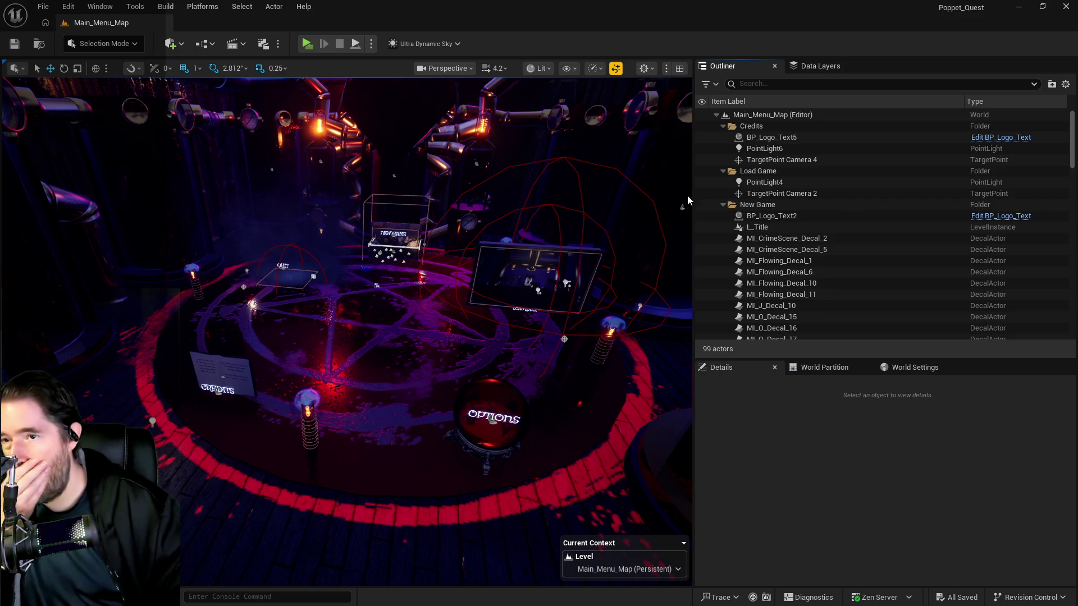
- Load Chapter_1_Dead_Girl_Wonderland from Recent Levels and bring the to-do list forward
click(42, 7)
mouse_move(136, 86)
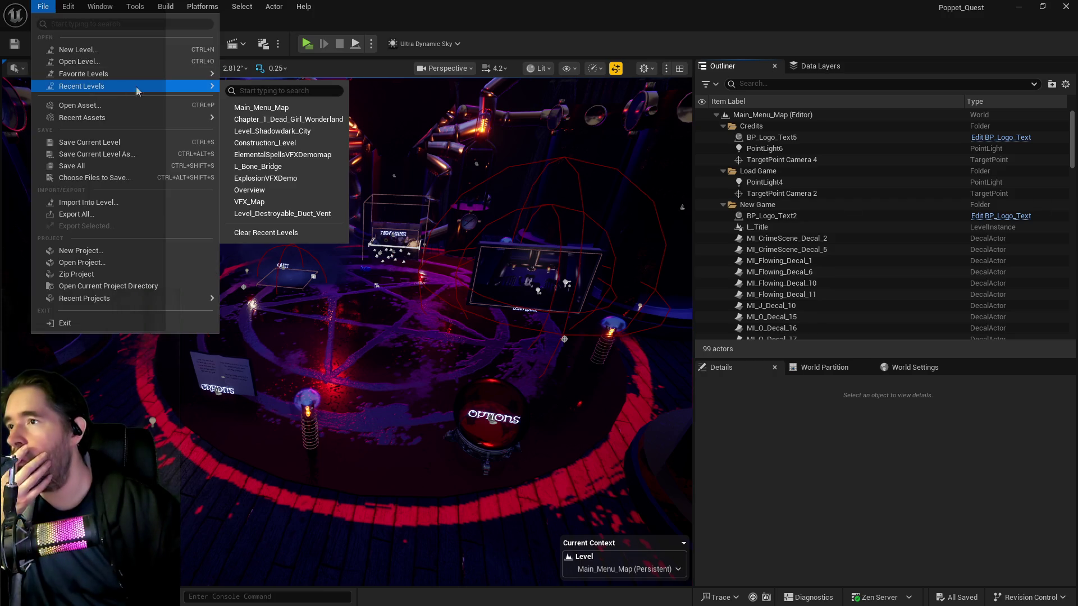
click(616, 179)
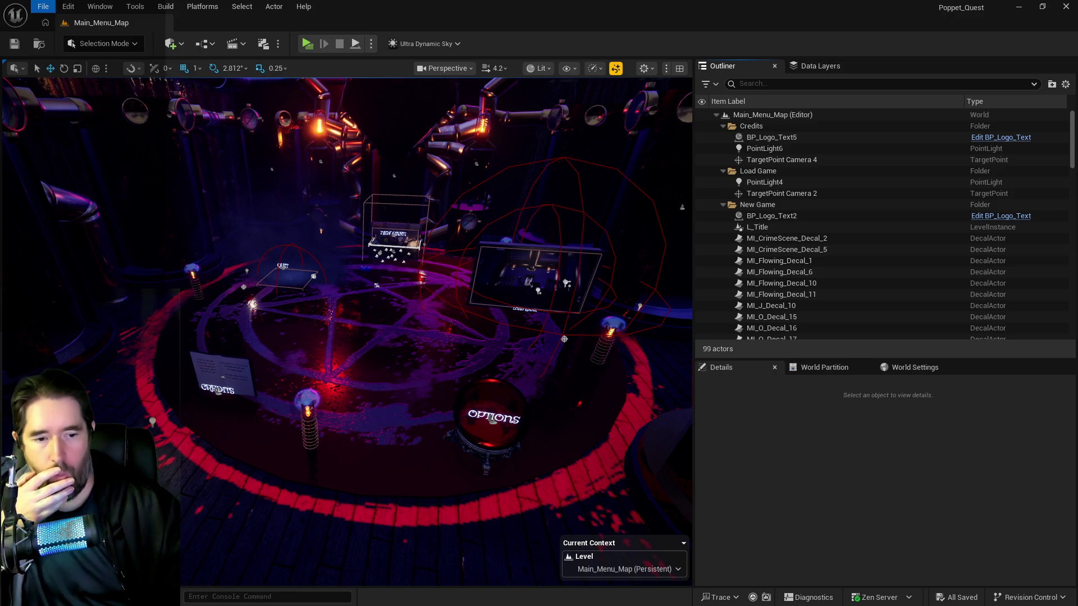
key(alt+Tab)
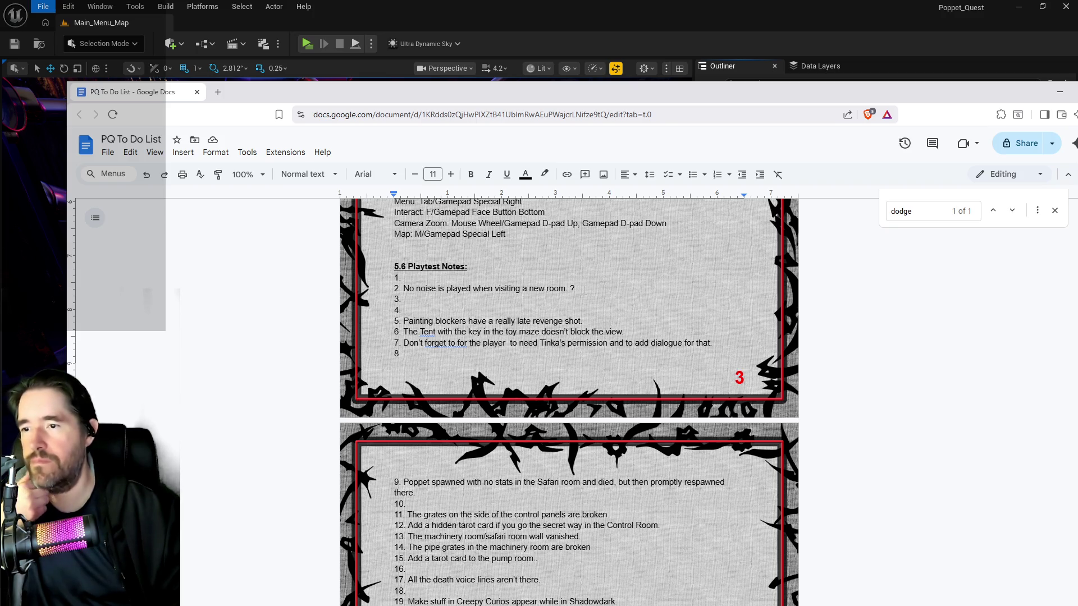
- Delete the new-room noise note (item 2) and the dash-distance note (item 25)
triple_click(405, 289)
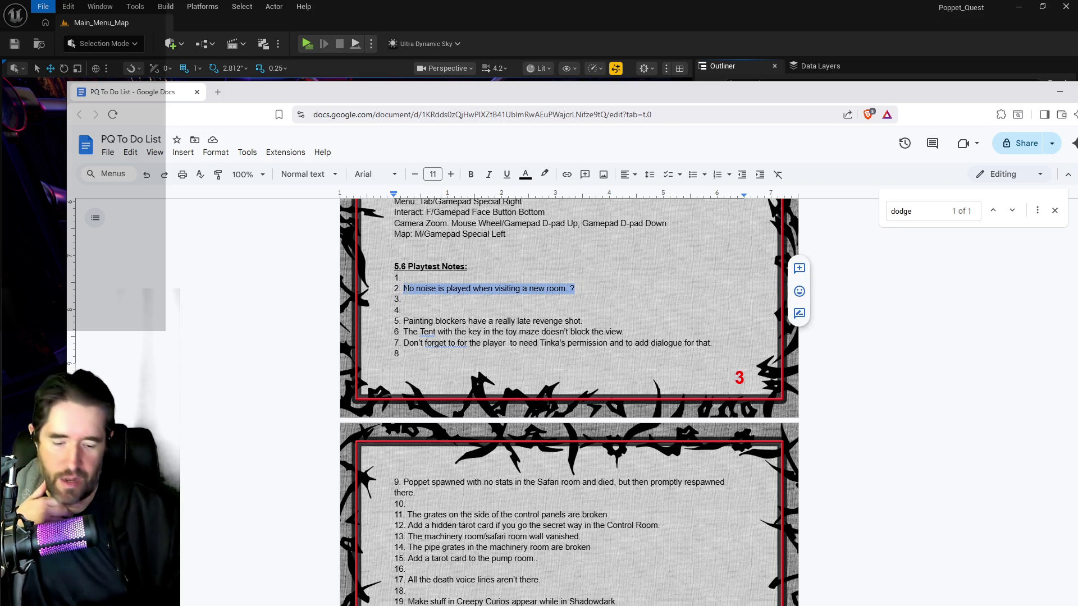
key(BackSpace)
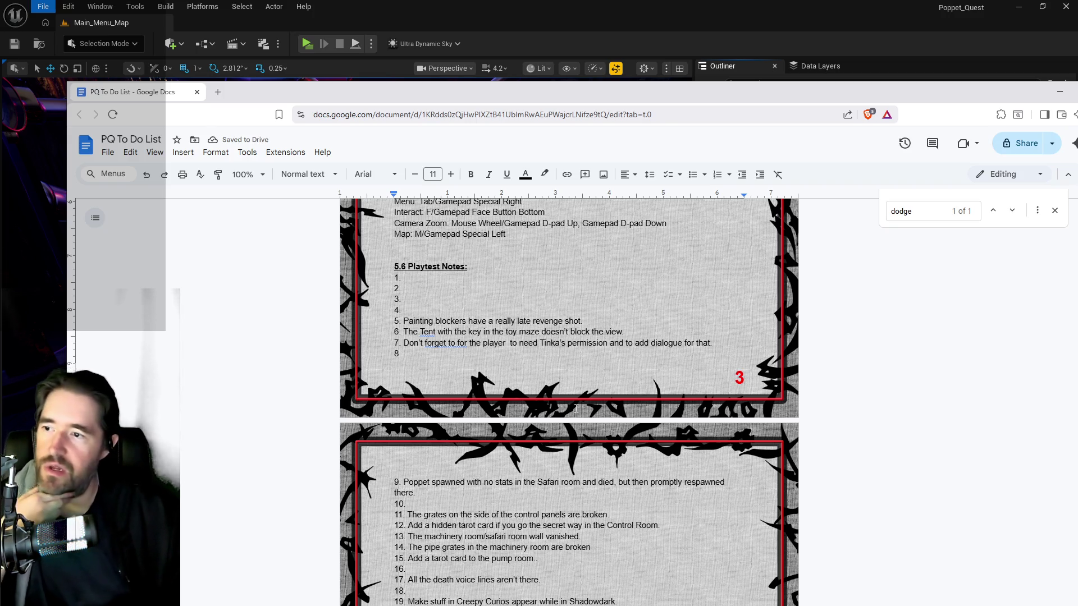
scroll(431, 444, down, 5)
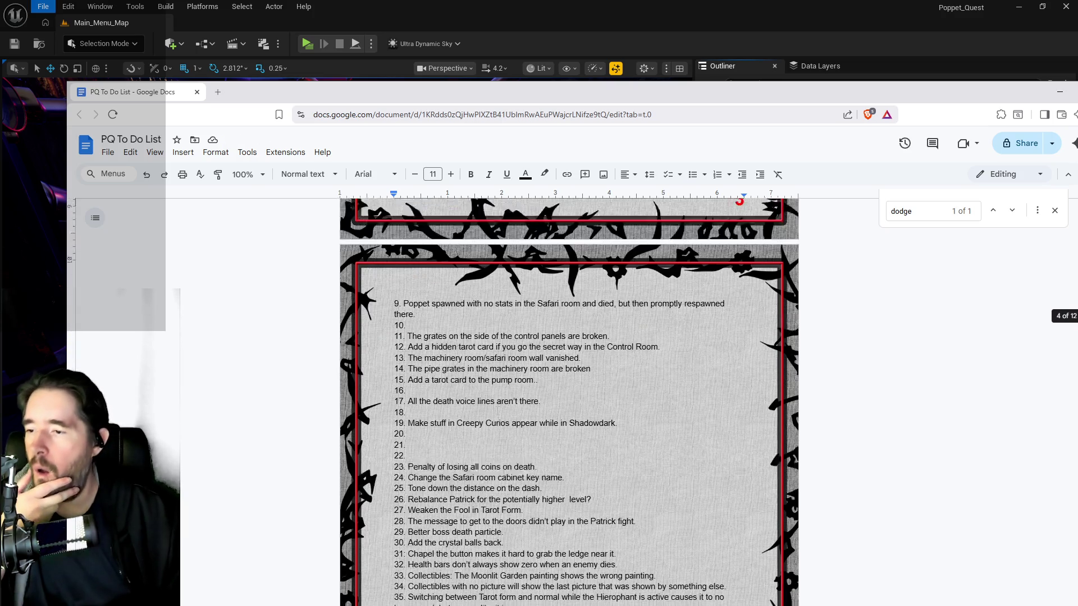
scroll(497, 410, down, 2)
scroll(444, 334, up, 3)
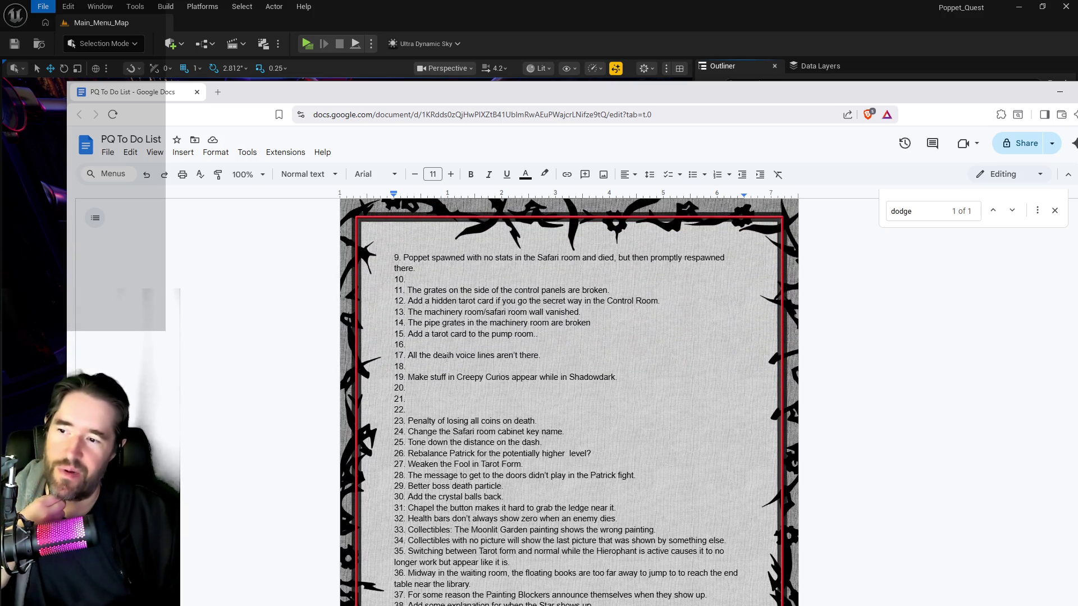
scroll(468, 386, down, 1)
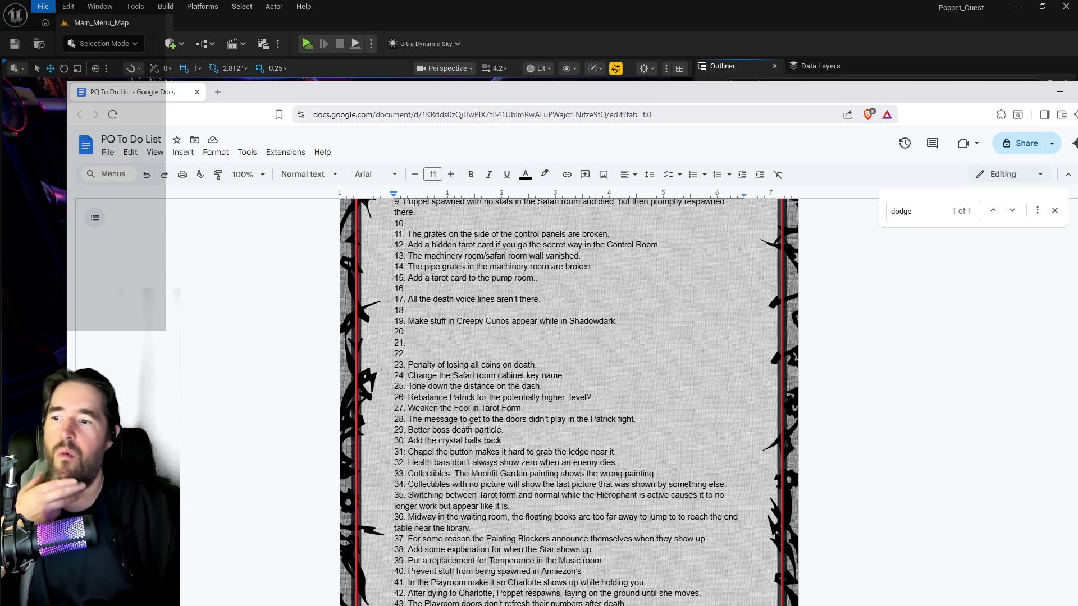
mouse_move(543, 386)
mouse_down()
mouse_move(465, 398)
mouse_move(423, 387)
mouse_up()
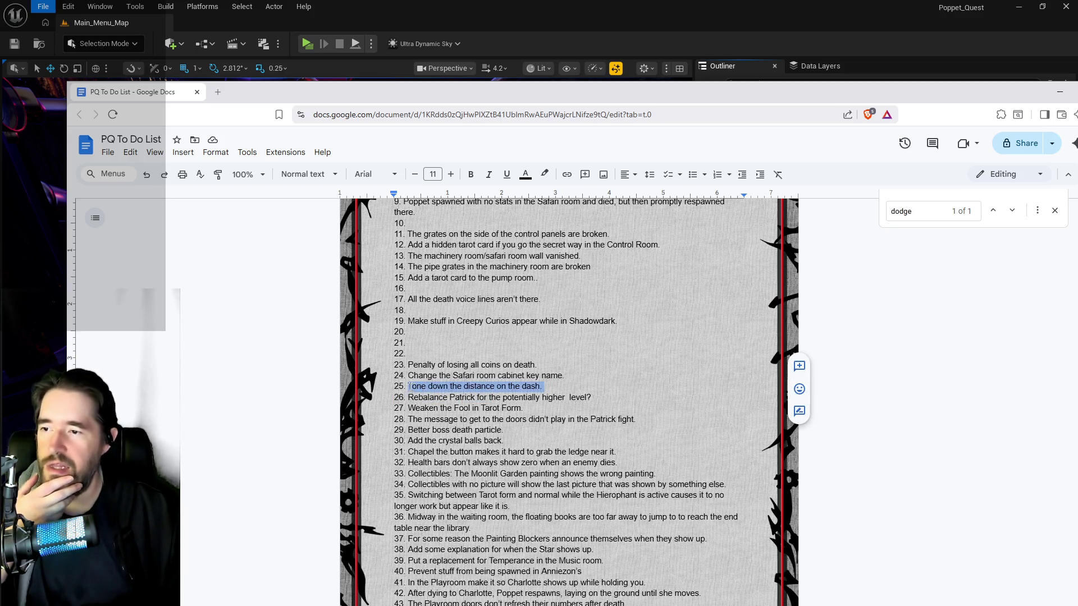
key(BackSpace)
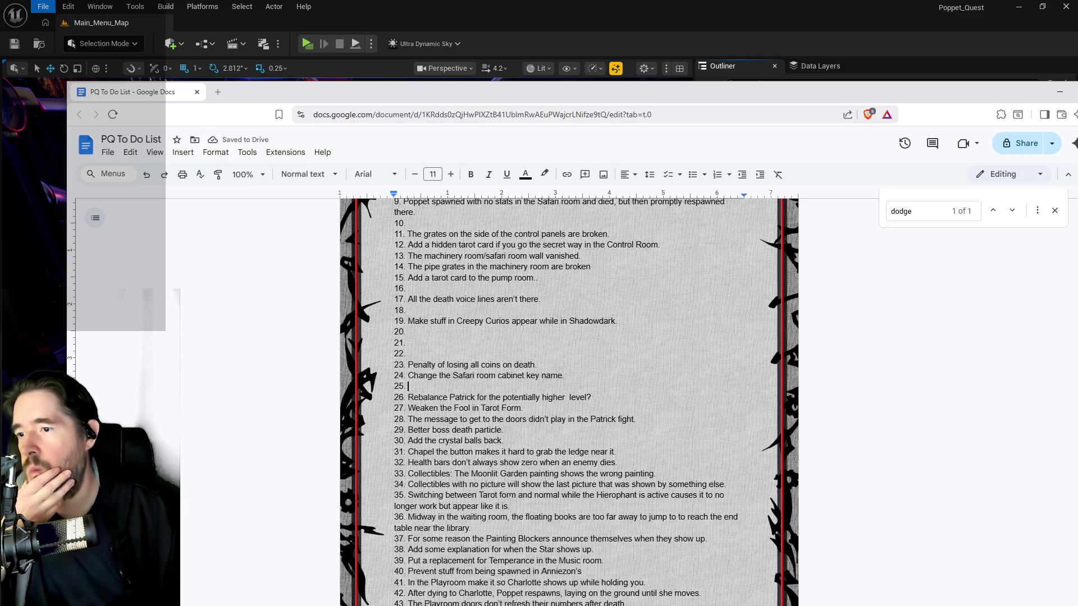
- Move the document window aside and return to the Unreal level editor
scroll(569, 401, down, 3)
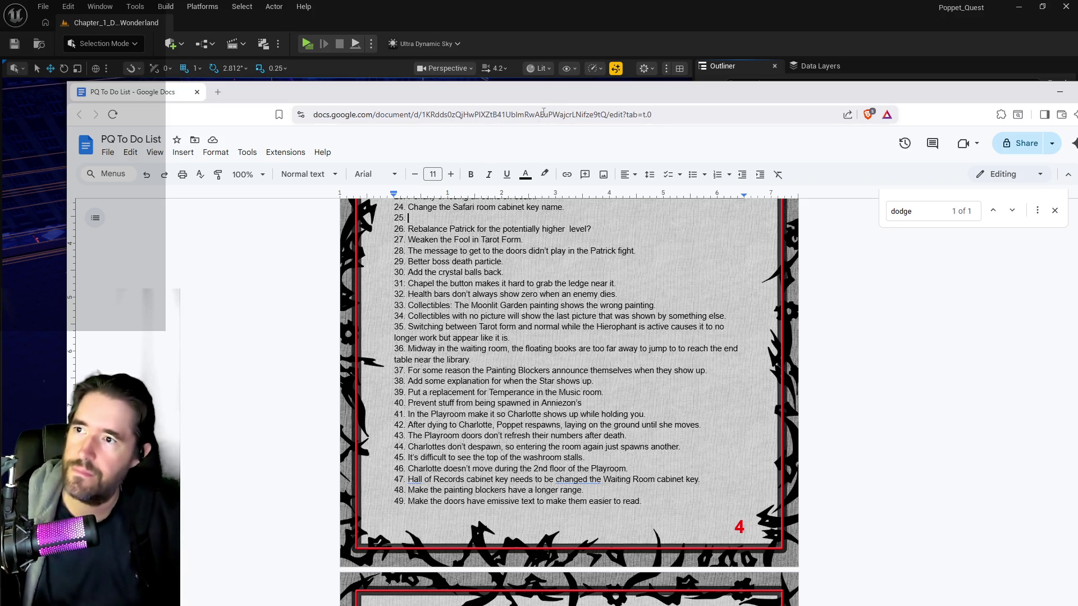
drag(553, 99, 577, 134)
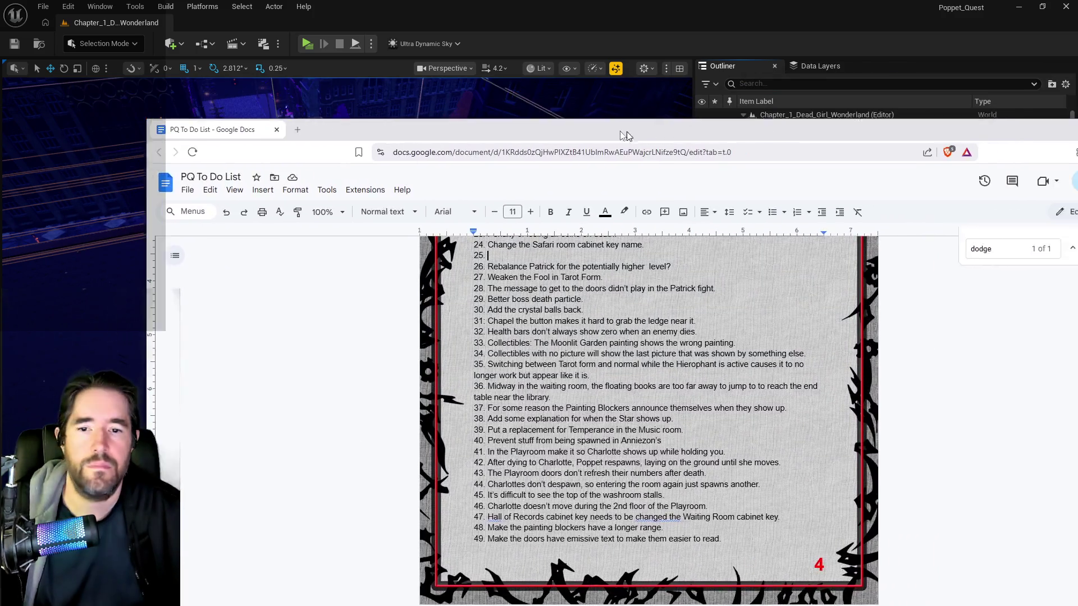
scroll(590, 393, down, 2)
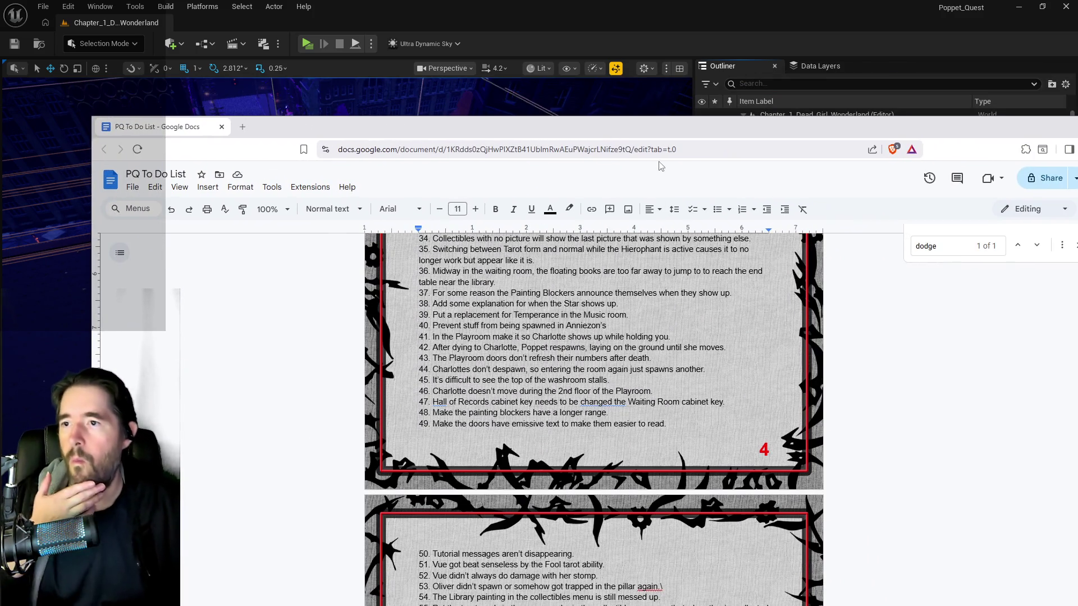
drag(676, 129, 833, 133)
key(alt+Tab)
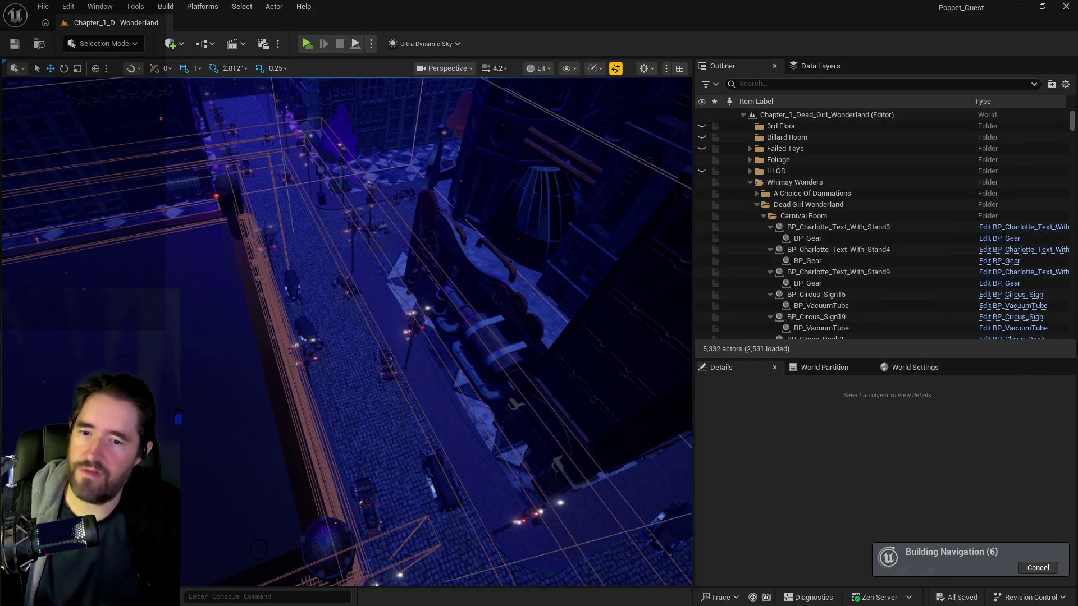
- Fly to the Anniezon's shop, show the navmesh with P, and open the place-actors list
drag(549, 193, 439, 320)
scroll(438, 320, up, 3)
key(p)
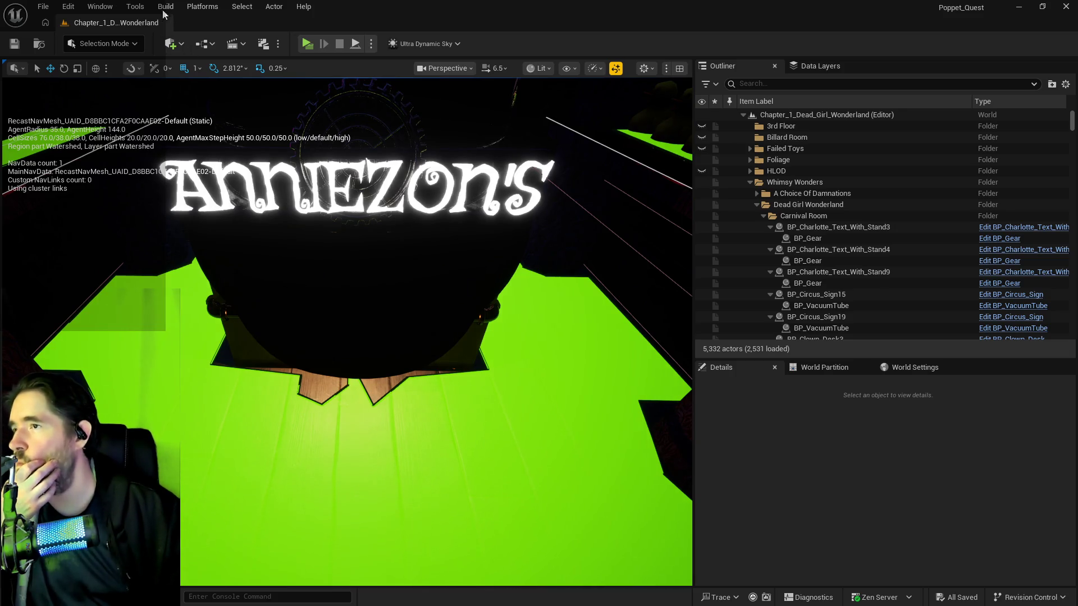
click(95, 45)
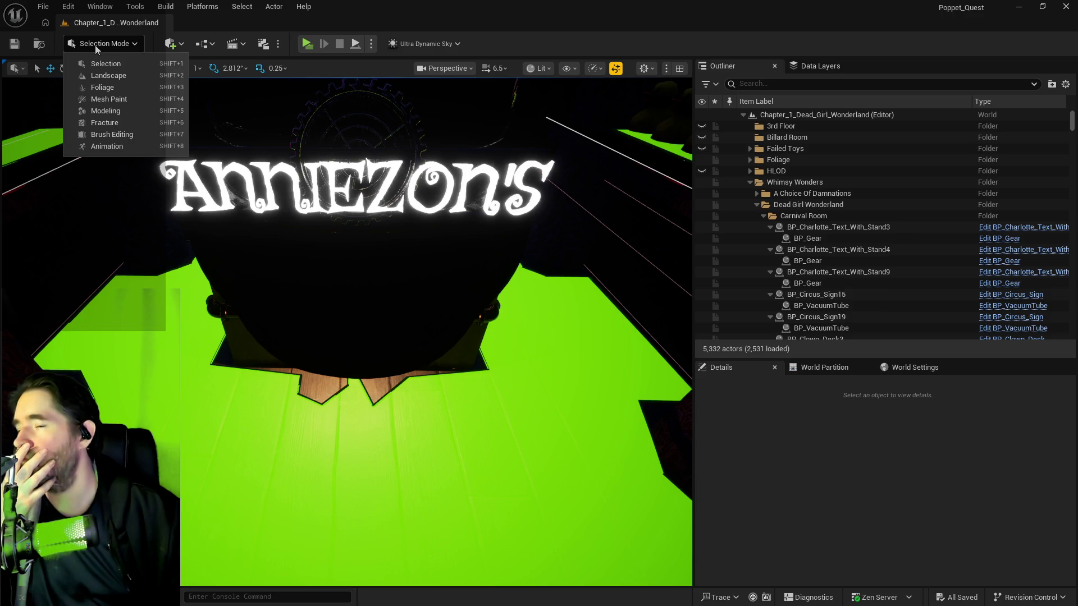
click(171, 43)
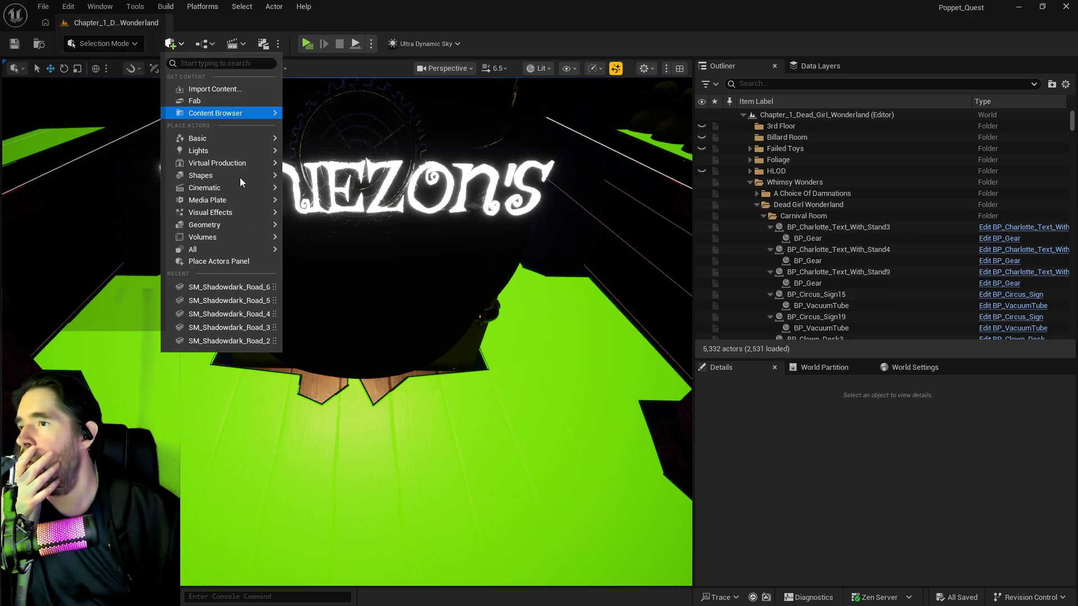
- Place a Nav Modifier Volume at the shop stall and scale it to about 4.5 by 4.75
mouse_move(235, 240)
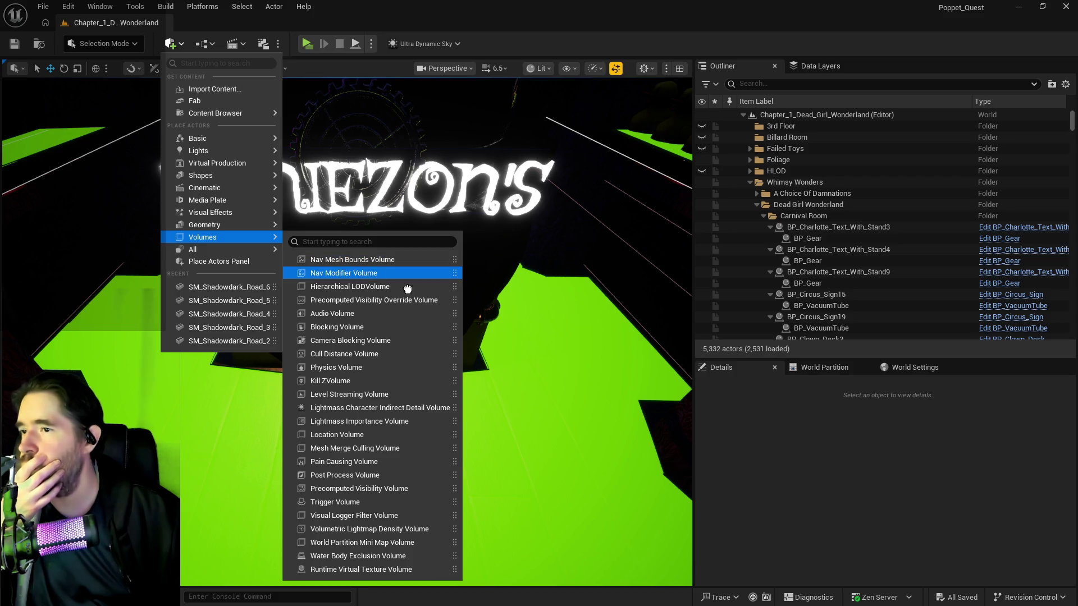
click(353, 259)
mouse_move(459, 407)
mouse_down()
mouse_move(361, 410)
mouse_move(410, 408)
mouse_move(402, 378)
mouse_move(661, 271)
mouse_move(472, 370)
mouse_move(440, 374)
mouse_move(567, 429)
mouse_up()
key(r)
mouse_move(472, 364)
mouse_down()
mouse_move(646, 341)
mouse_move(549, 440)
mouse_move(549, 394)
mouse_up()
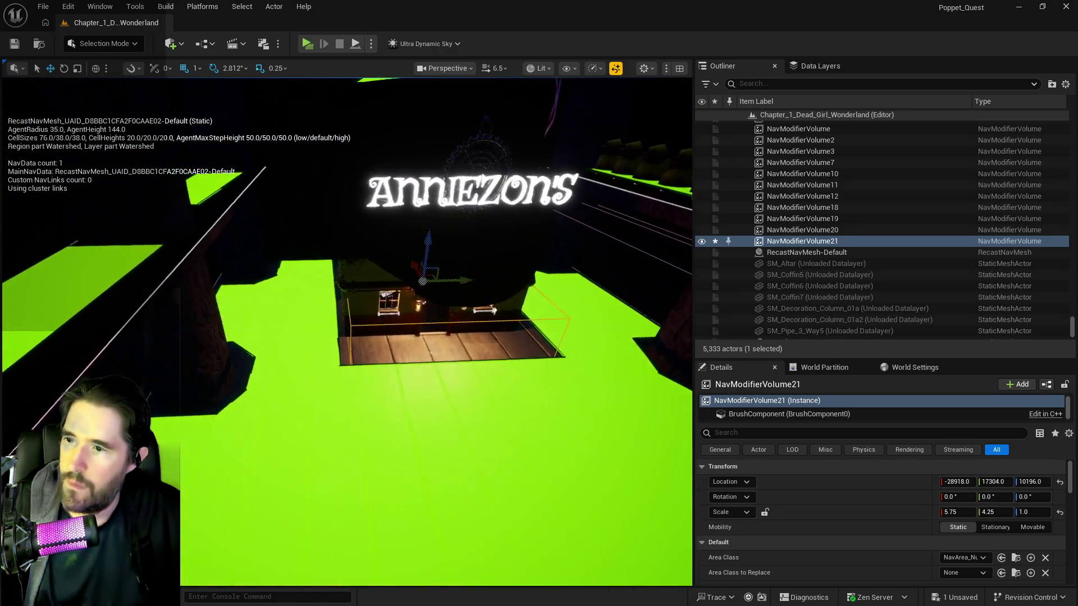
key(r)
drag(441, 292, 443, 348)
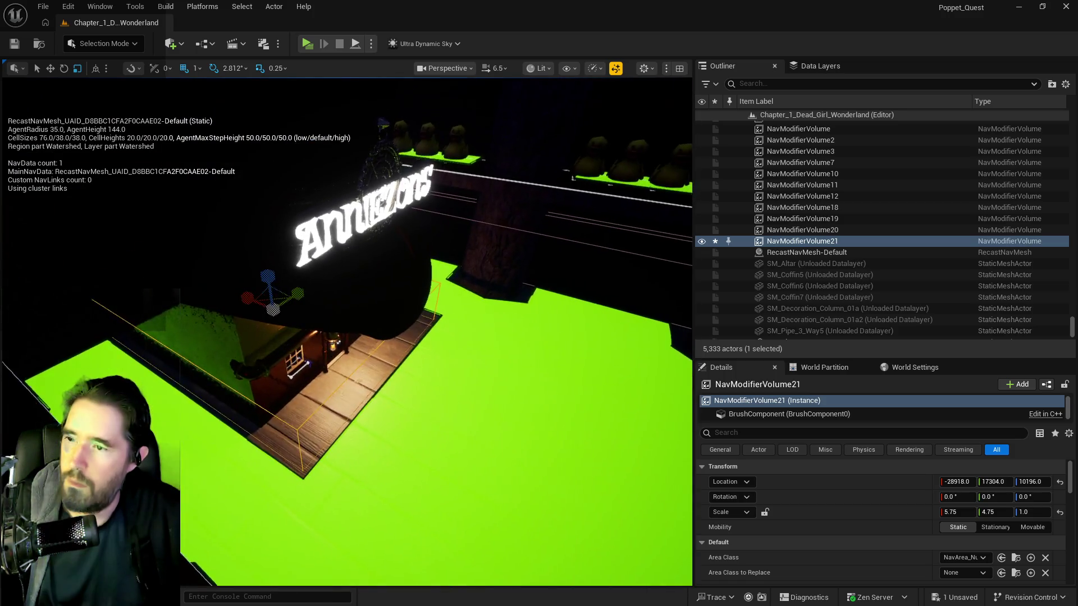
drag(325, 308, 325, 308)
drag(235, 299, 231, 299)
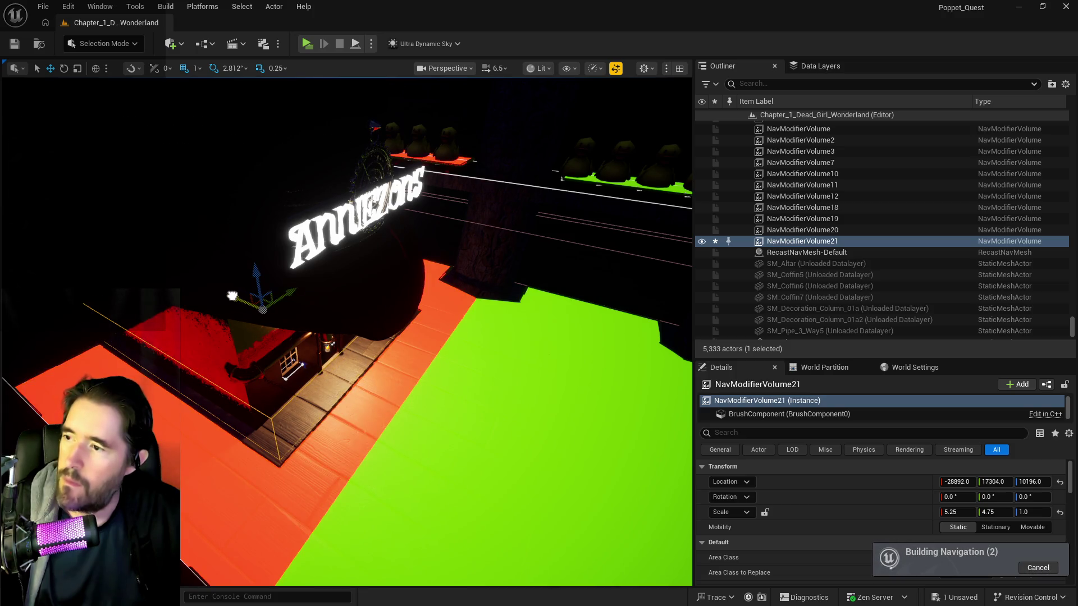
drag(258, 345, 257, 320)
drag(303, 281, 351, 332)
- Nudge the volume into place, save the level, hide the navmesh and pull the document back
key(w)
drag(467, 307, 464, 315)
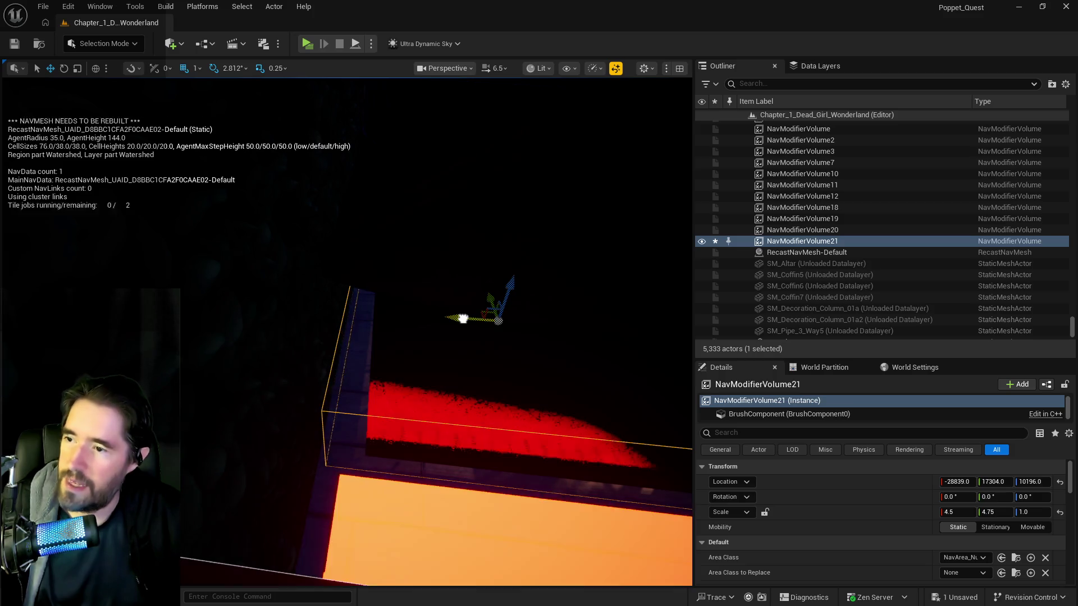
key(f)
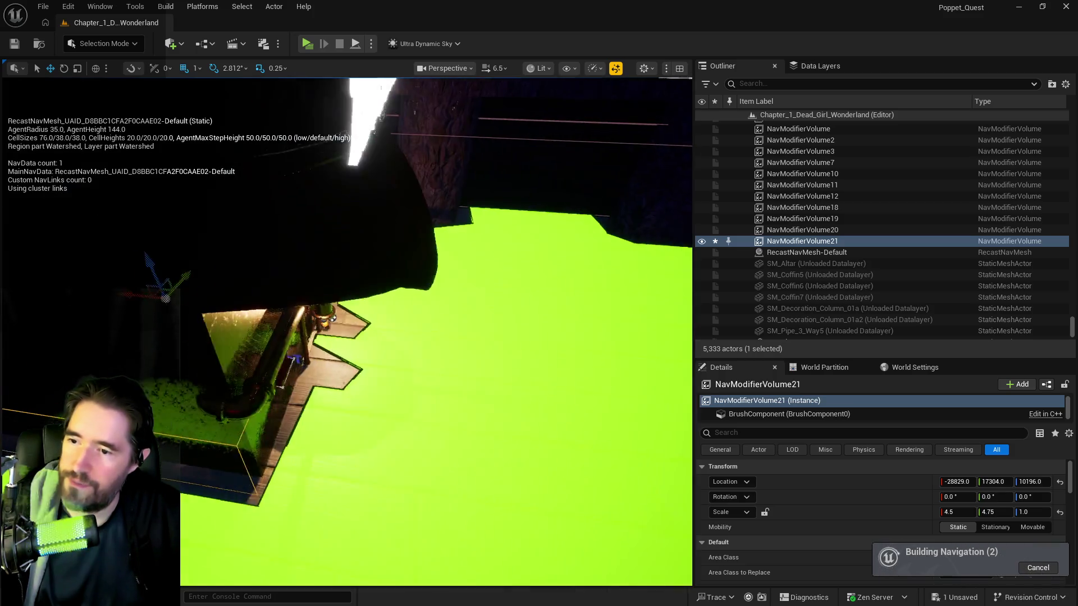
mouse_move(360, 264)
mouse_down()
mouse_move(292, 281)
mouse_move(409, 581)
mouse_move(376, 500)
mouse_move(527, 373)
mouse_move(483, 359)
mouse_move(483, 337)
mouse_move(438, 315)
mouse_up()
key(ctrl+s)
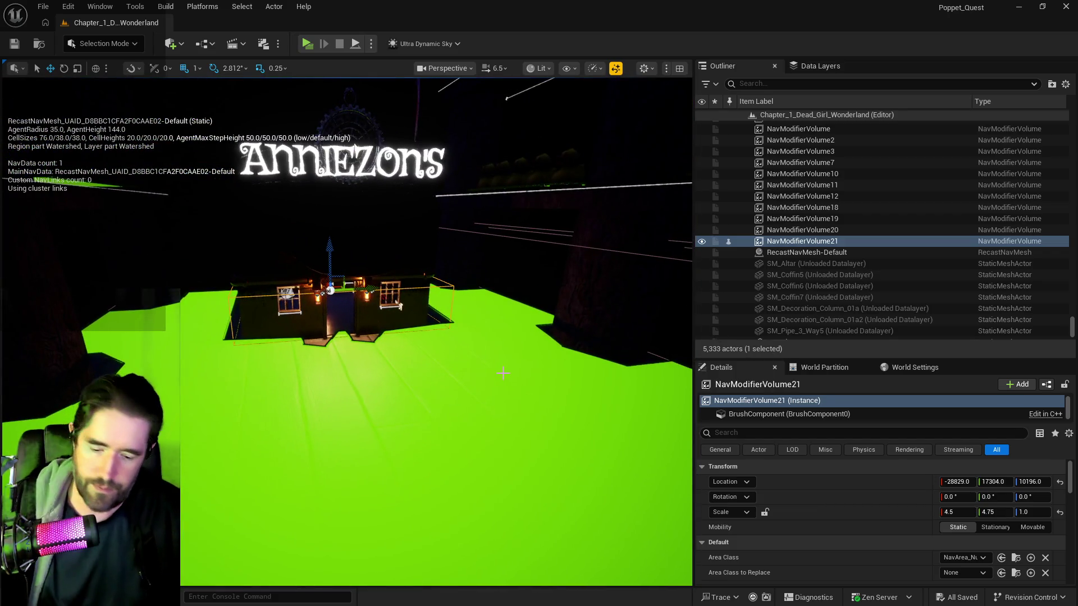
key(p)
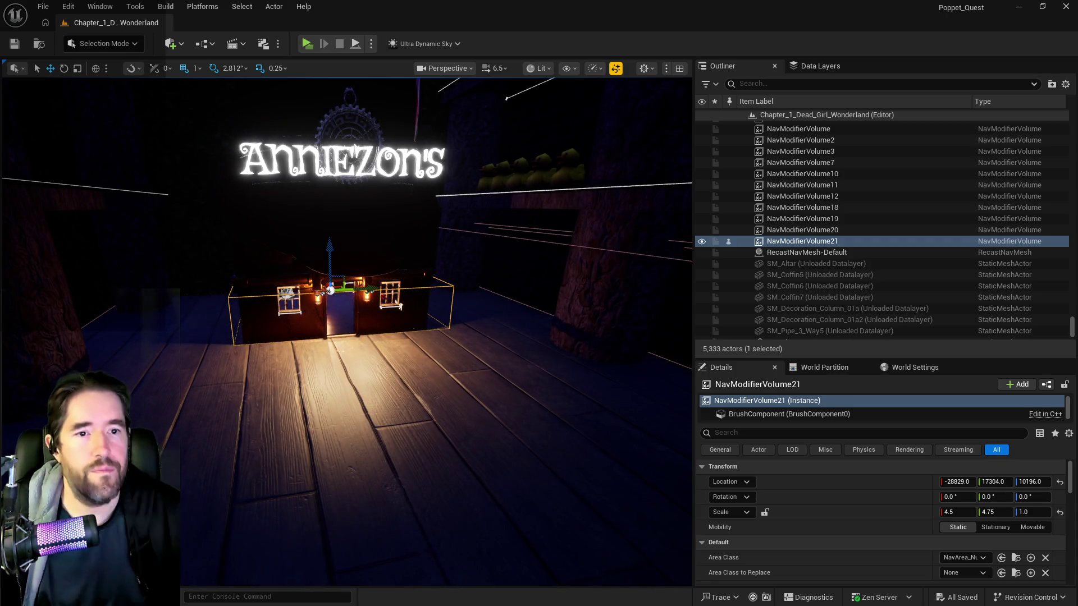
drag(1077, 107, 441, 99)
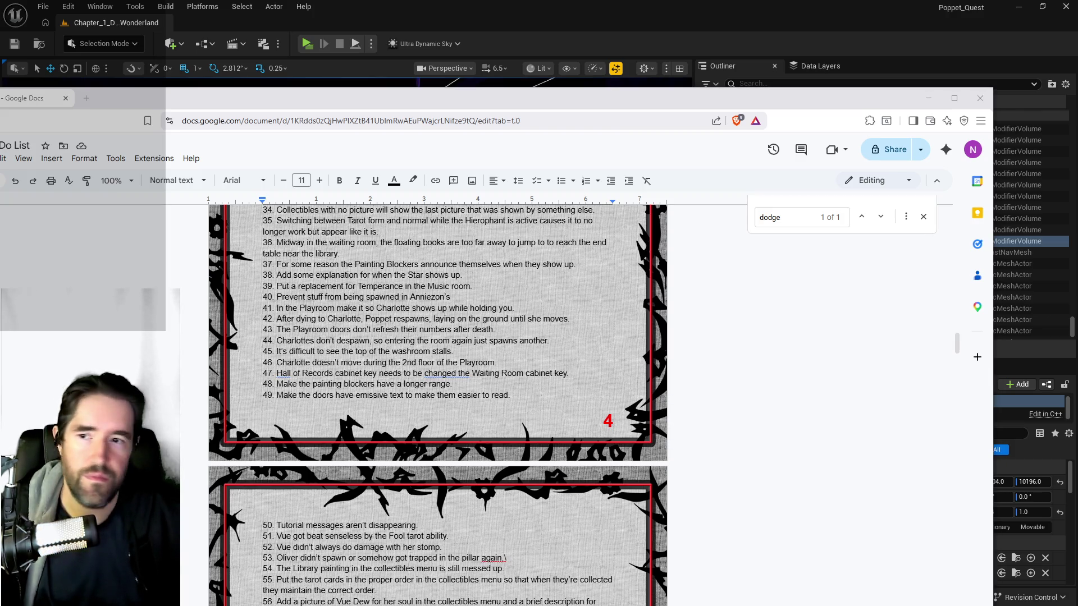
- Delete the Anniezon's spawning note from item 40 of the PQ To Do List
drag(666, 93, 1077, 94)
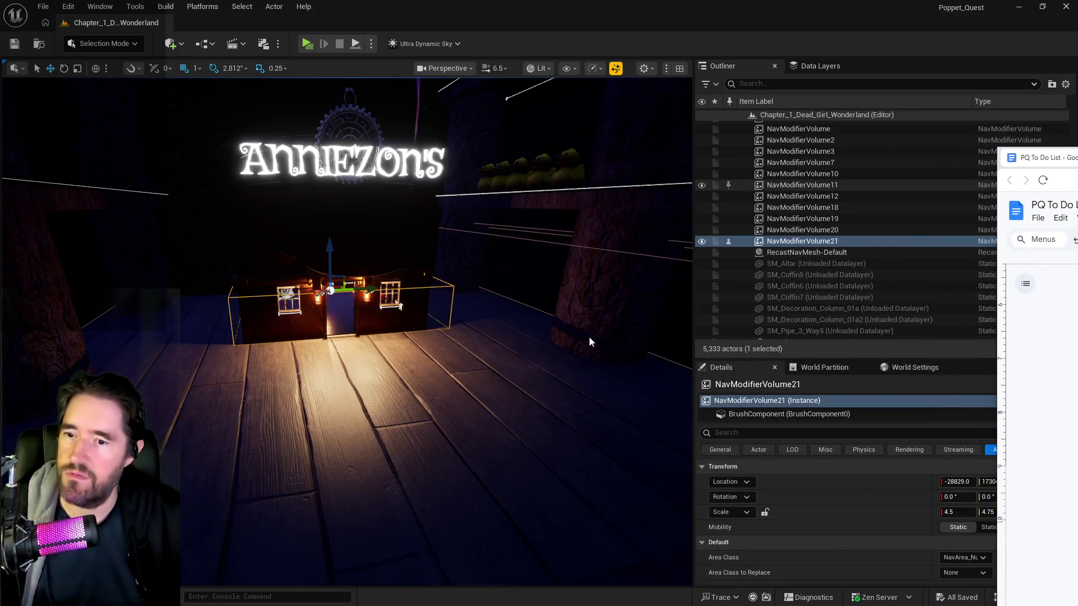
drag(1039, 158, 392, 82)
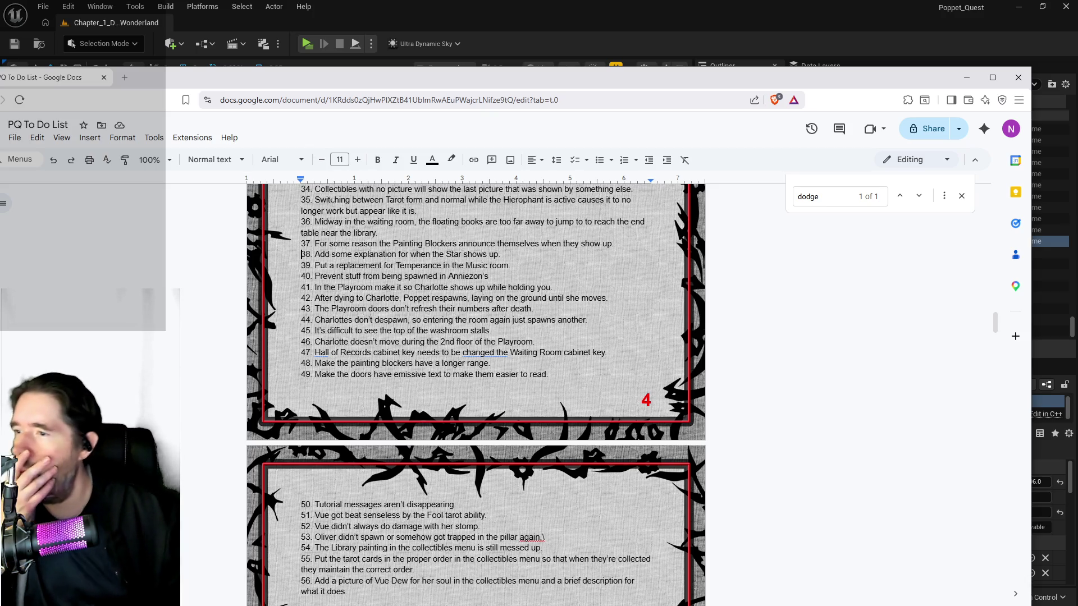
drag(490, 276, 320, 276)
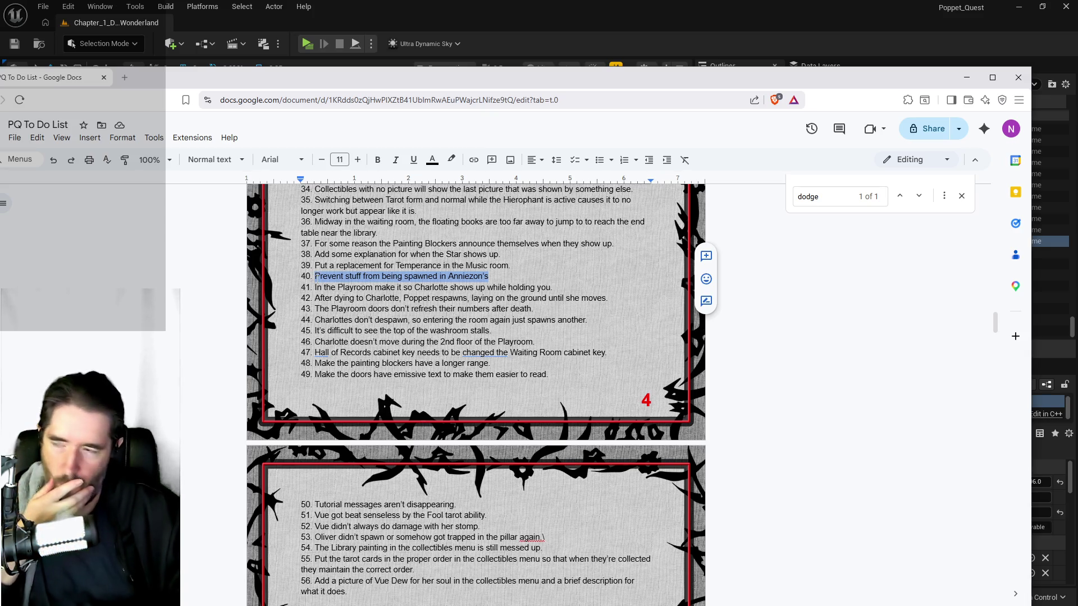
key(BackSpace)
drag(553, 288, 314, 287)
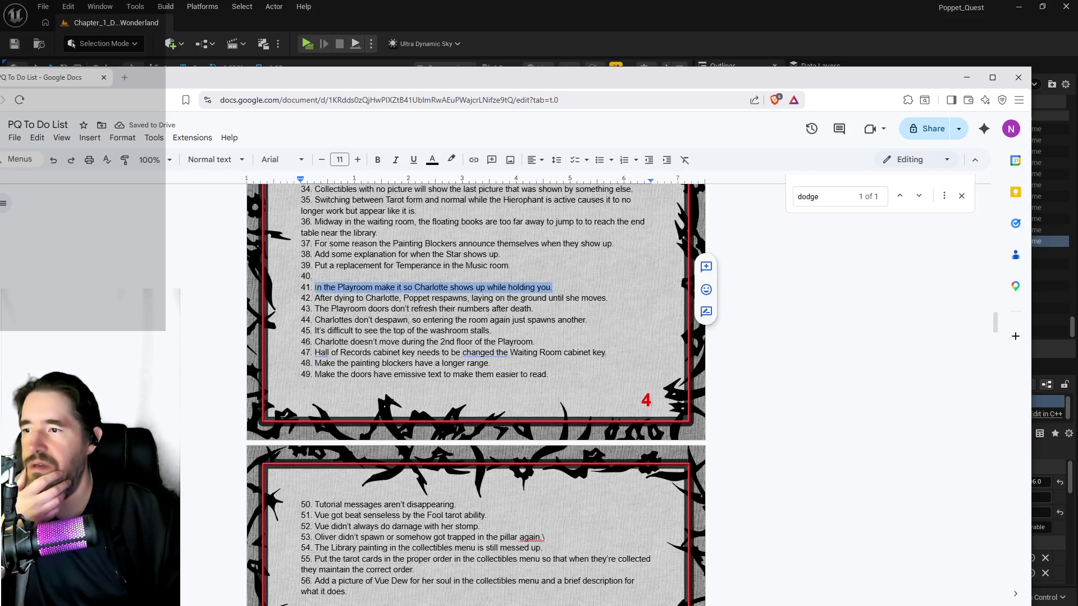
click(314, 287)
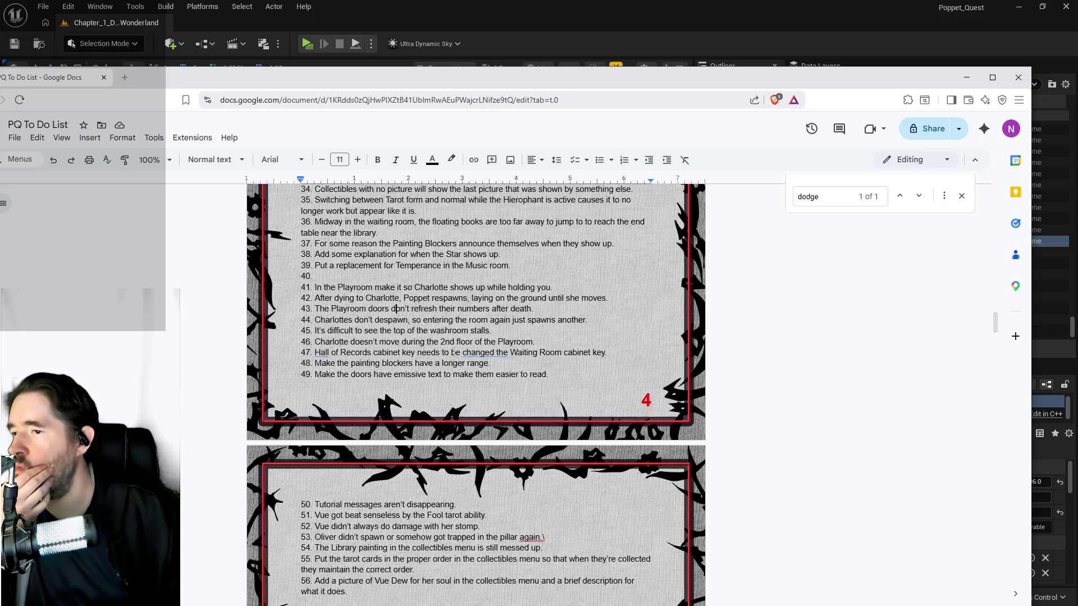
- Remove the stray extra empty line after item 40
scroll(453, 353, up, 3)
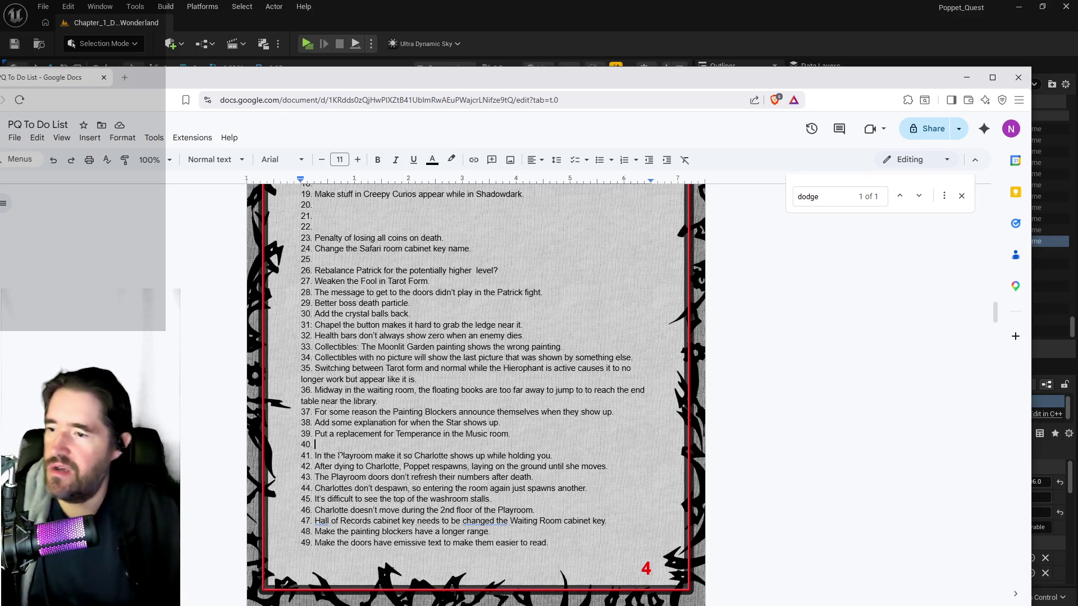
key(shift+Return)
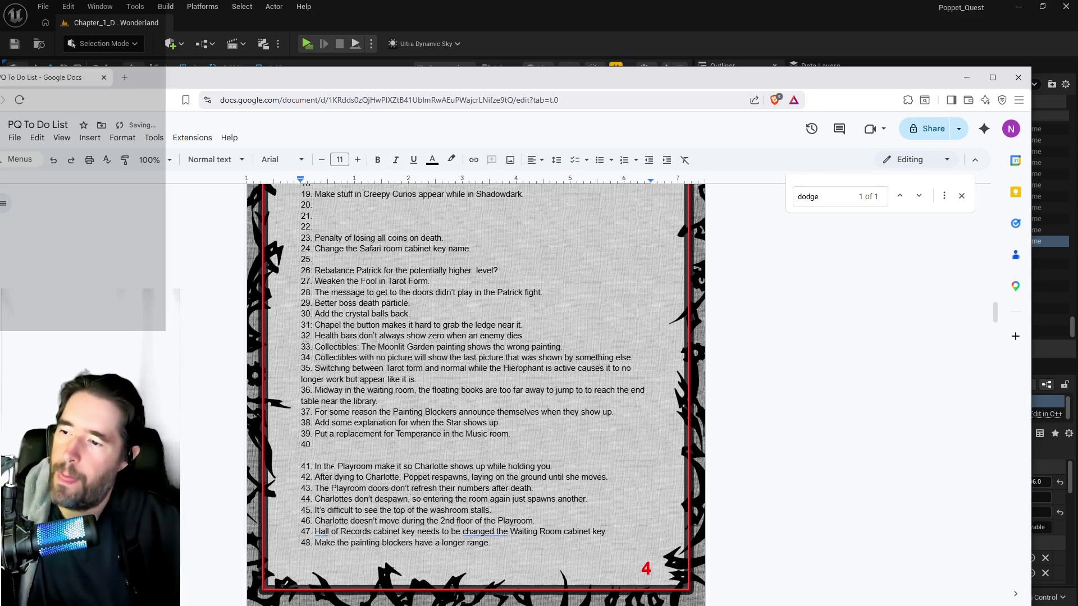
scroll(336, 460, down, 4)
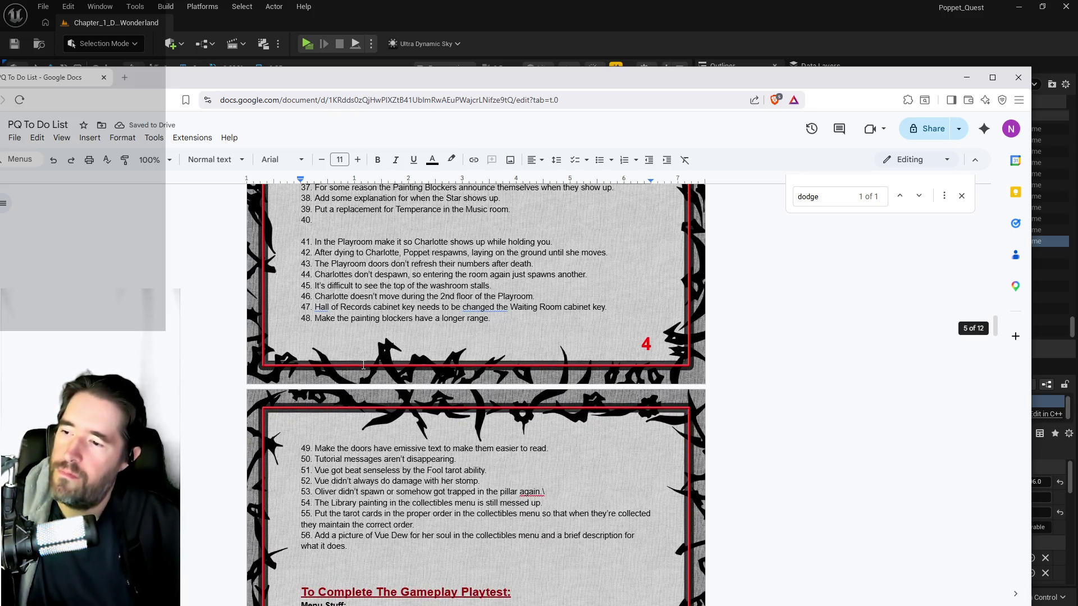
scroll(364, 365, up, 4)
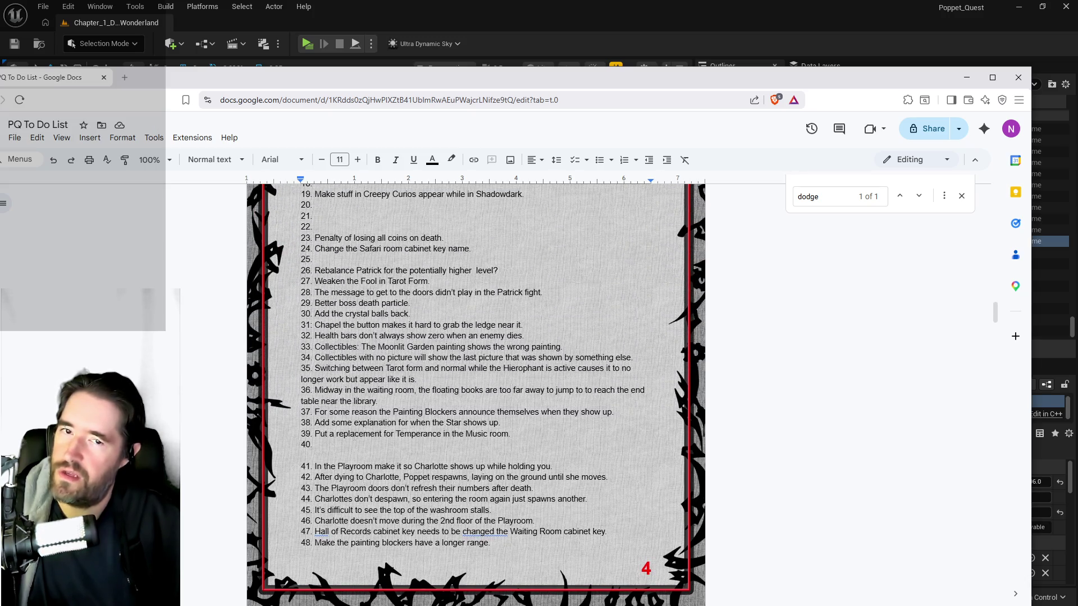
key(BackSpace)
text(Make the doors have emissive text to make them easier to read.)
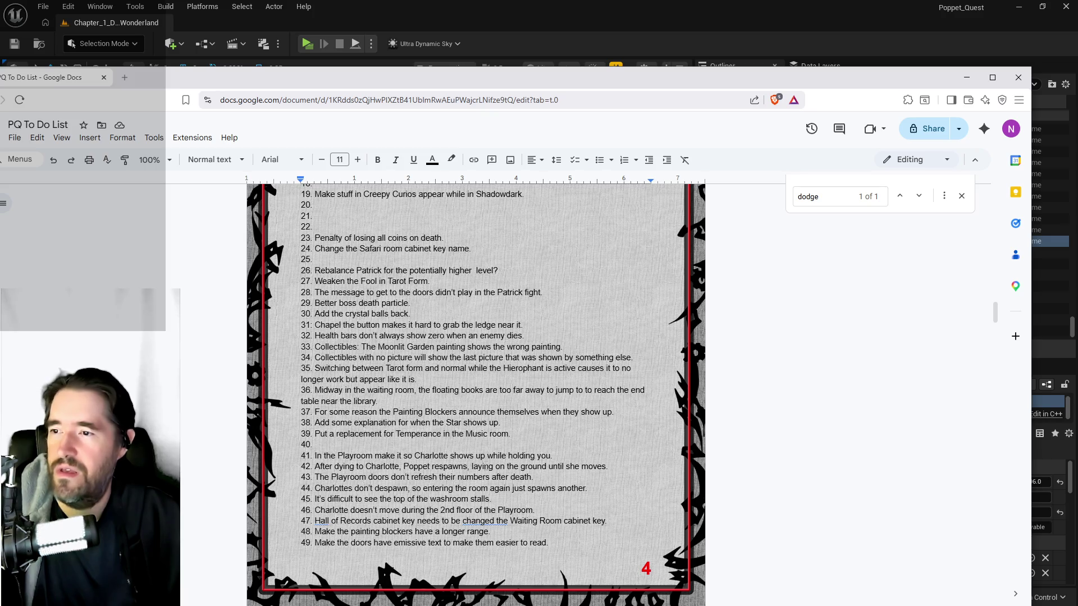
- Scroll up the to-do list and select the text of items 11–12
scroll(397, 440, up, 3)
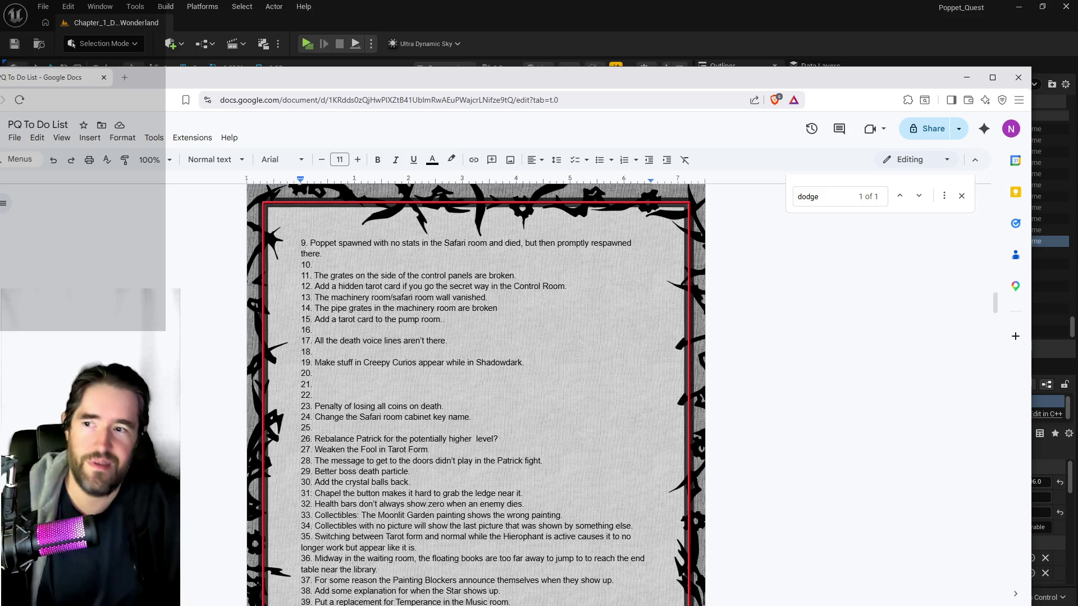
scroll(476, 394, up, 4)
drag(521, 511, 314, 501)
- Hide the to-do list and fly the camera past the AnnieZons sign into the dark control room
click(490, 500)
click(1022, 189)
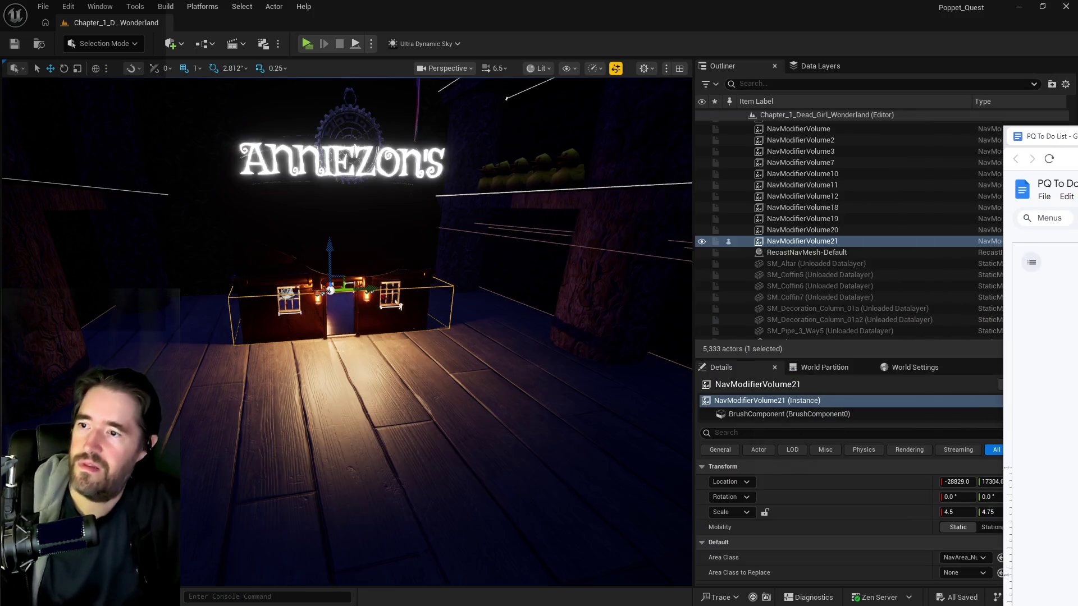
drag(559, 325, 503, 306)
drag(352, 421, 352, 422)
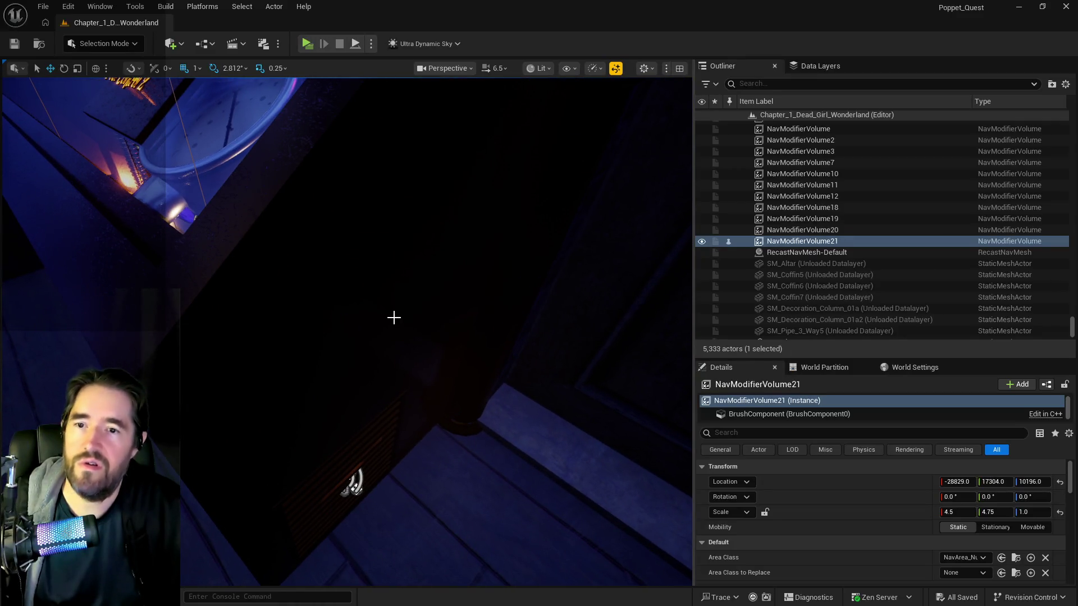
- Select and frame the L_Control_Panel level instance, then bring up the Content Browser
click(19, 315)
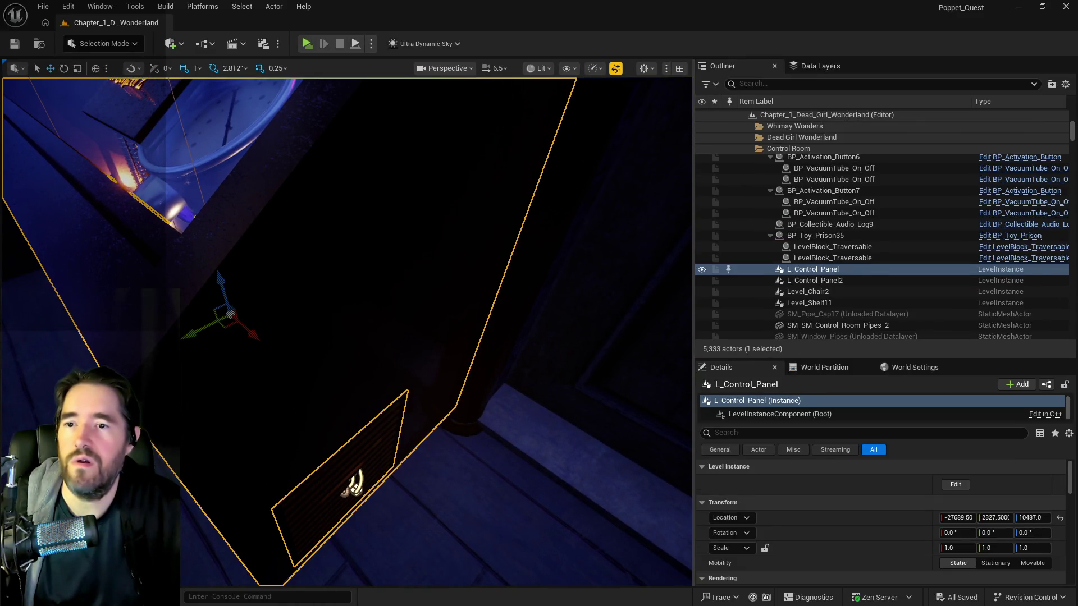
key(f)
key(f)
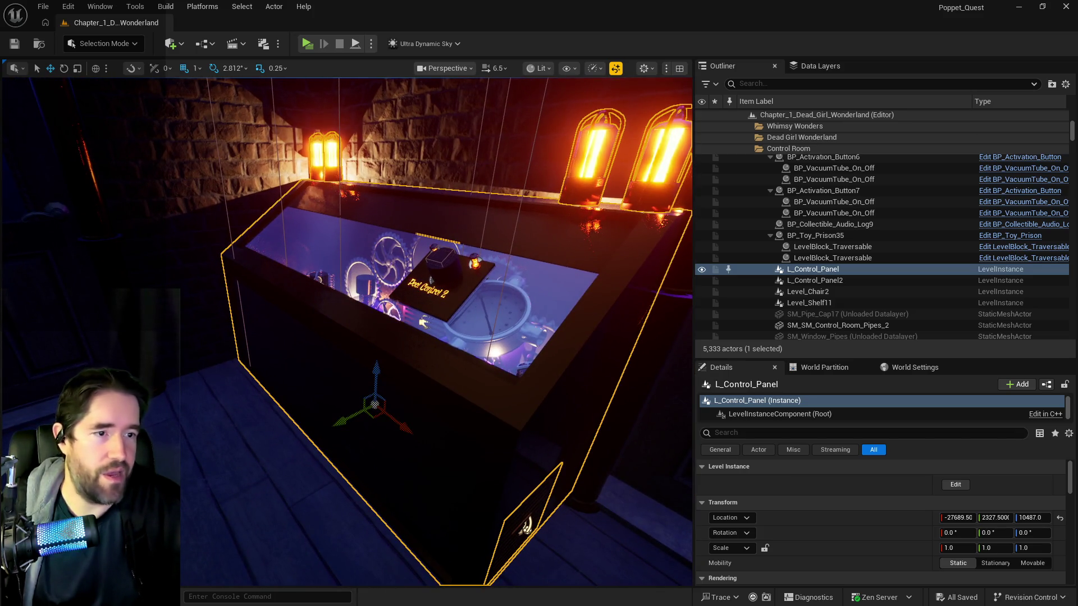
key(ctrl+space)
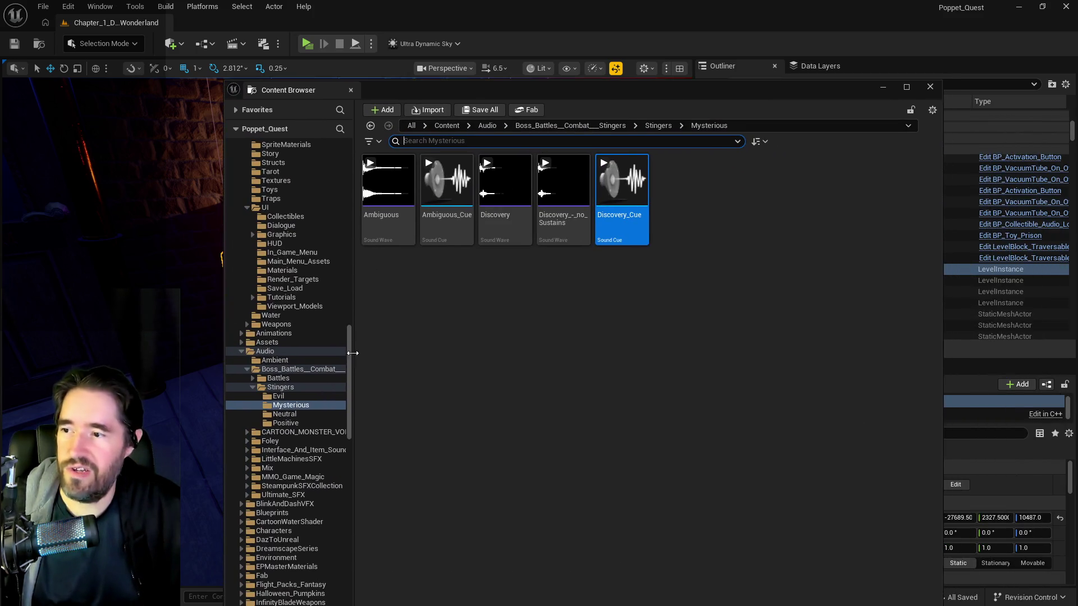
scroll(349, 294, up, 15)
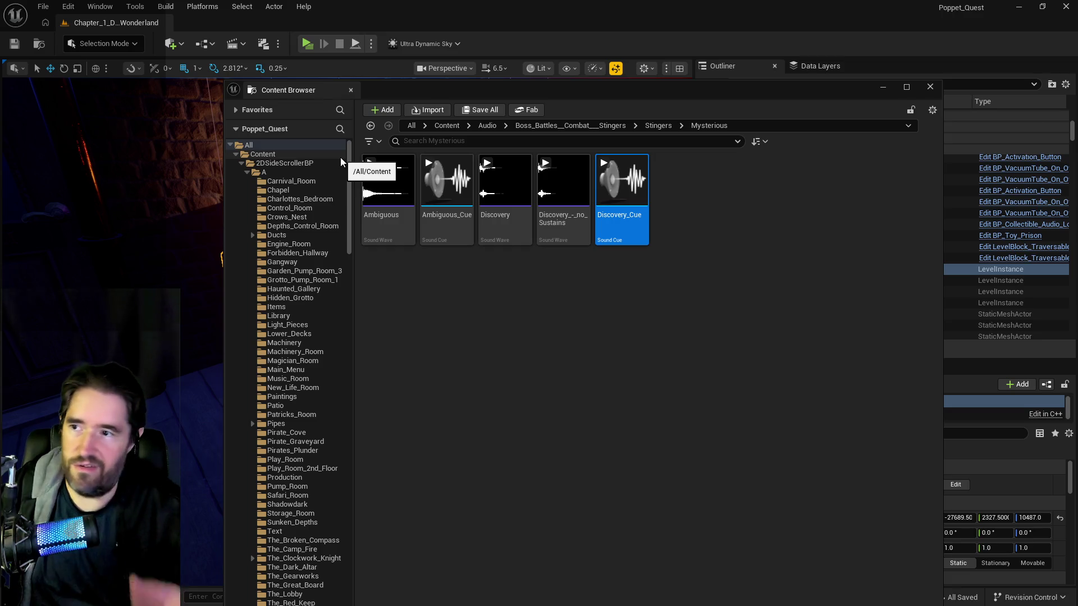
key(ctrl+space)
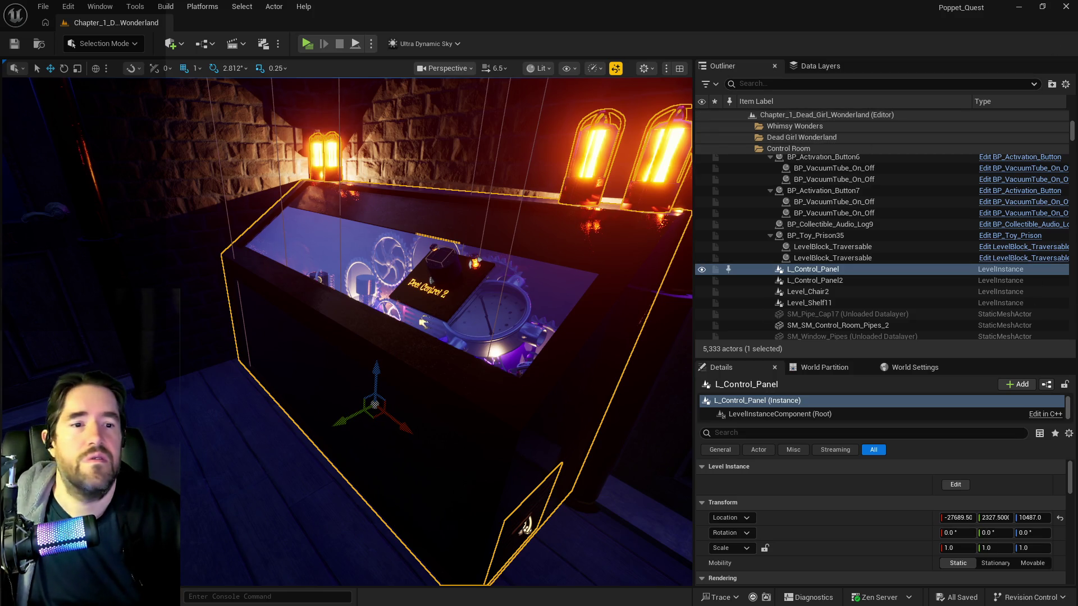
key(alt+Tab)
drag(630, 122, 537, 112)
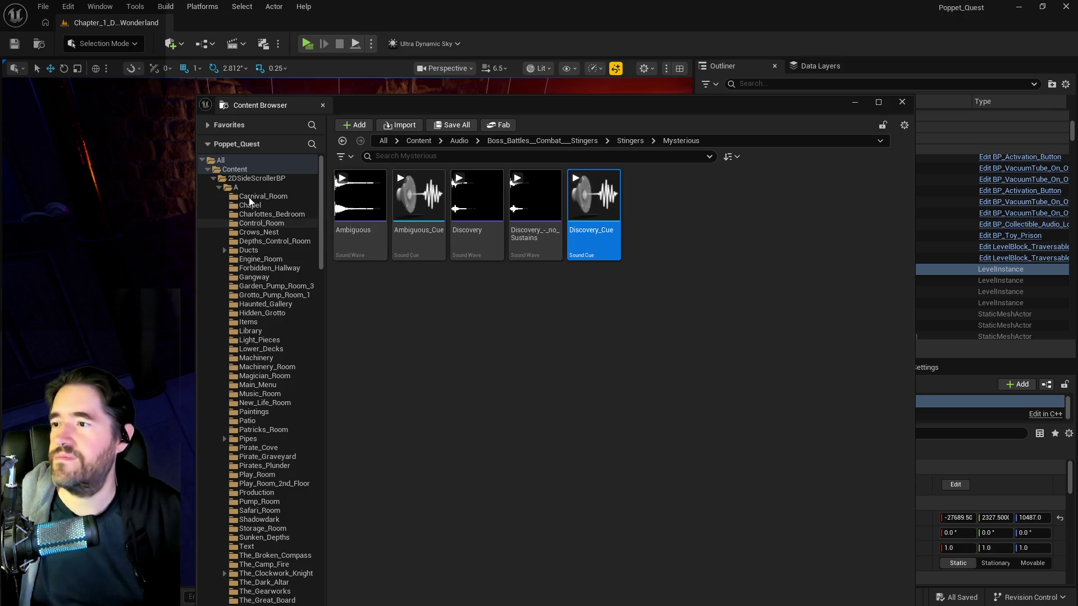
click(239, 180)
- Search assets for 'control pan', open the L_Control_Panel level, and focus BP_Control_Console6
click(392, 144)
text(c)
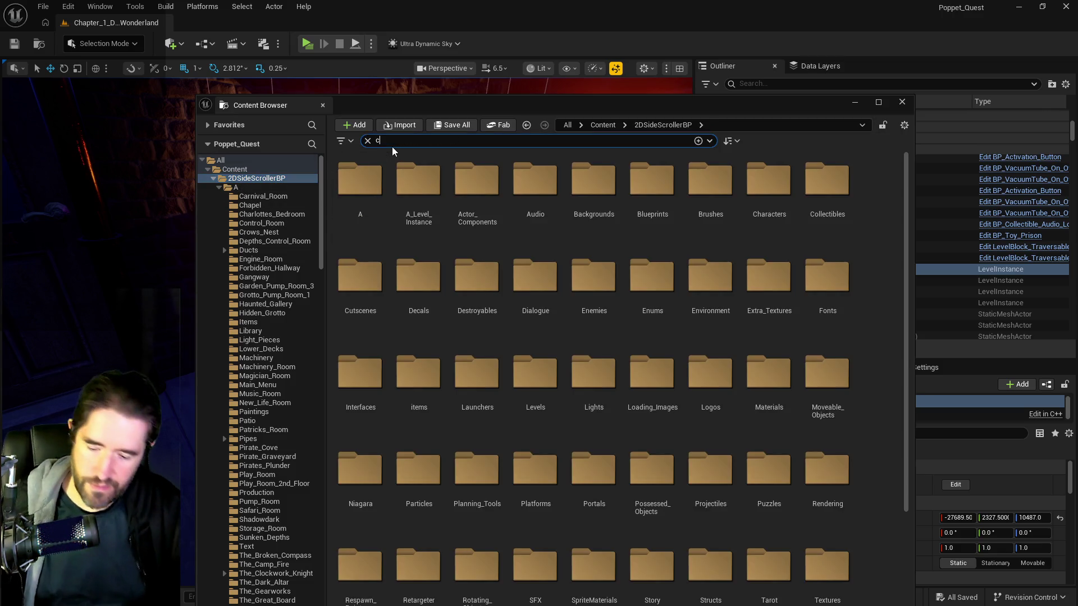
text(ontrol pan)
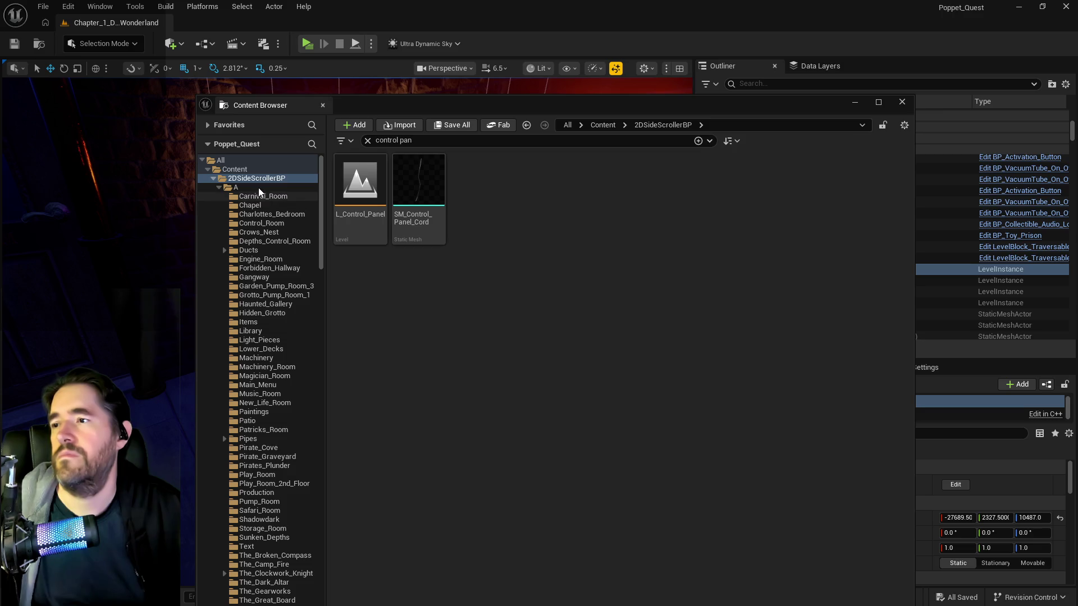
double_click(387, 225)
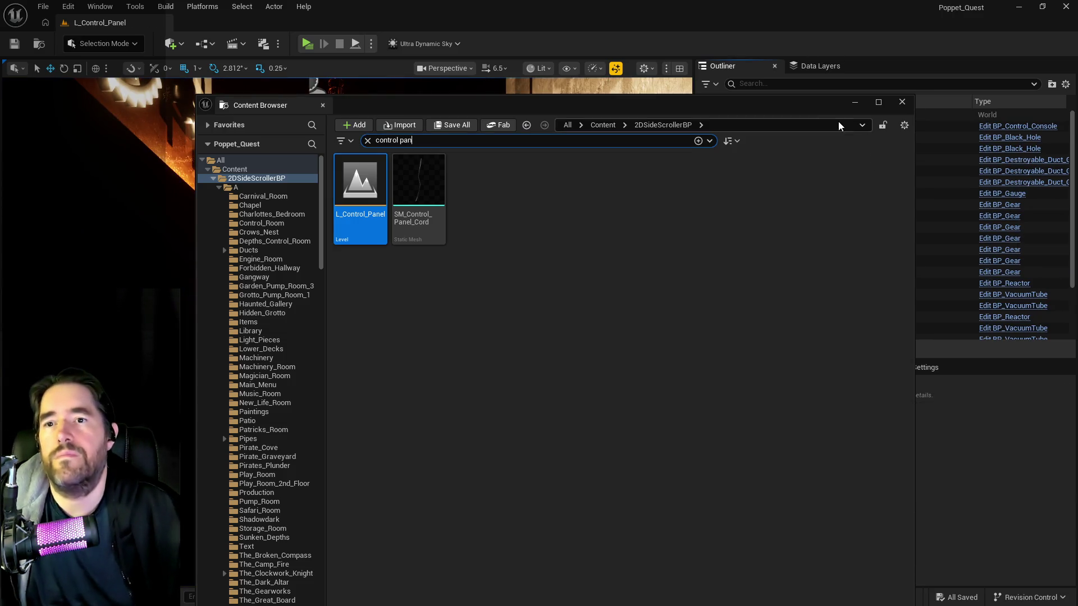
click(902, 101)
double_click(714, 127)
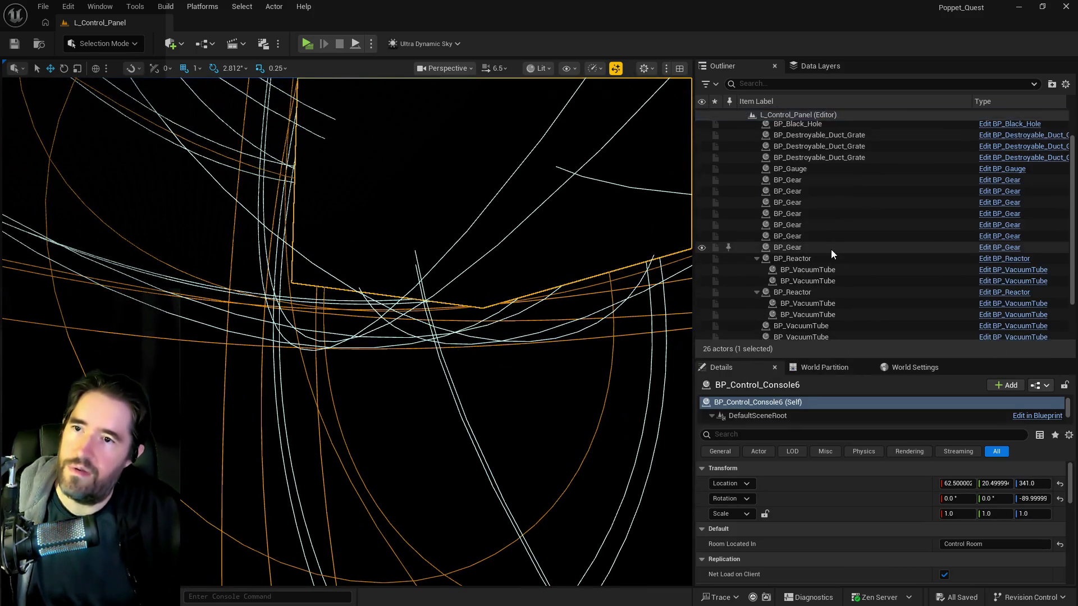
- Open BP_Control_Console6's Blueprint editor with Ctrl+E
scroll(393, 281, down, 10)
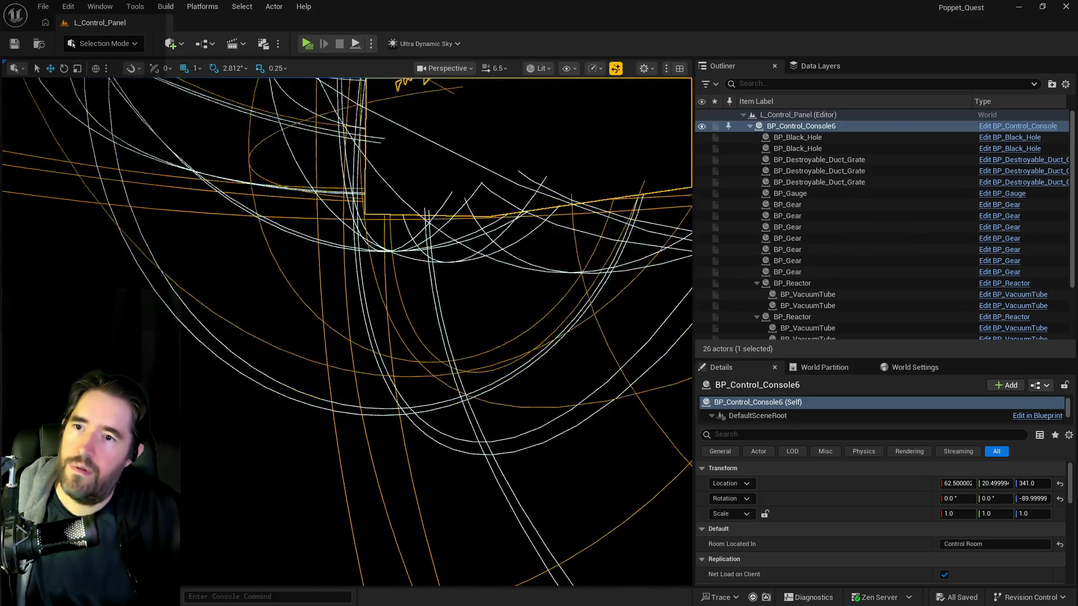
scroll(393, 280, up, 8)
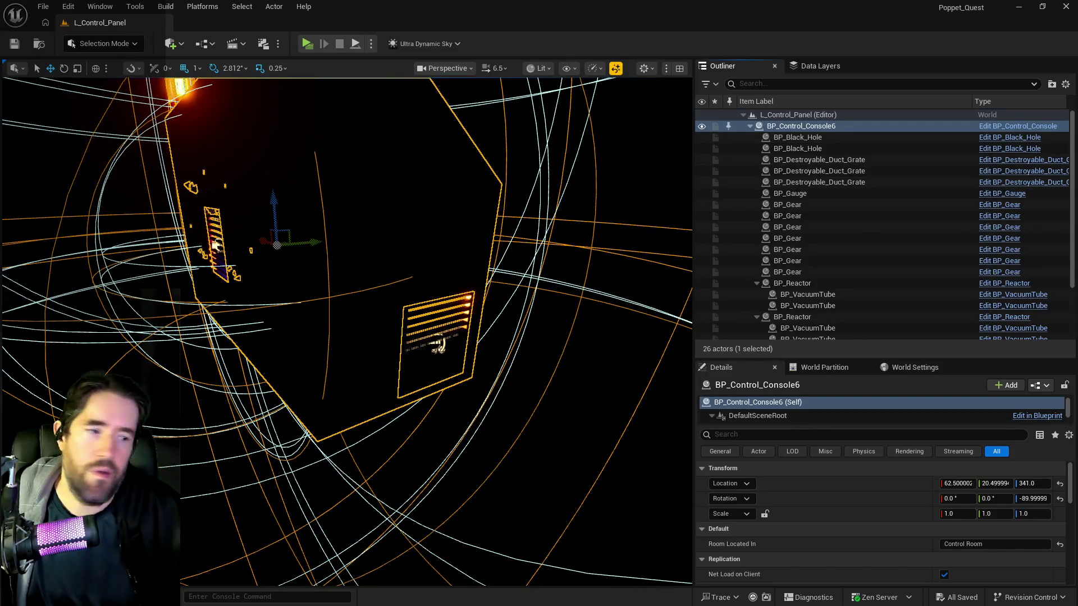
key(ctrl+e)
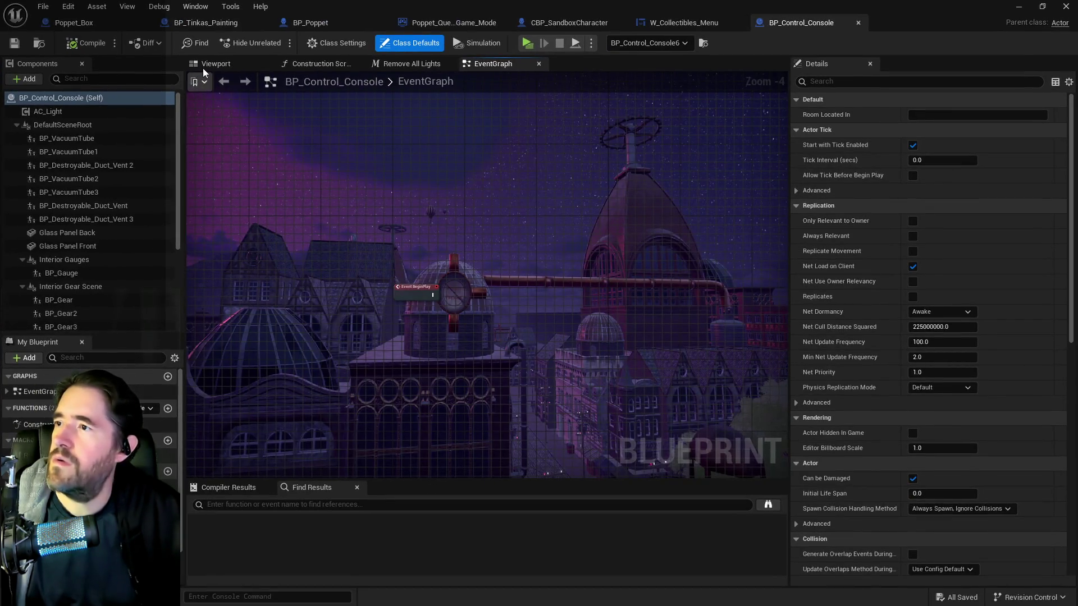
- Frame the duct vent components in the console preview and open their BP_Destroyable_Duct_Grate child actor blueprint
click(215, 64)
click(86, 165)
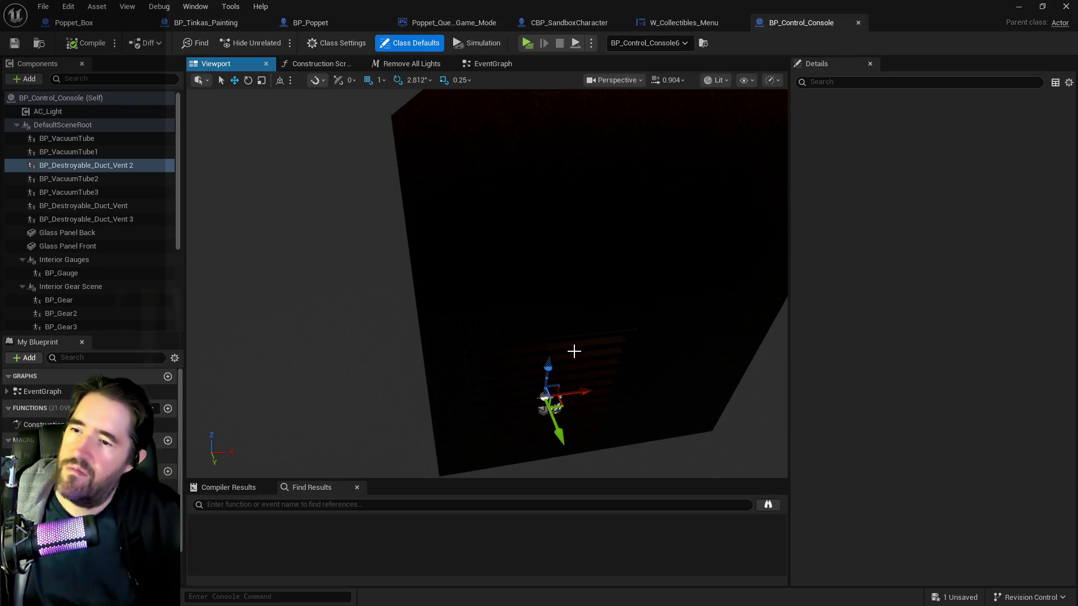
key(f)
mouse_move(488, 284)
mouse_down()
mouse_move(443, 272)
mouse_move(464, 387)
mouse_move(436, 410)
mouse_move(429, 433)
mouse_move(643, 355)
mouse_move(496, 260)
mouse_move(281, 279)
mouse_up()
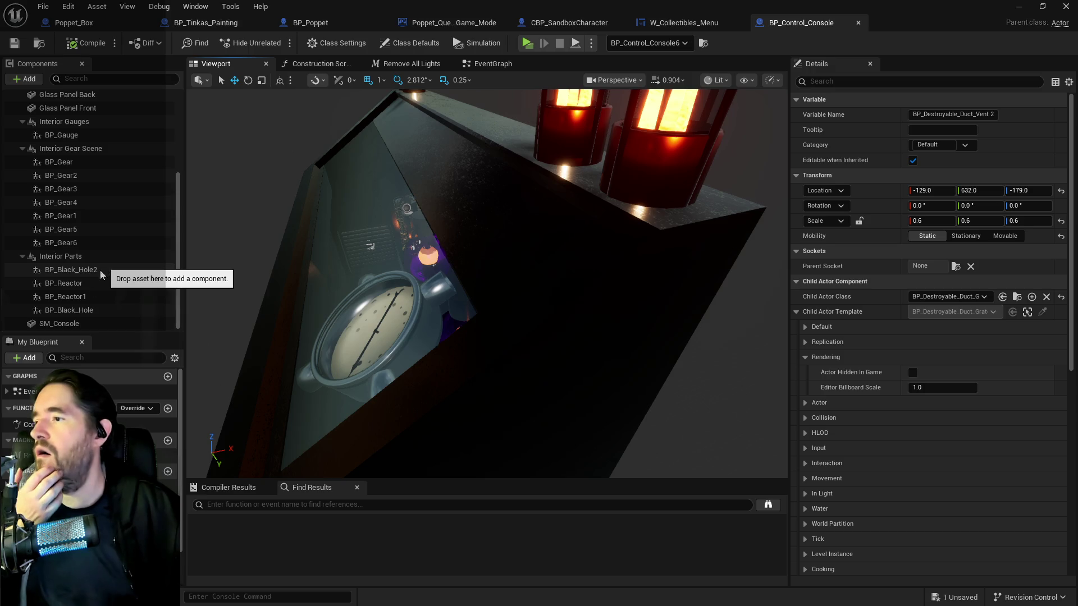
scroll(90, 292, down, 2)
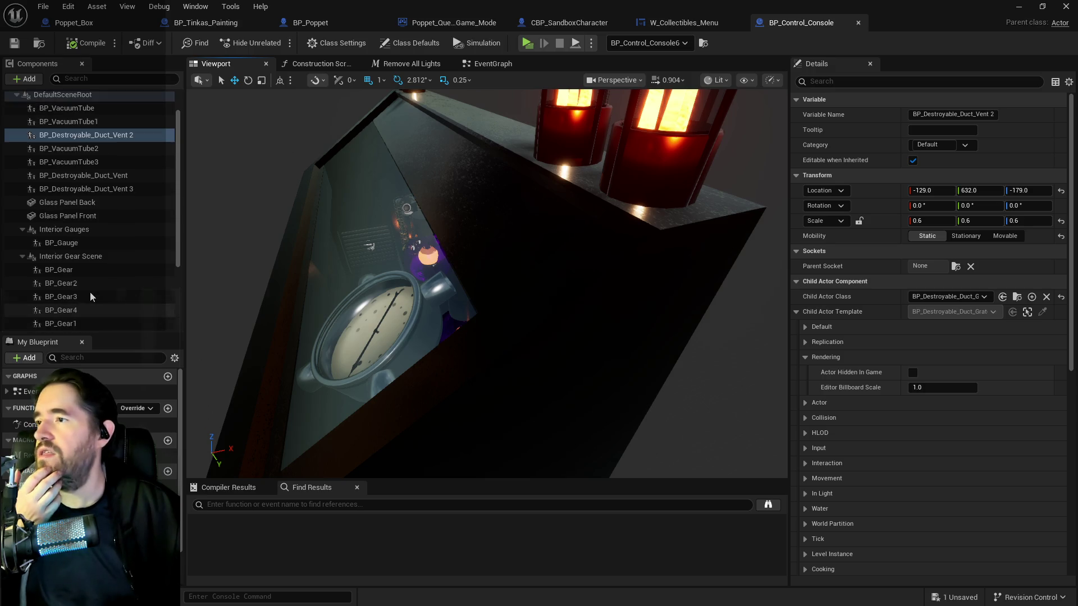
click(106, 176)
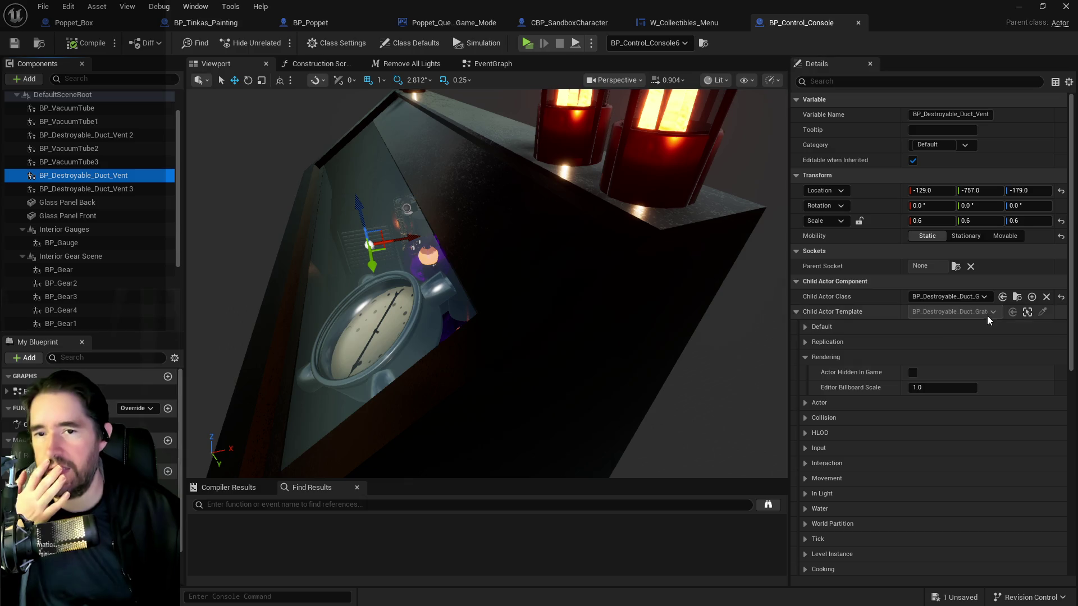
click(1018, 297)
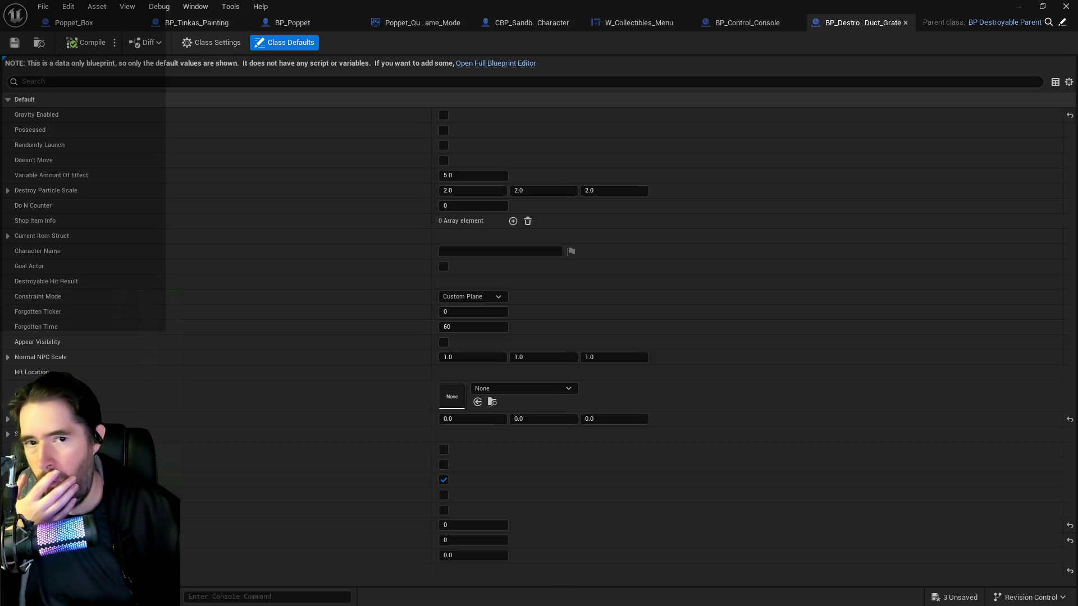
- Open BP_Destroyable_Duct_Grate in the full Blueprint editor, then return to the level editor
click(508, 63)
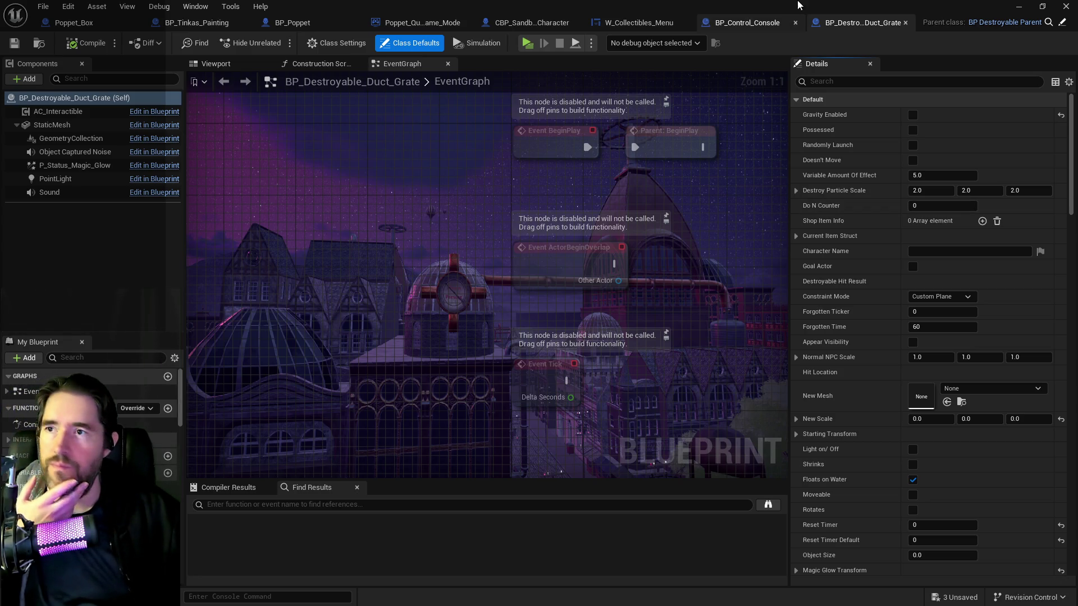
key(alt+Tab)
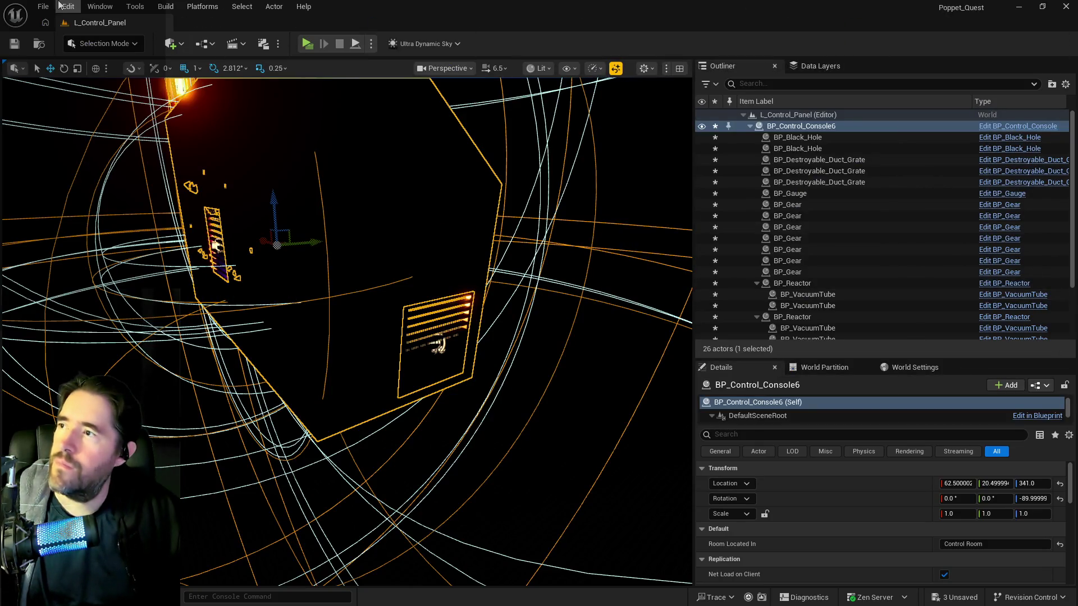
- Load Chapter_1_Dead_Girl_Wonderland from the File menu's recent levels list
click(43, 6)
mouse_move(67, 86)
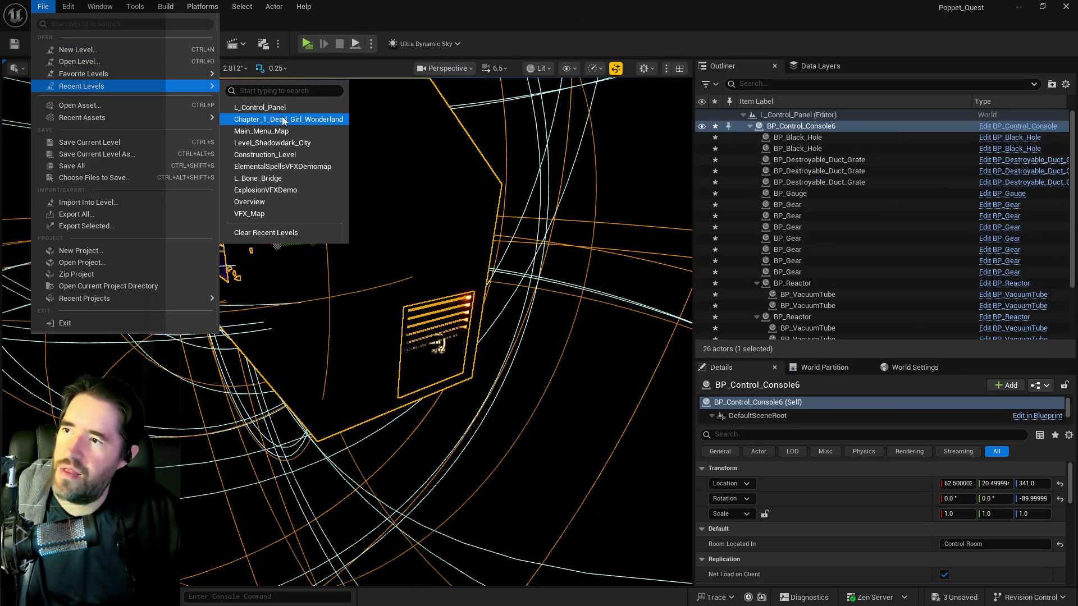
key(Escape)
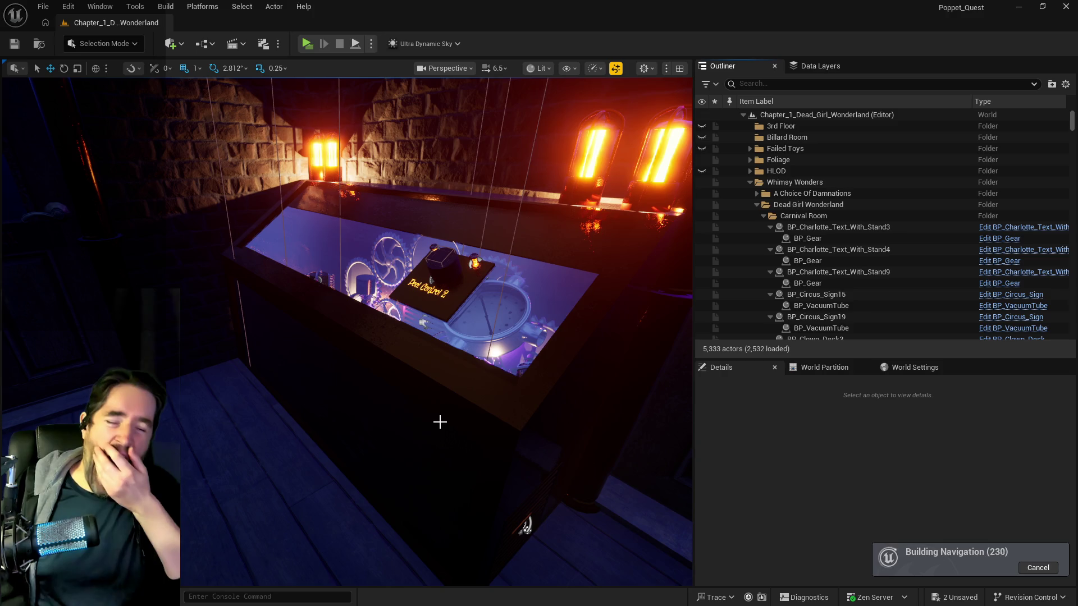
- Append '?' to item 11's broken-grates note in the PQ To Do List
drag(341, 390, 341, 390)
drag(616, 322, 616, 322)
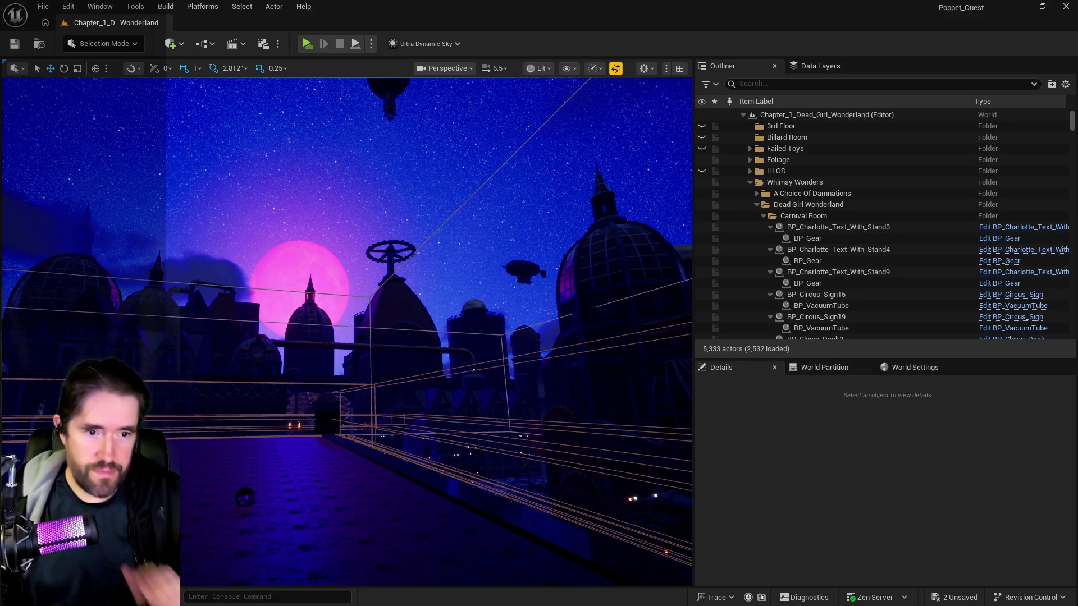
key(alt+Tab)
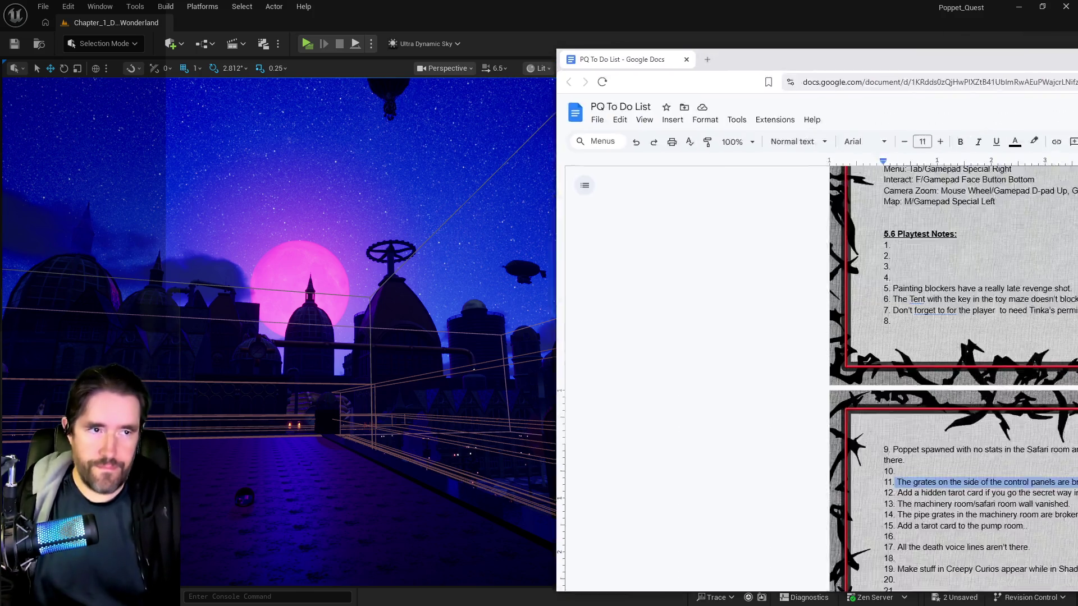
click(620, 511)
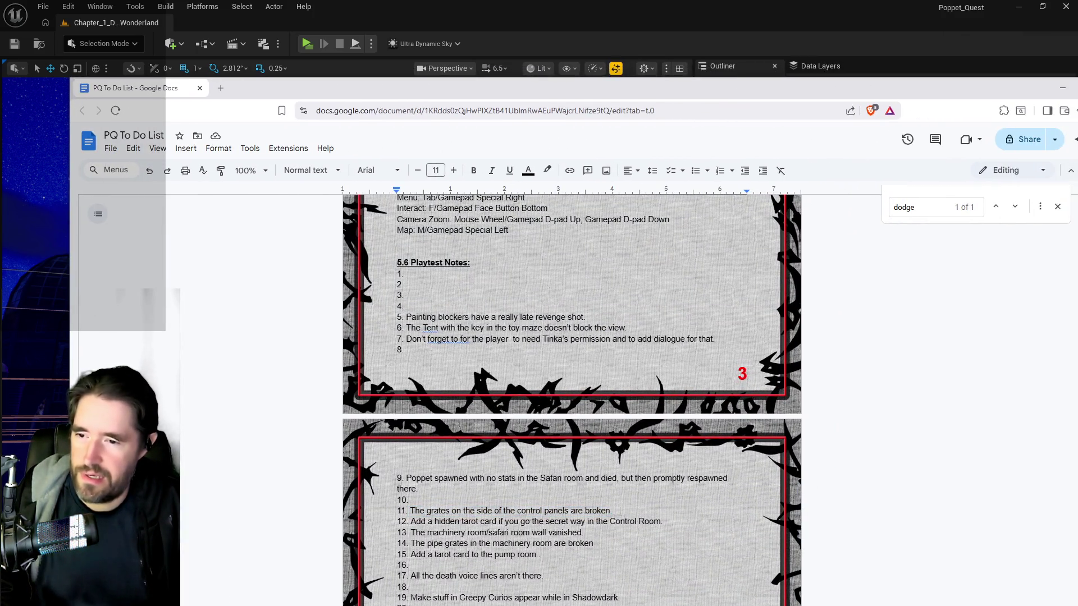
text(?)
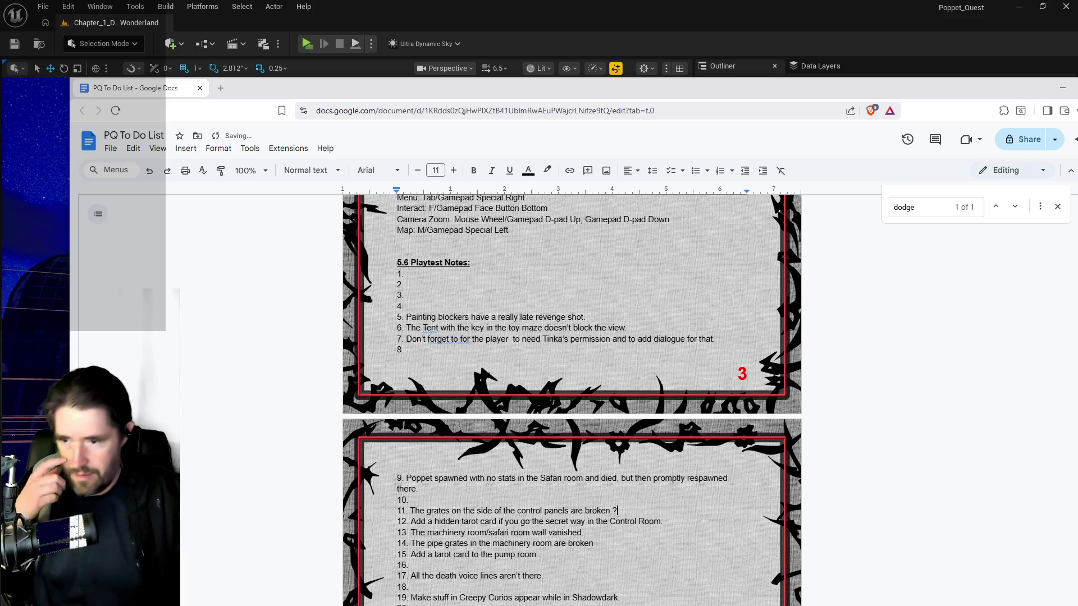
key(alt+Tab)
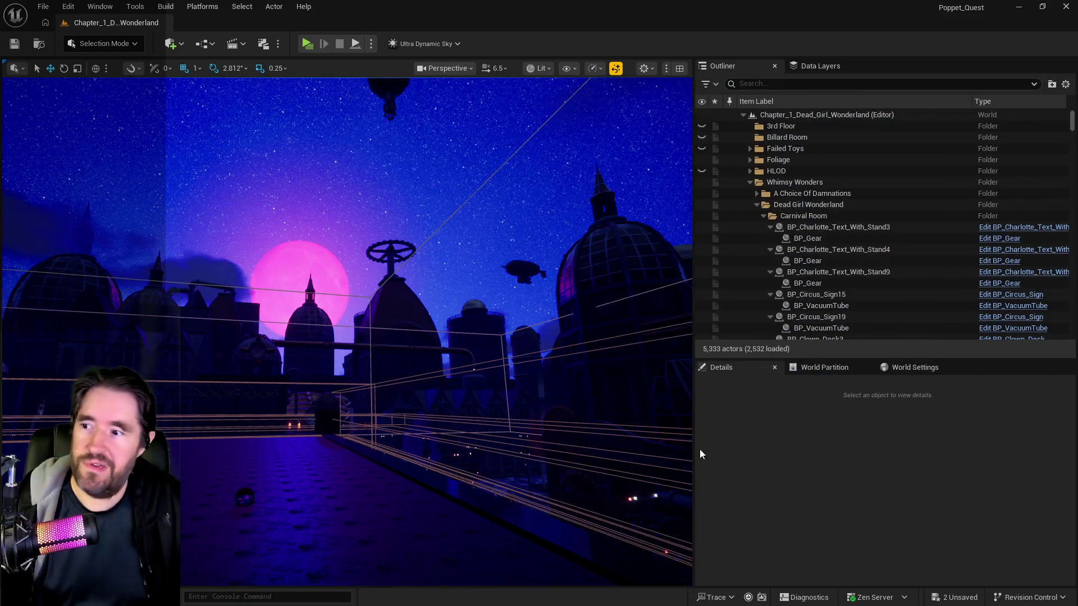
- Fly into the machinery area, select SM_Safari_Machinery_Wall, and show the level's data layers
key(w)
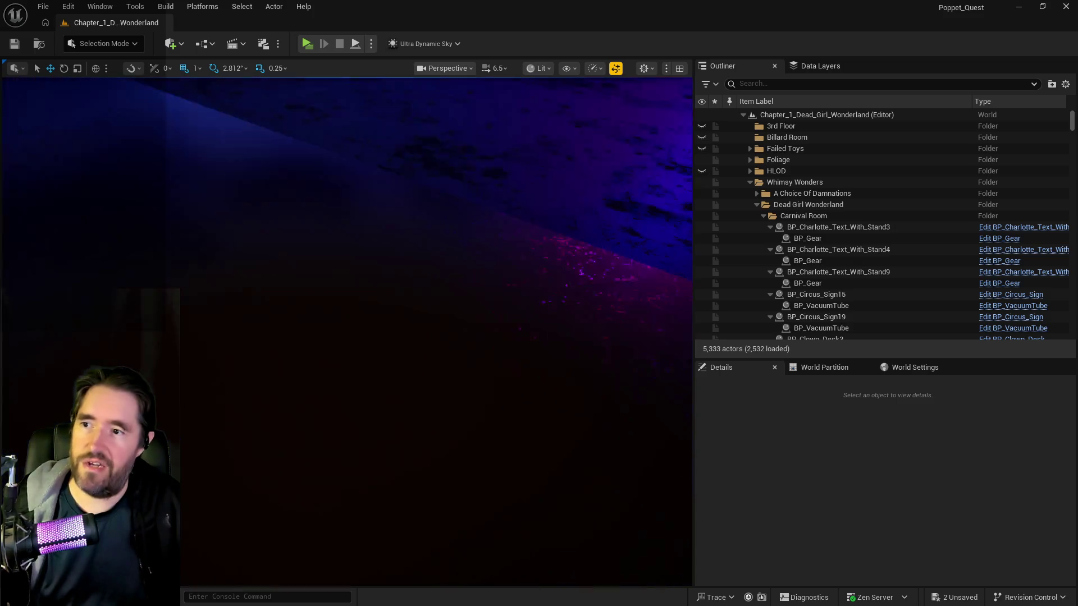
key(w)
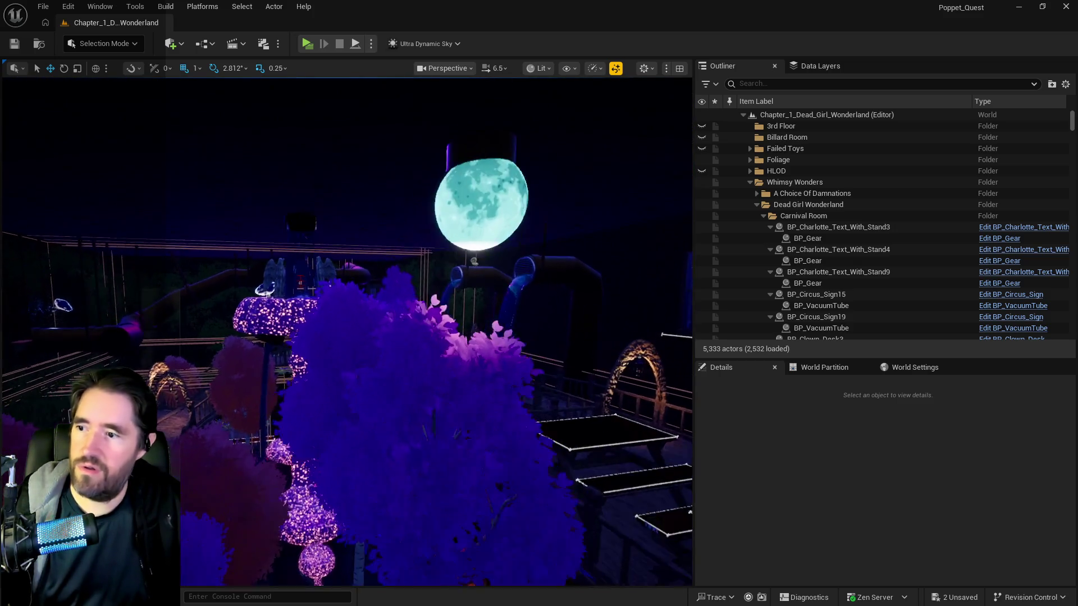
key(w)
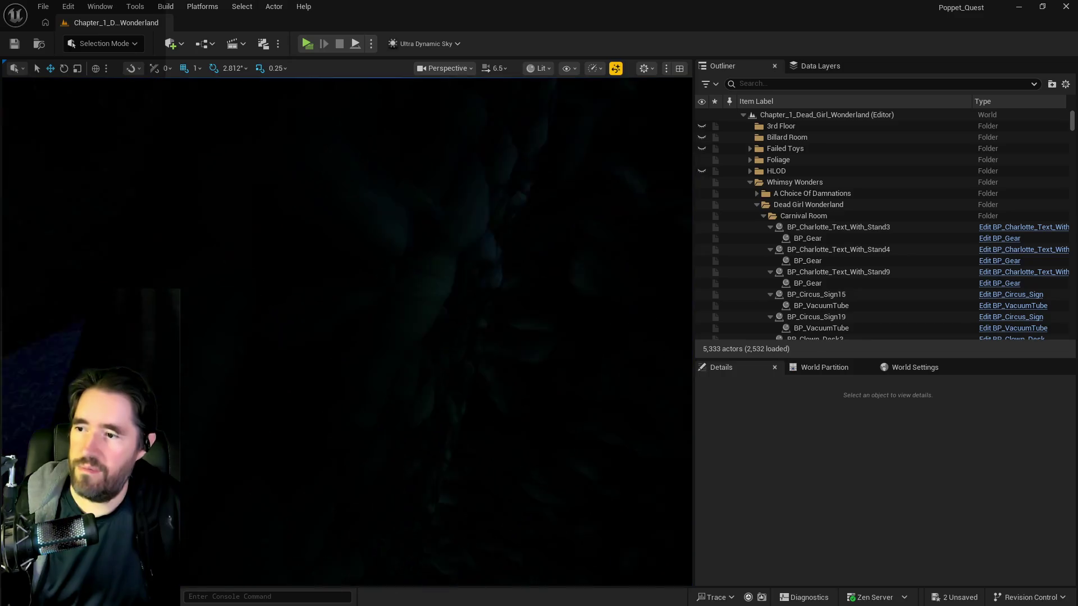
click(539, 402)
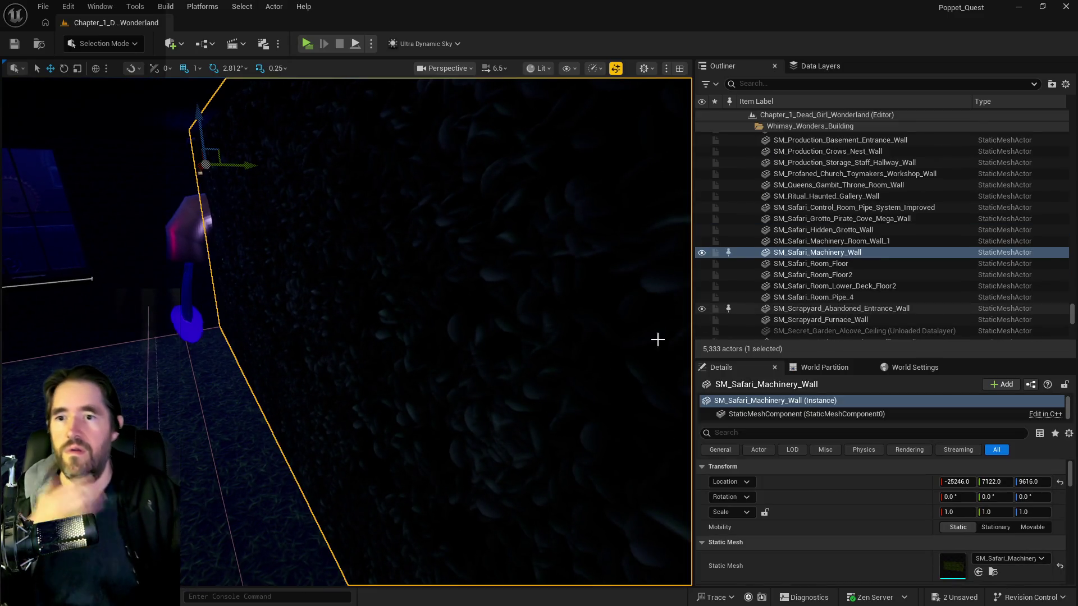
click(828, 62)
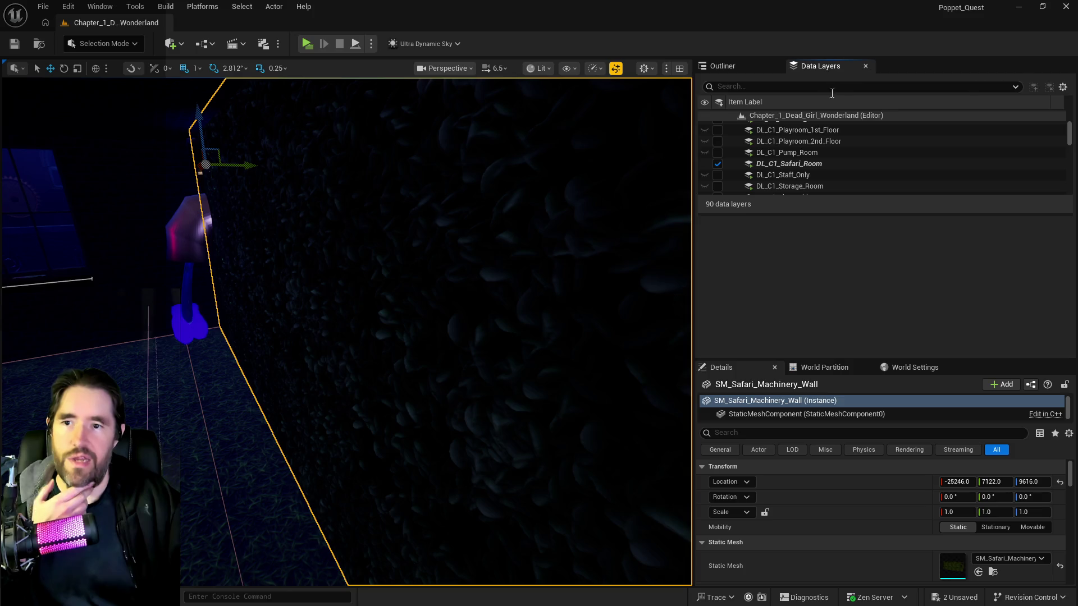
click(794, 163)
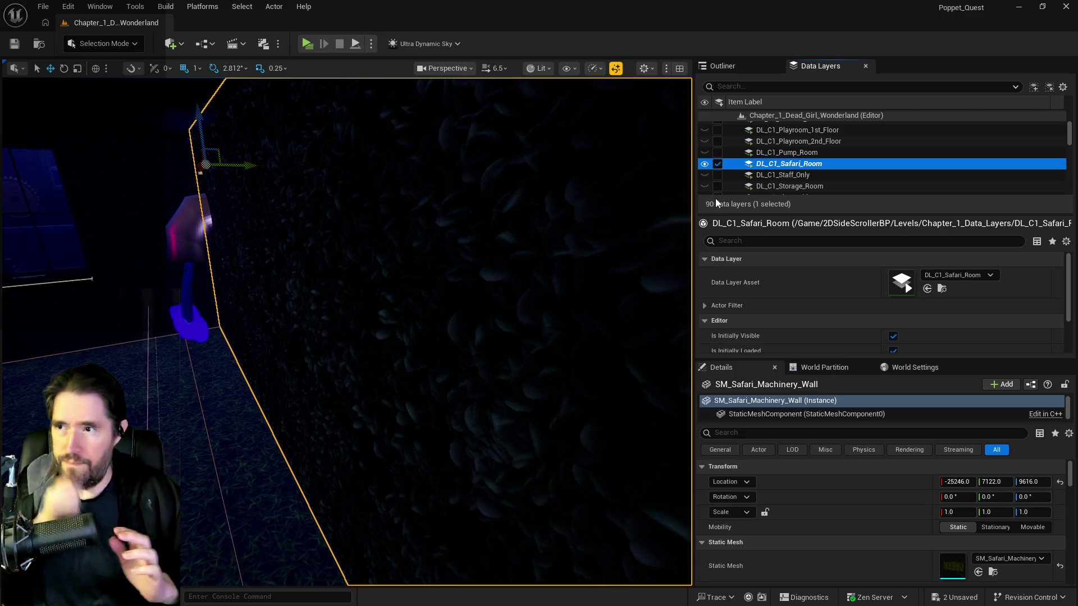
- Add the selected wall to the DL_C1_Machinery_Room data layer
mouse_move(393, 337)
mouse_down()
mouse_move(376, 292)
mouse_move(360, 331)
mouse_up()
scroll(784, 147, down, 2)
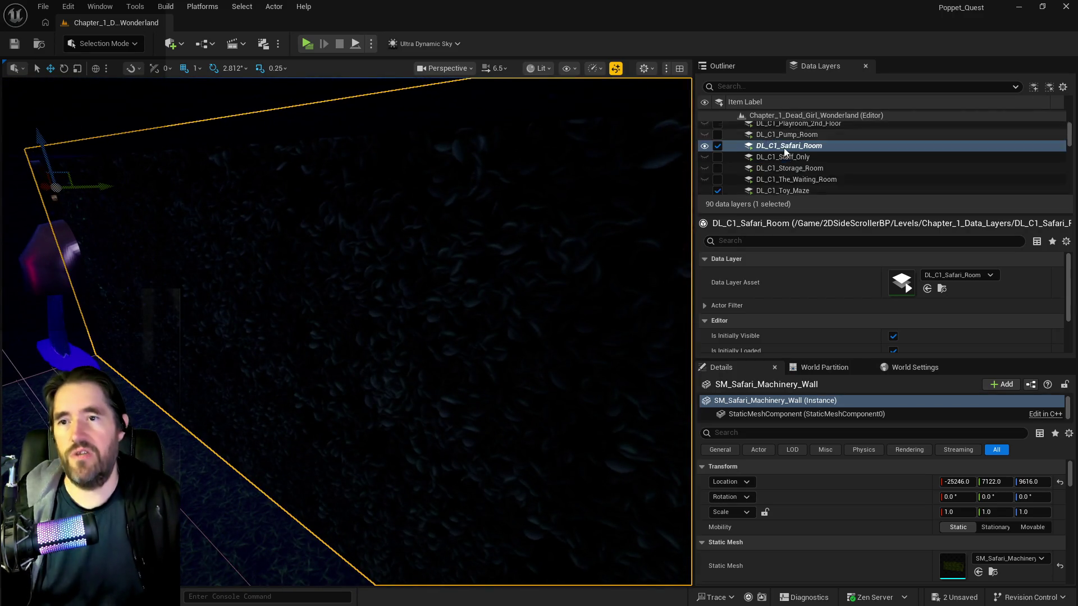
scroll(787, 169, up, 4)
scroll(787, 169, up, 3)
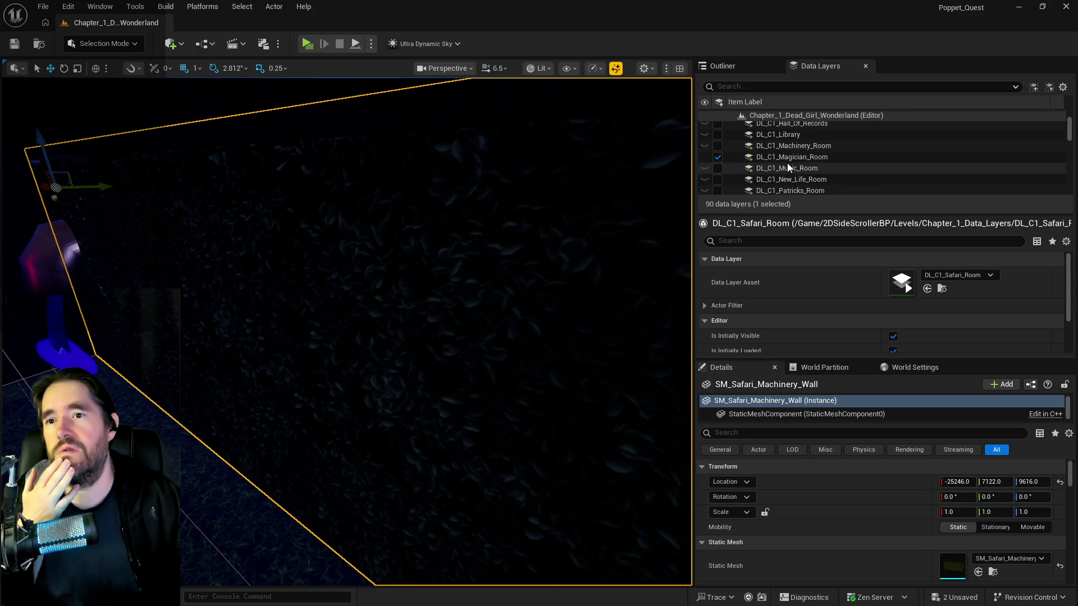
click(790, 147)
right_click(791, 148)
click(831, 255)
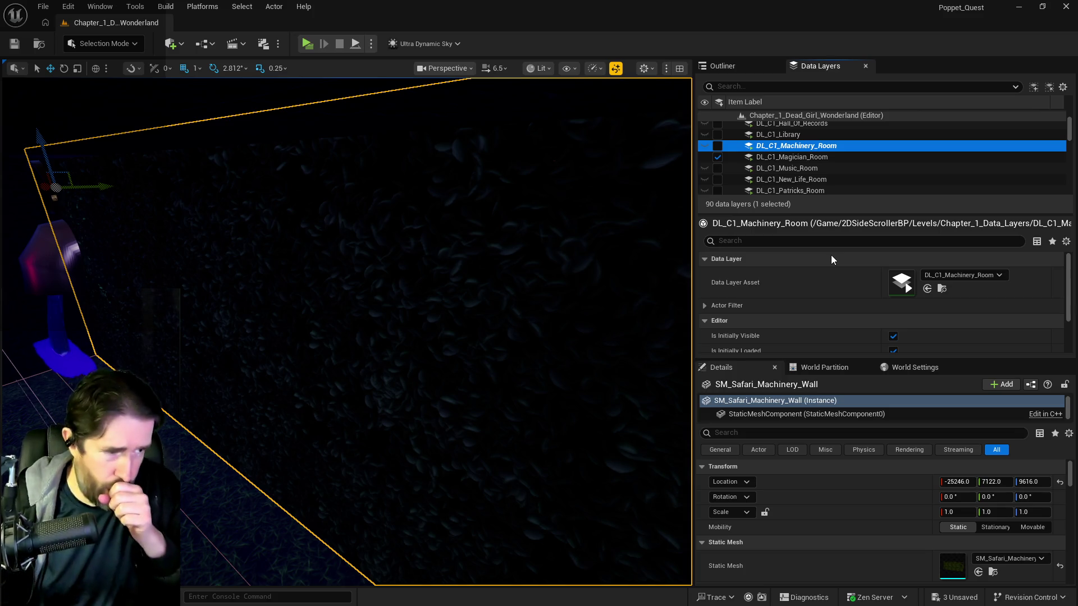
drag(560, 268, 448, 308)
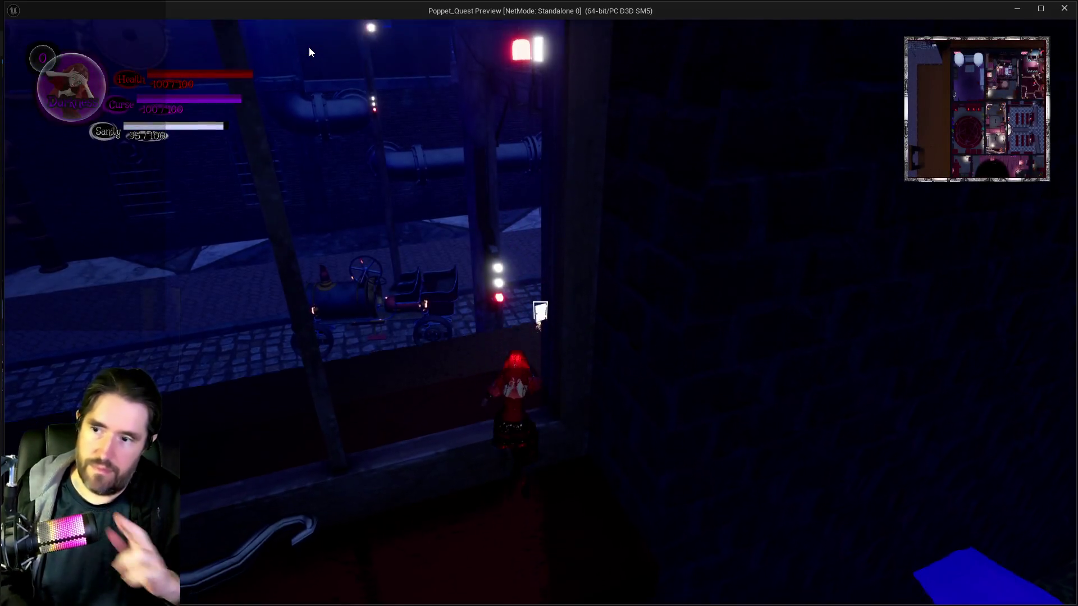
- Walk the character through the Machinery Room, dark corridor and blue-lit alley to the POPPET chest
click(444, 197)
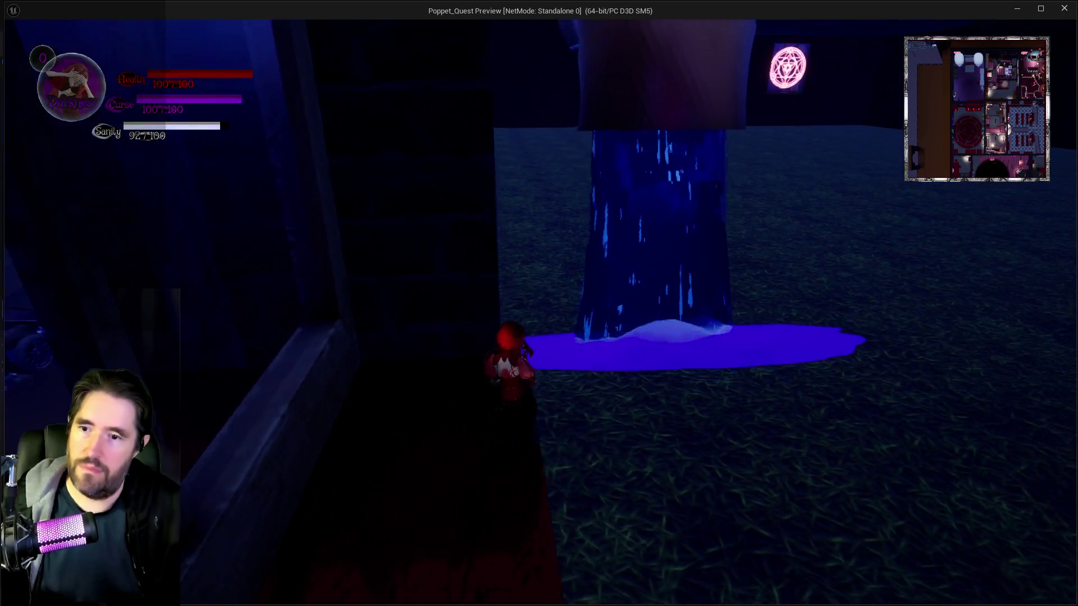
key(w)
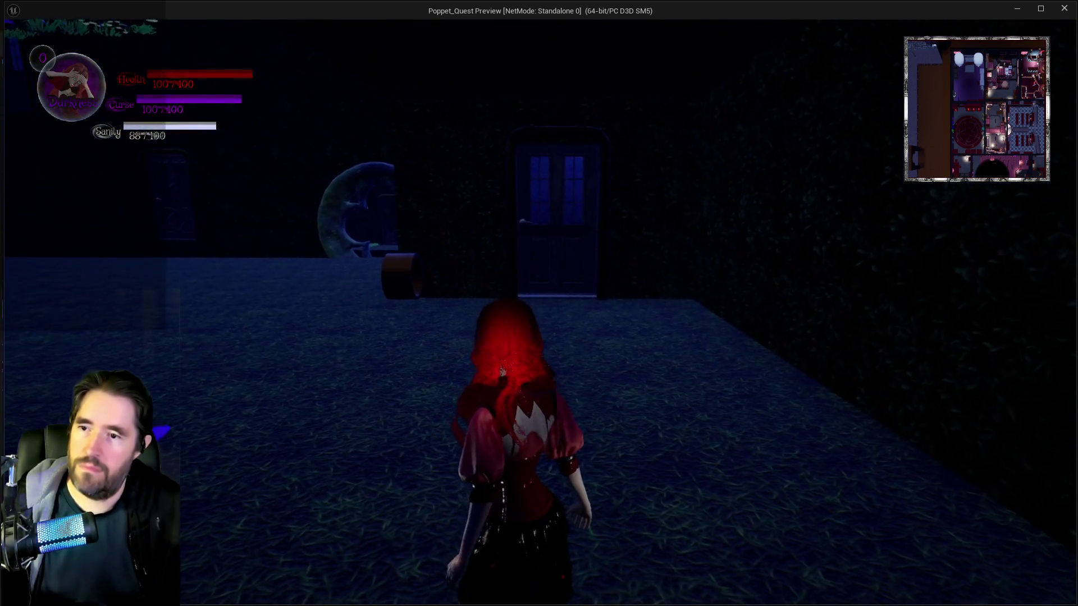
key(w)
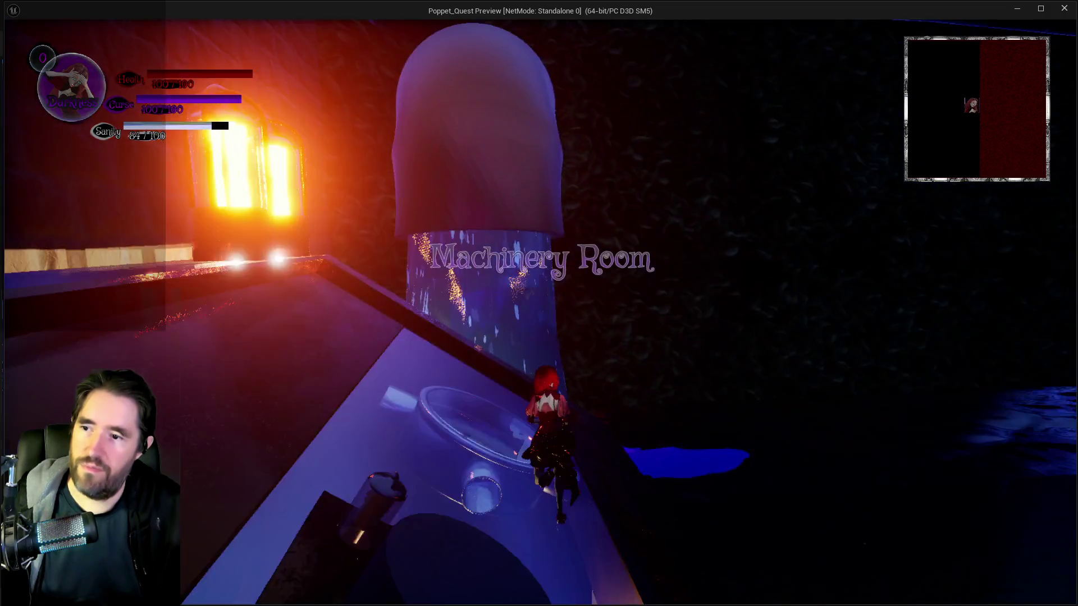
key(w)
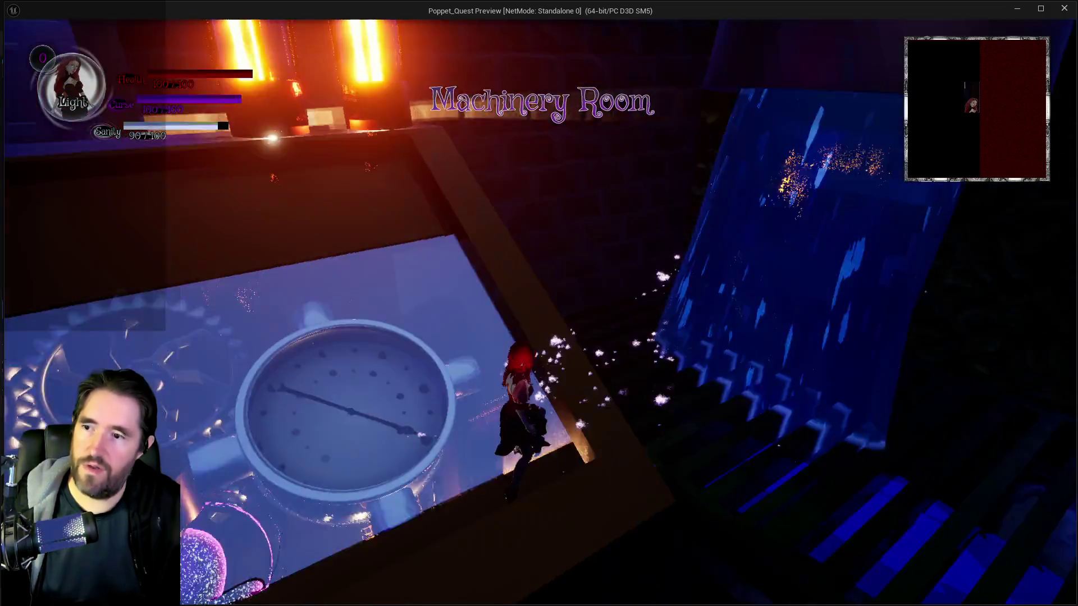
key(w)
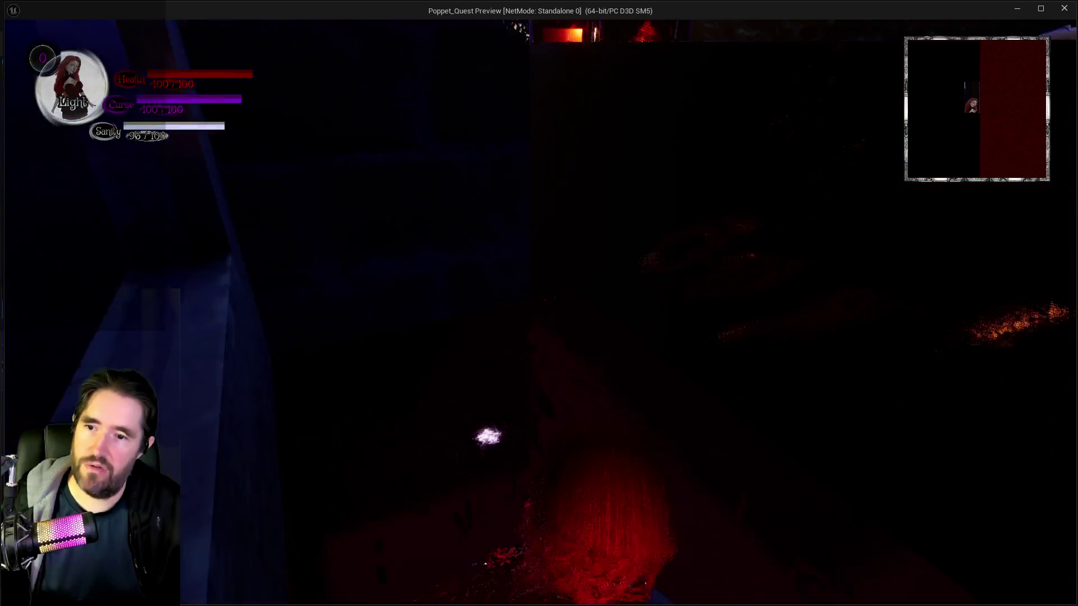
key(w)
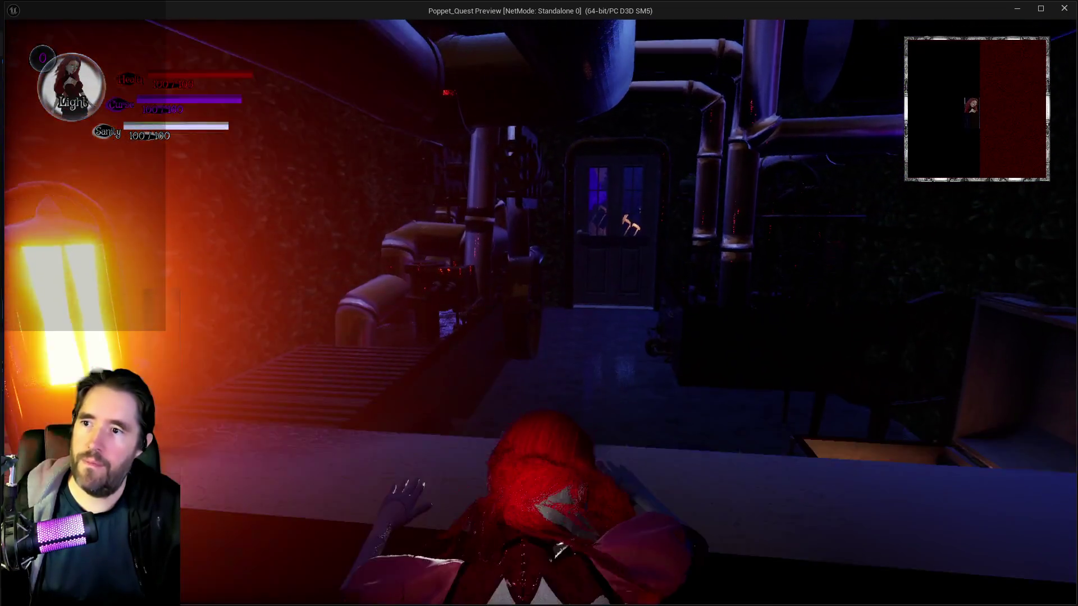
key(w)
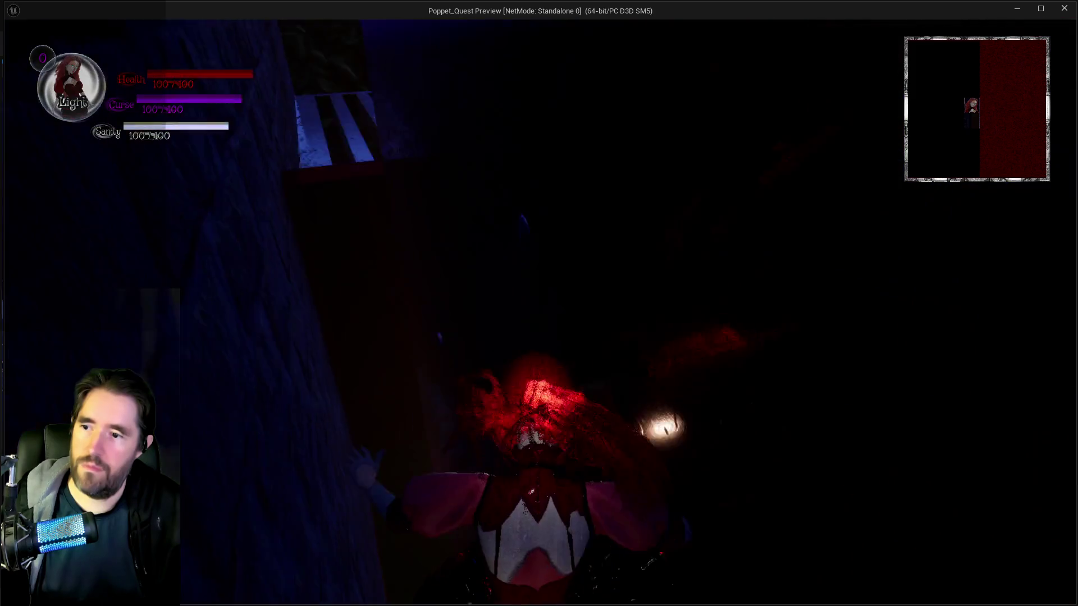
key(w)
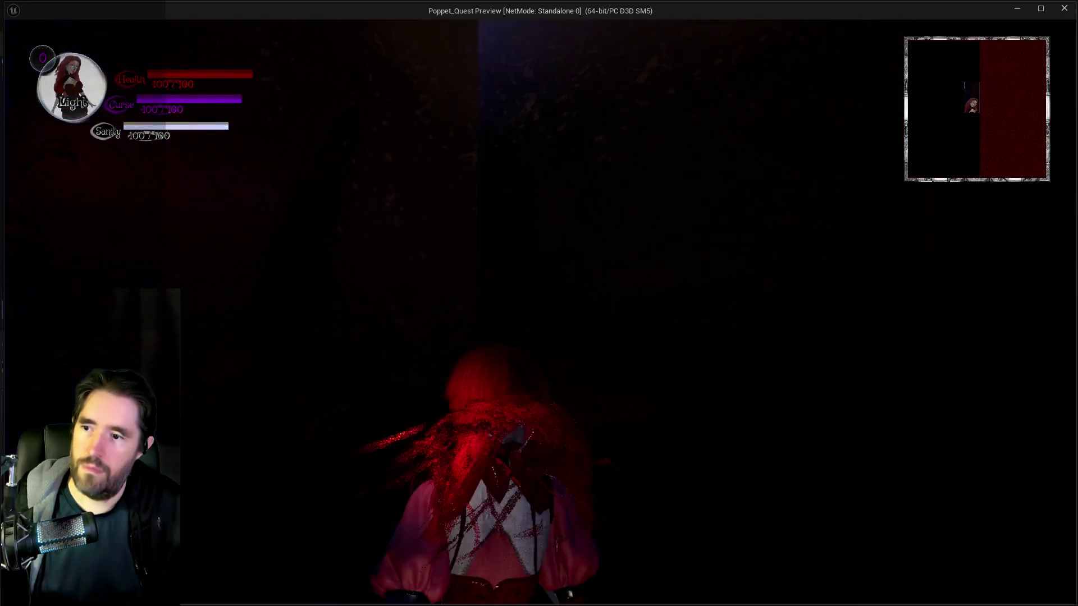
key(w)
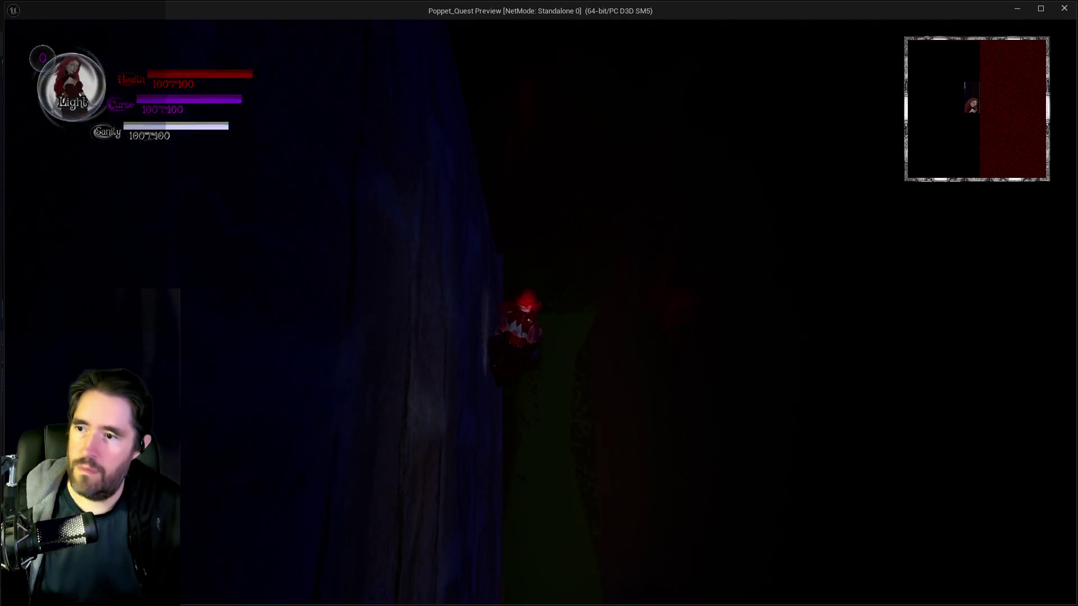
key(w)
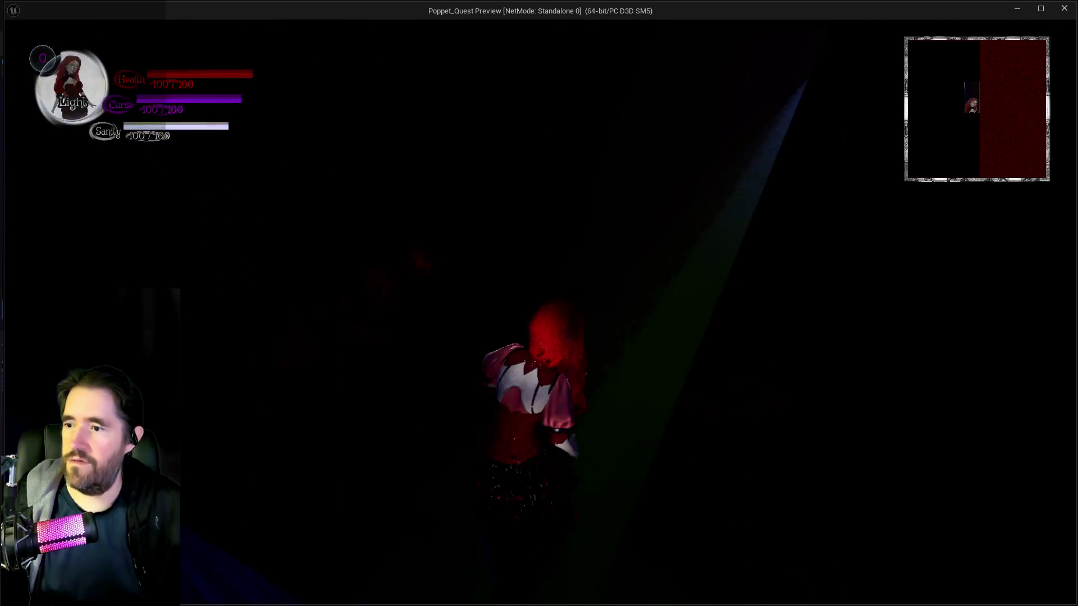
key(w)
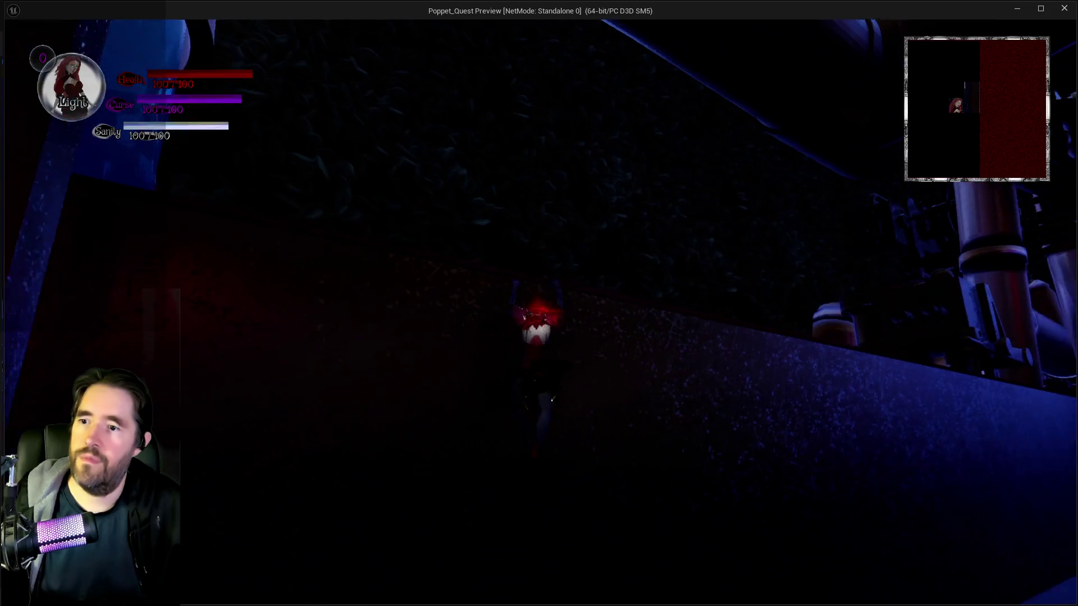
key(w)
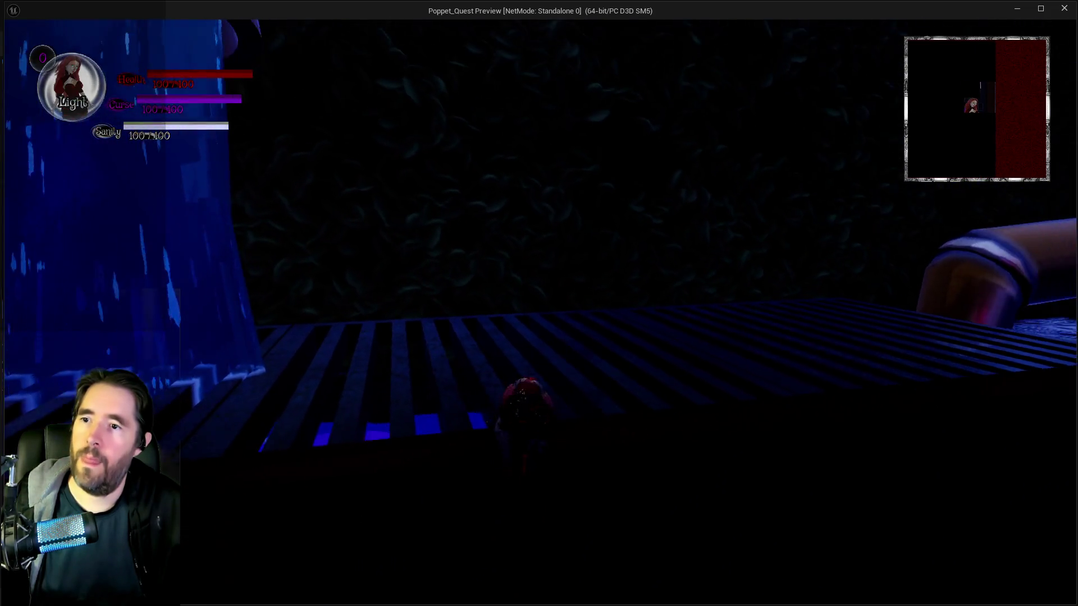
key(w)
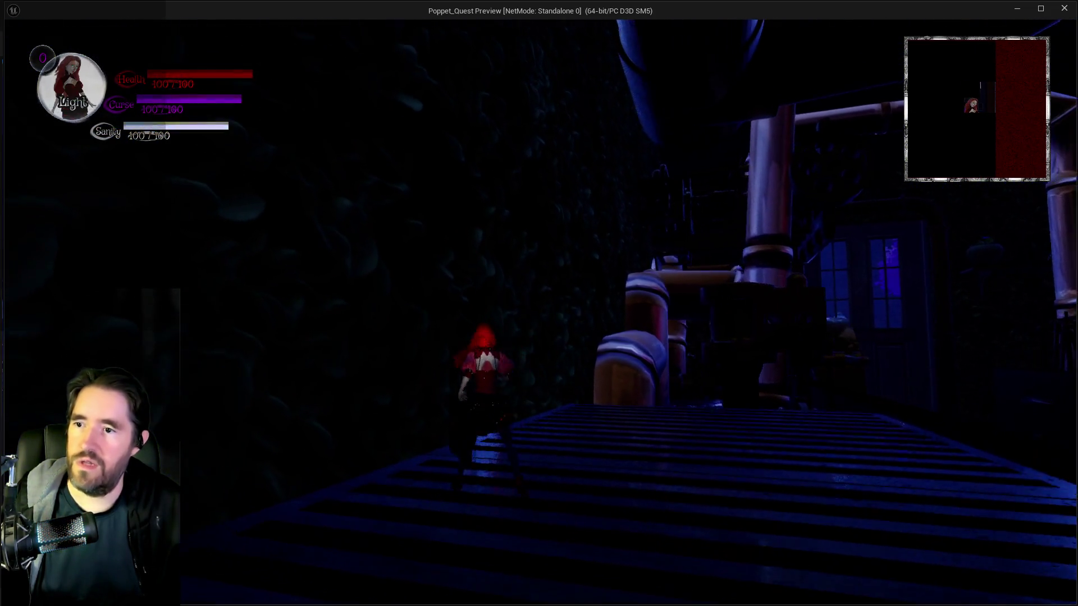
key(w)
- Stop the play-in-editor session and bring the PQ To Do List forward
key(alt+Tab)
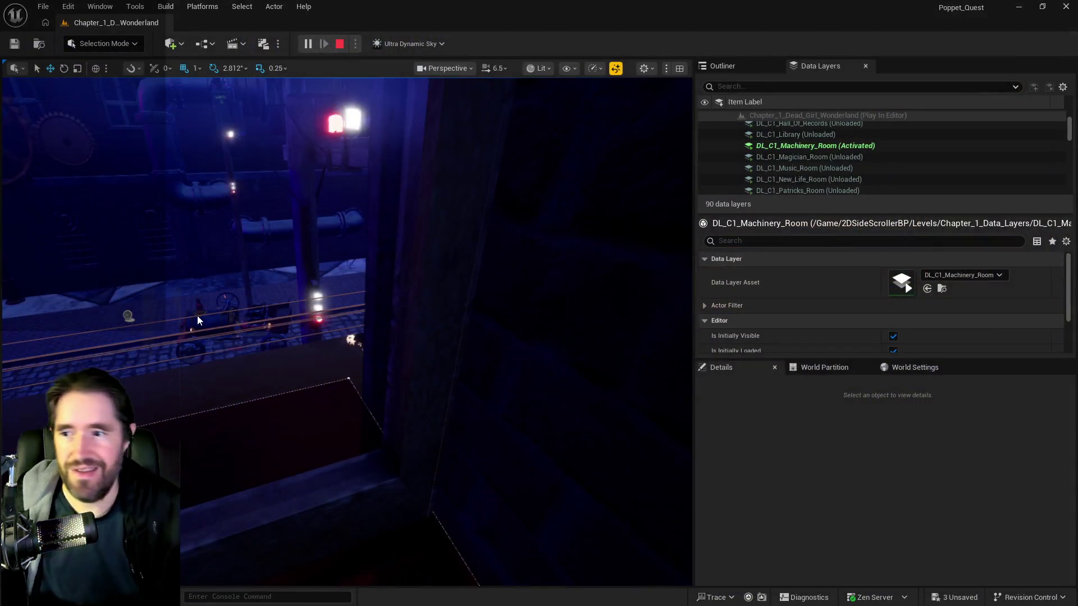
key(Escape)
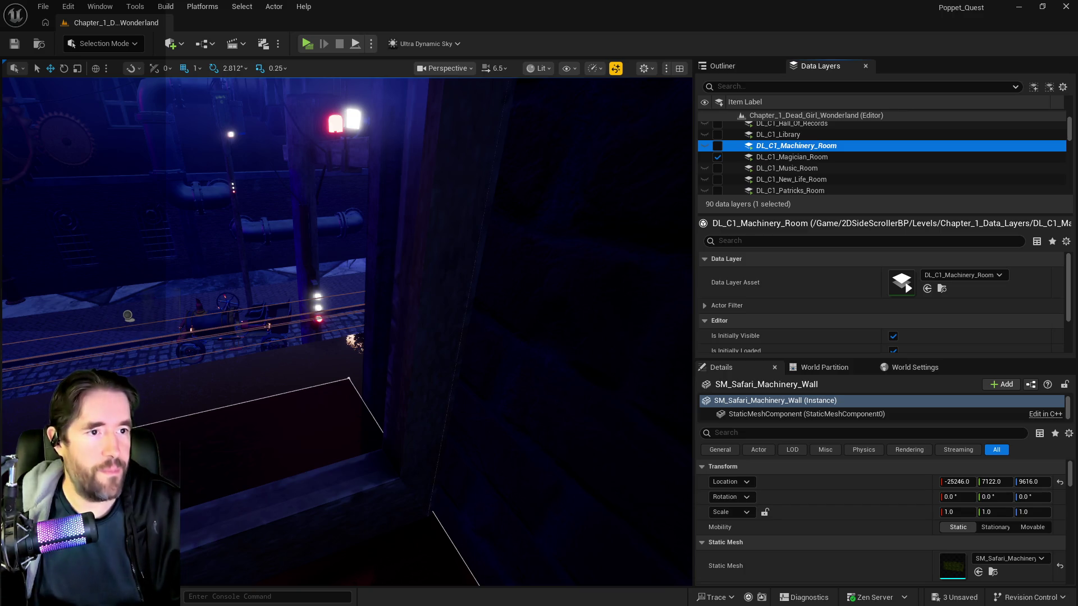
key(alt+Tab)
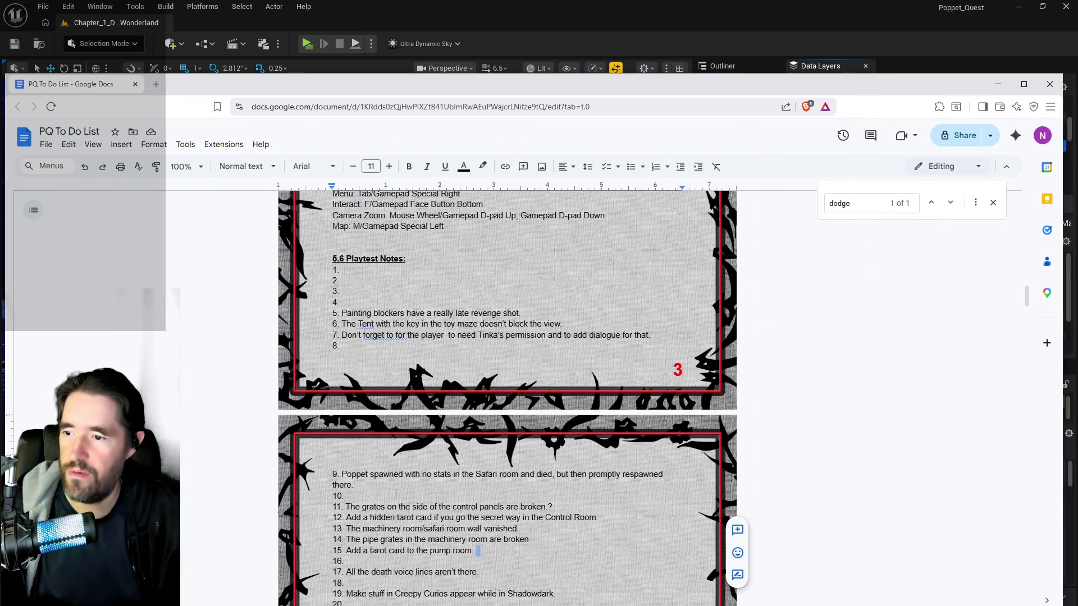
- Clear item 13's machinery room wall note and write 'Grates don't always show' at playtest note 1
scroll(380, 474, down, 1)
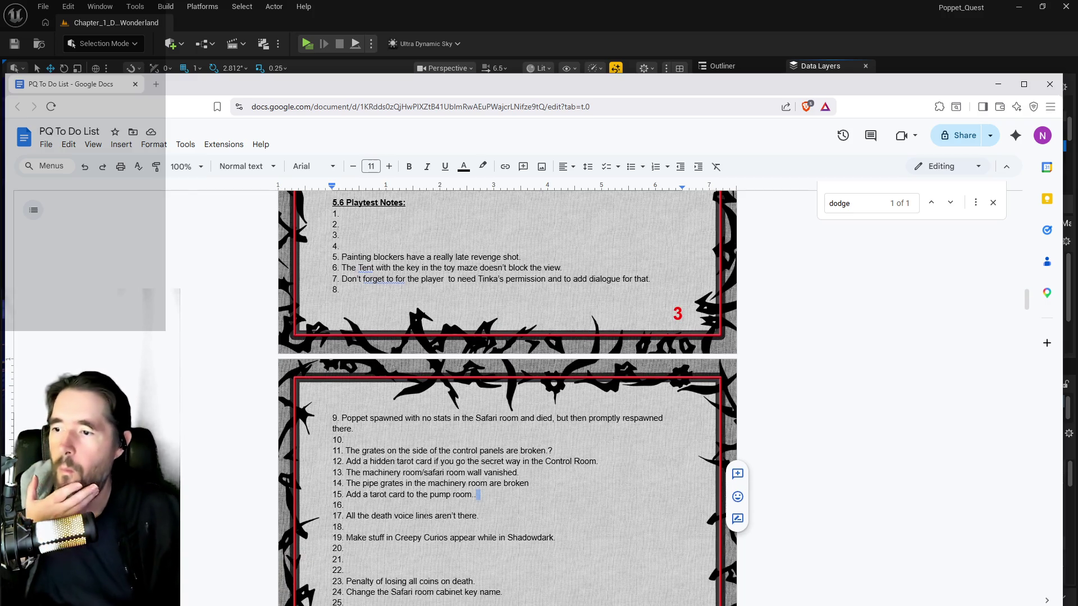
drag(519, 472, 351, 472)
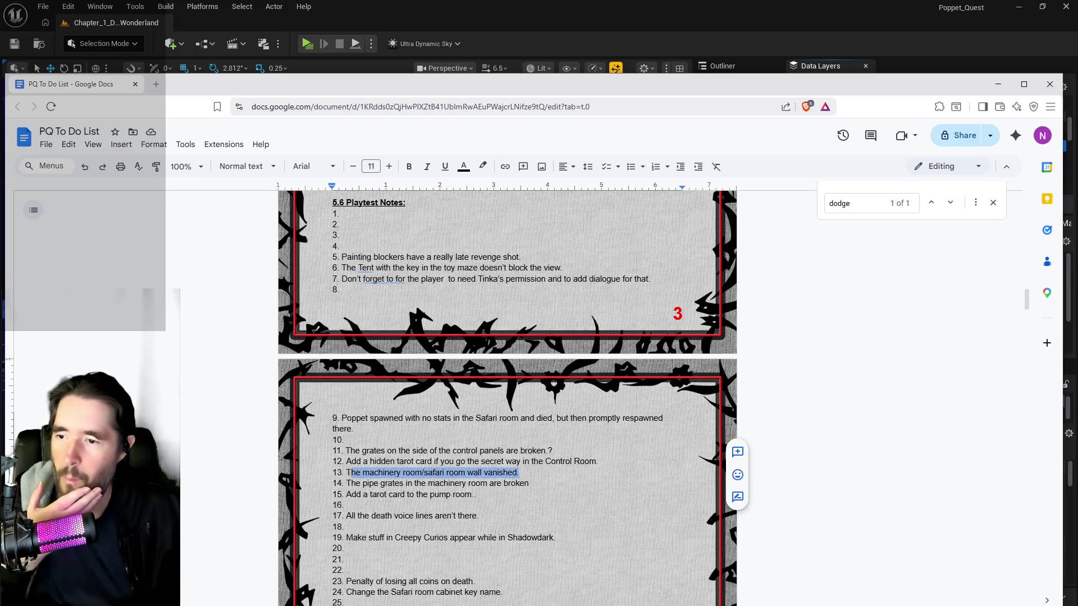
key(BackSpace)
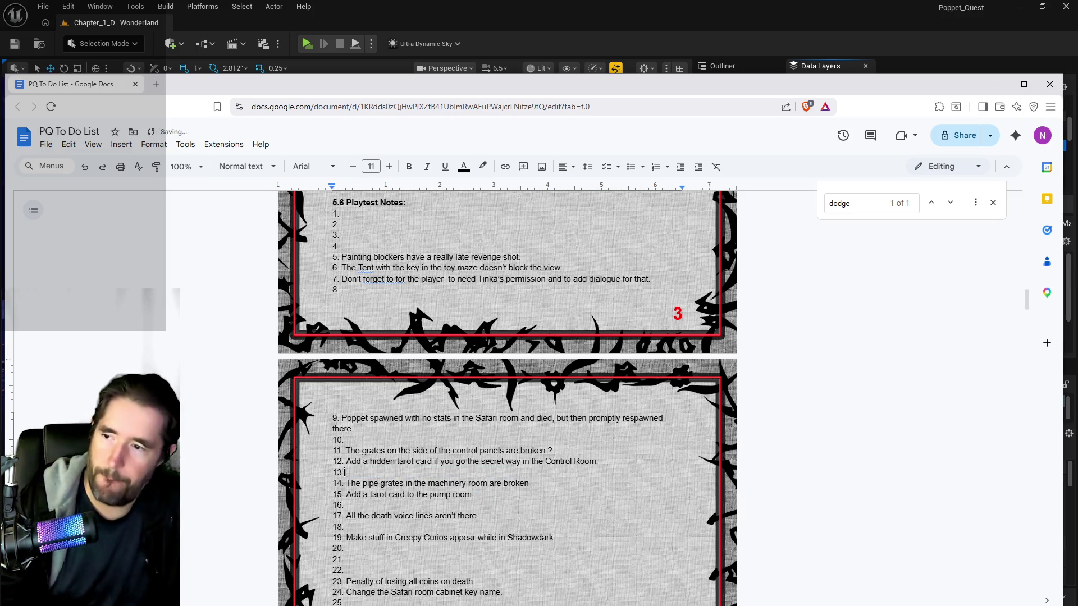
click(342, 213)
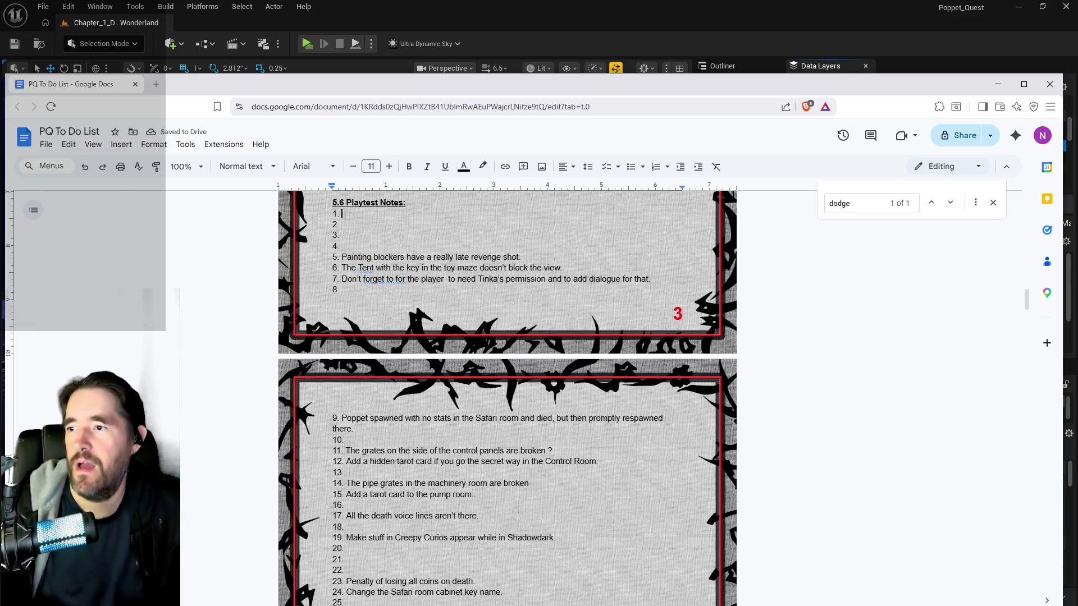
text(H)
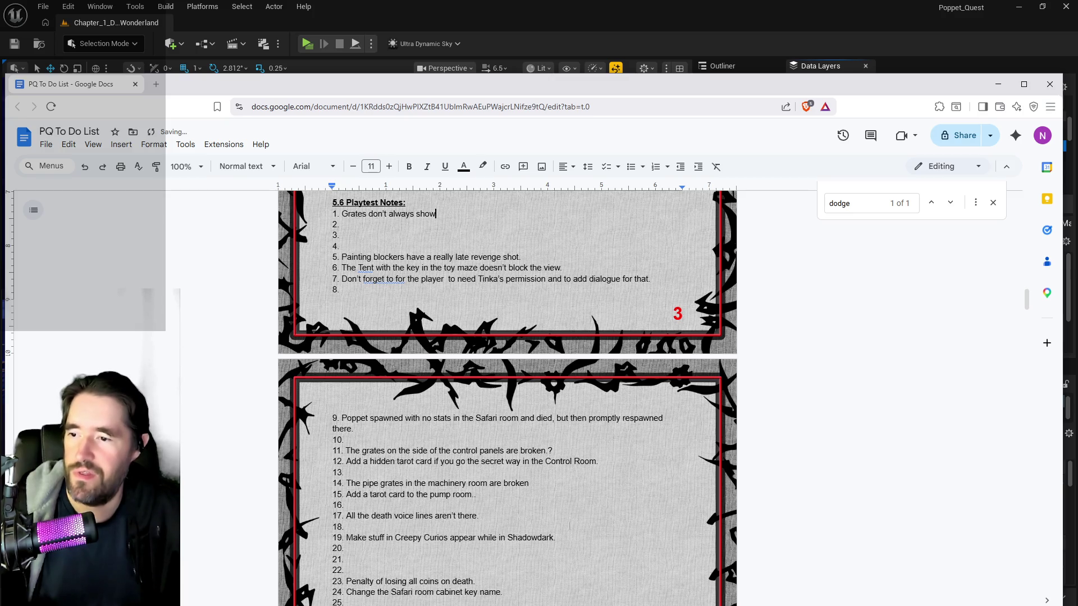
- Clear the pipe grates note on item 14 and the control panel grates note on item 11
drag(528, 483, 352, 483)
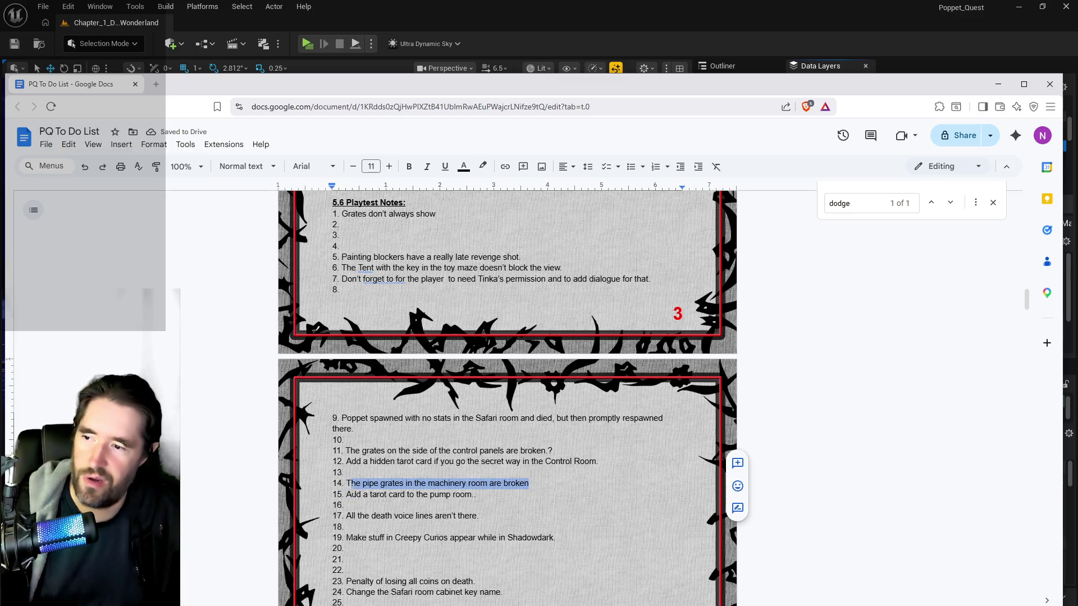
key(Delete)
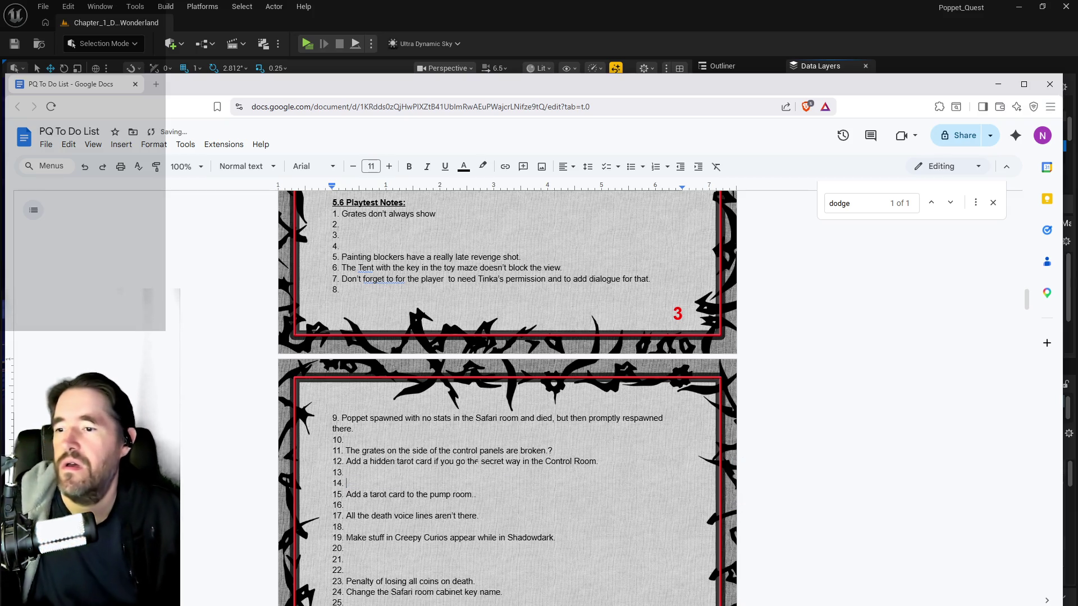
drag(552, 451, 352, 451)
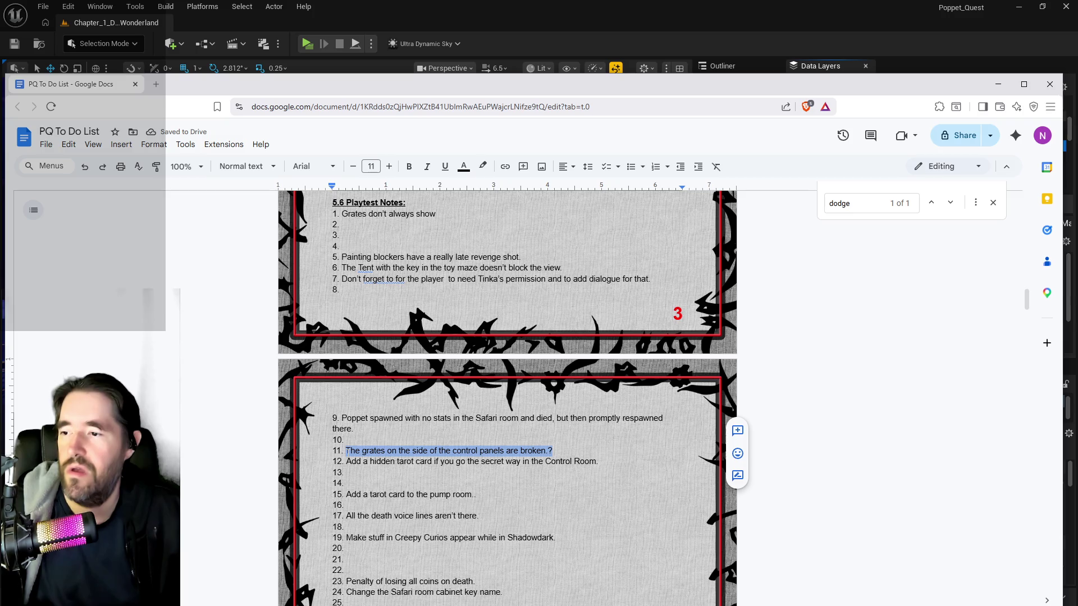
key(Delete)
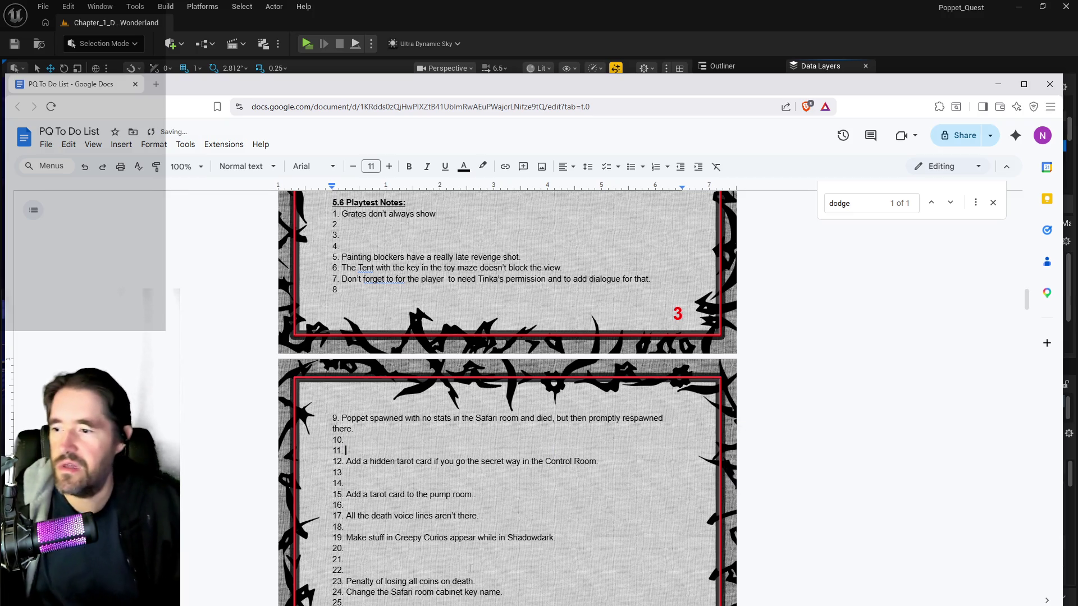
scroll(396, 495, down, 2)
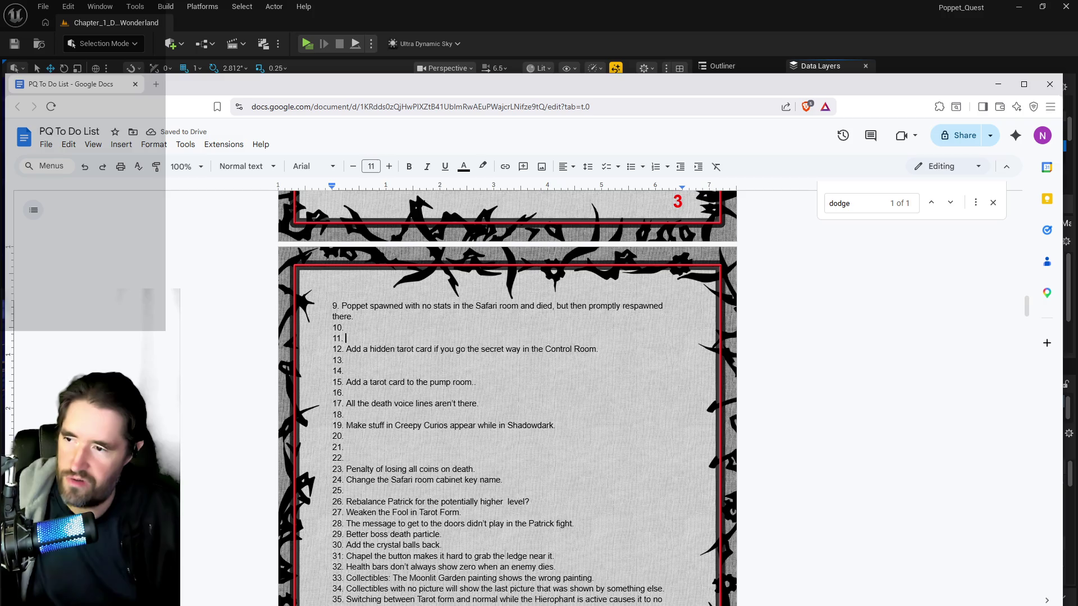
scroll(503, 552, down, 3)
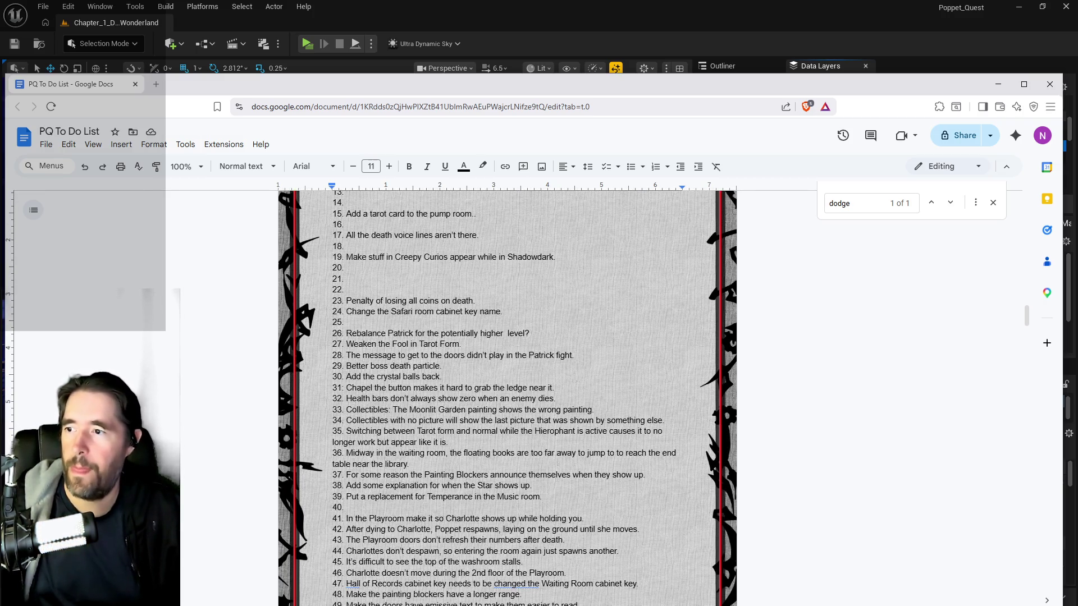
key(alt+Tab)
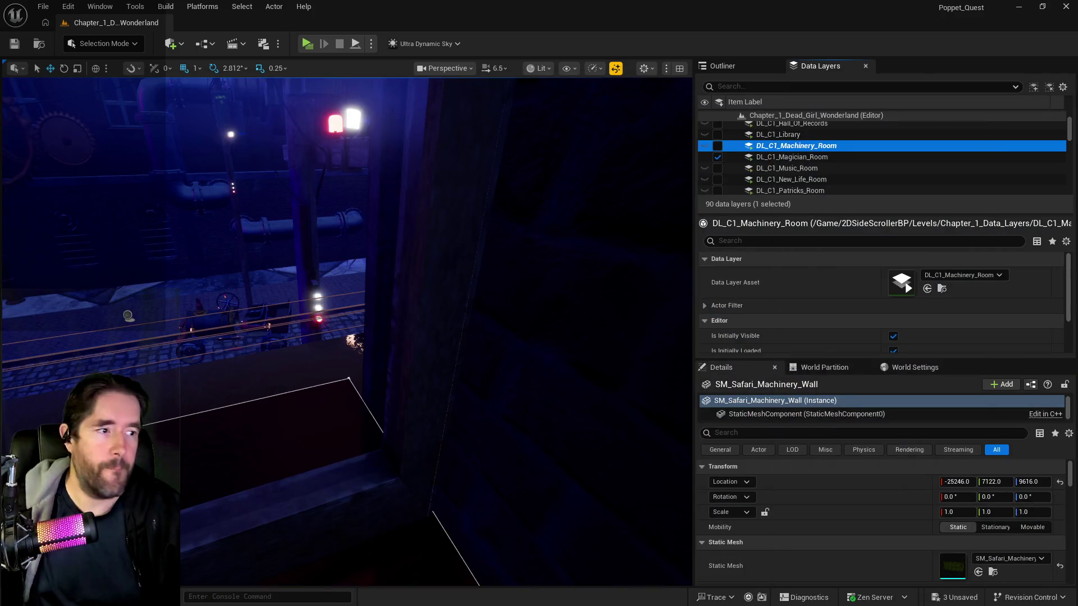
- Make DL_C1_Machinery_Room visible to reveal the desk, toy chest and door, then skim the to-do list
drag(665, 377, 438, 359)
click(717, 146)
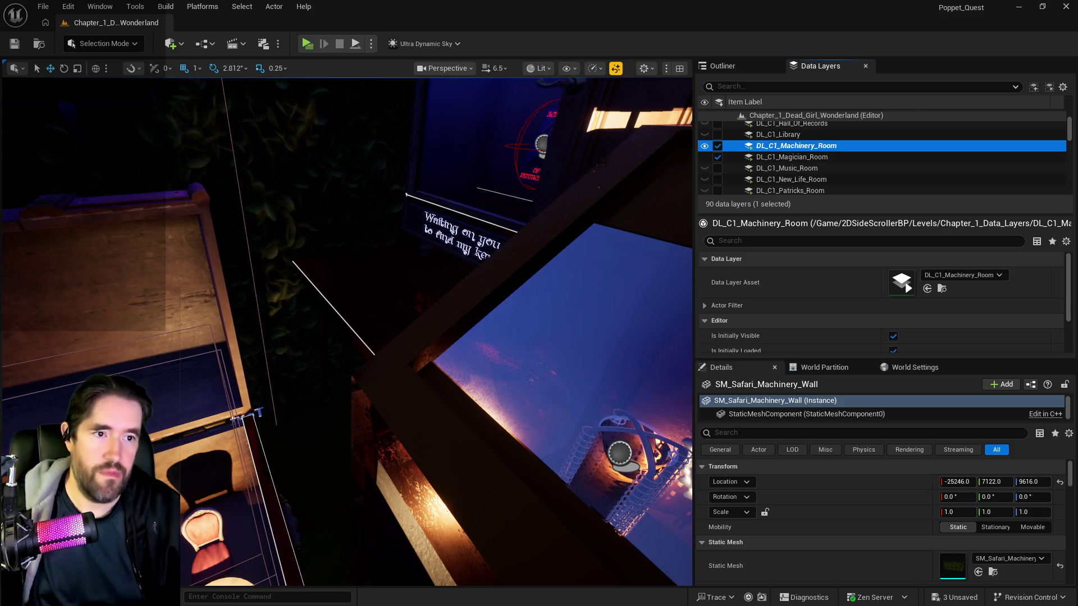
key(alt+Tab)
scroll(529, 447, up, 10)
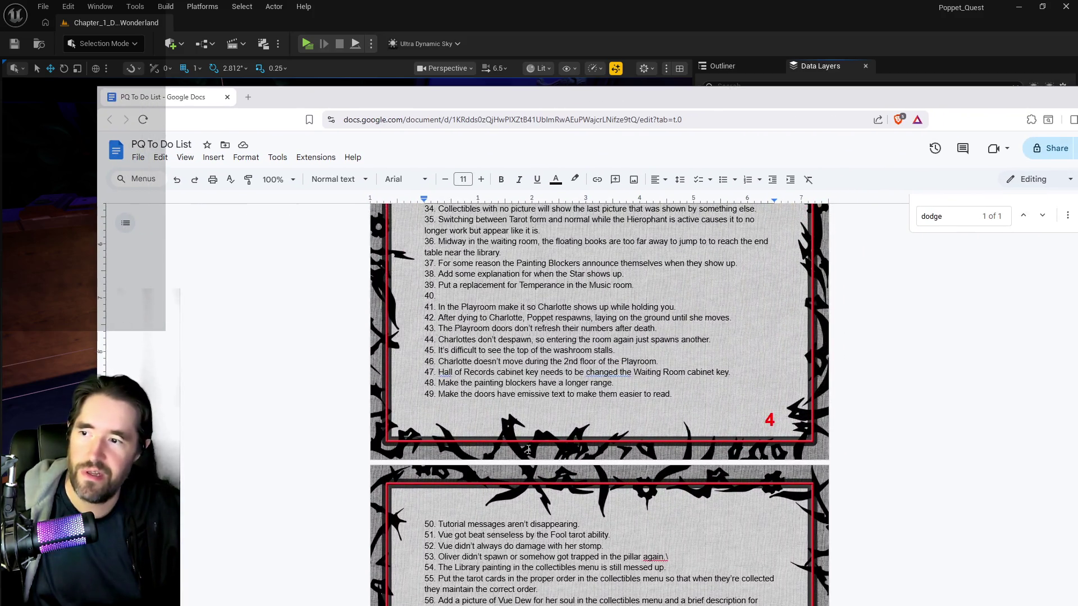
scroll(529, 448, up, 5)
scroll(481, 461, down, 1)
scroll(481, 461, down, 15)
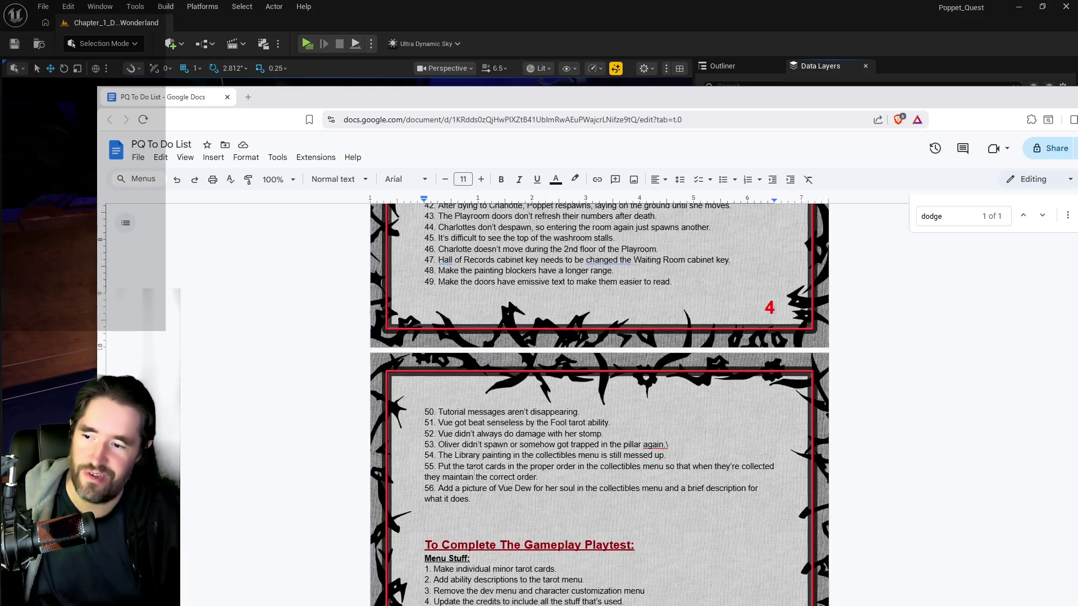
scroll(599, 404, up, 10)
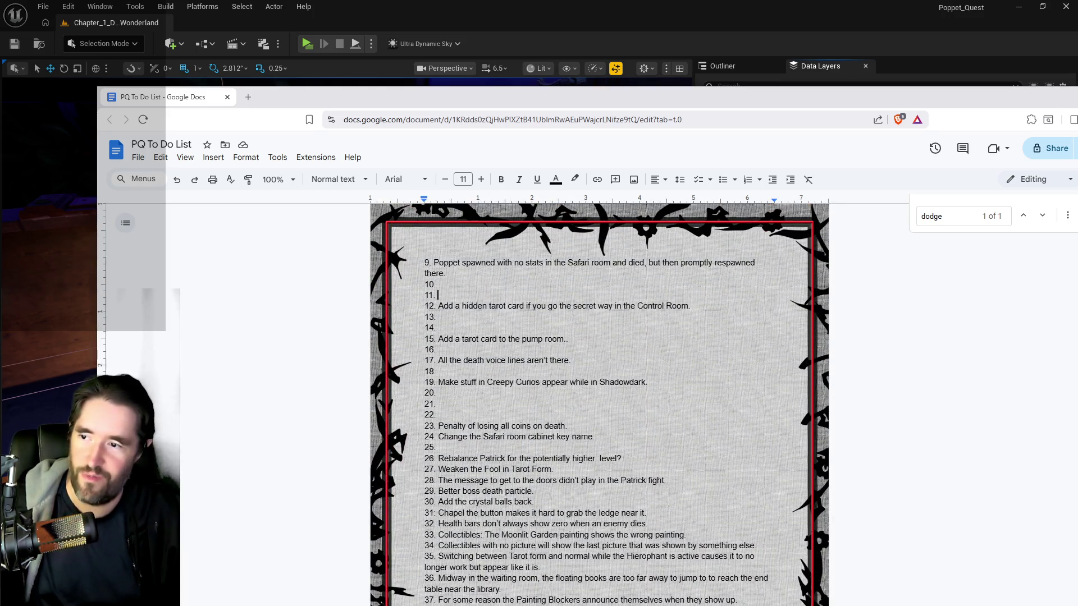
scroll(600, 404, down, 10)
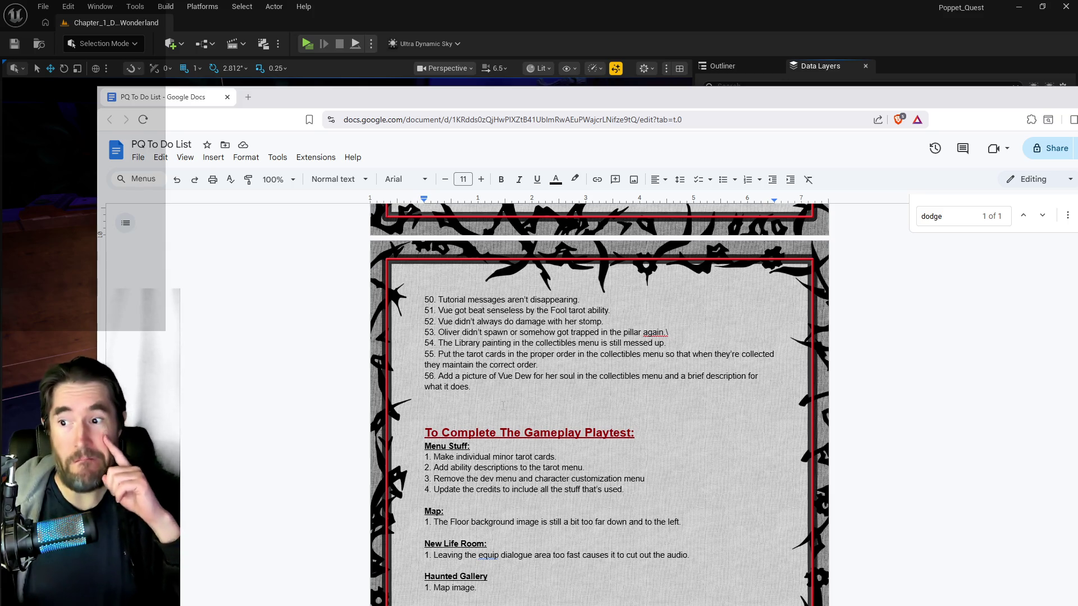
key(alt+Tab)
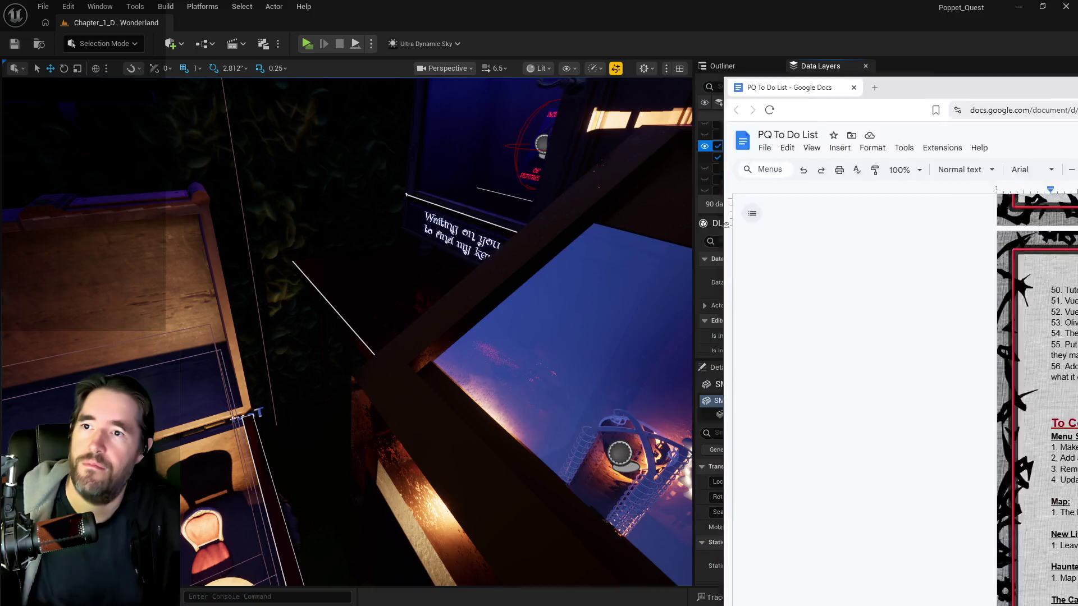
- Change BP_Toy_Prison43's Key Required from Safari Room Cabinet Key to Machinery Room Cabinet Key
mouse_move(414, 354)
mouse_down()
mouse_move(408, 264)
mouse_move(413, 354)
mouse_up()
click(414, 354)
scroll(895, 504, down, 5)
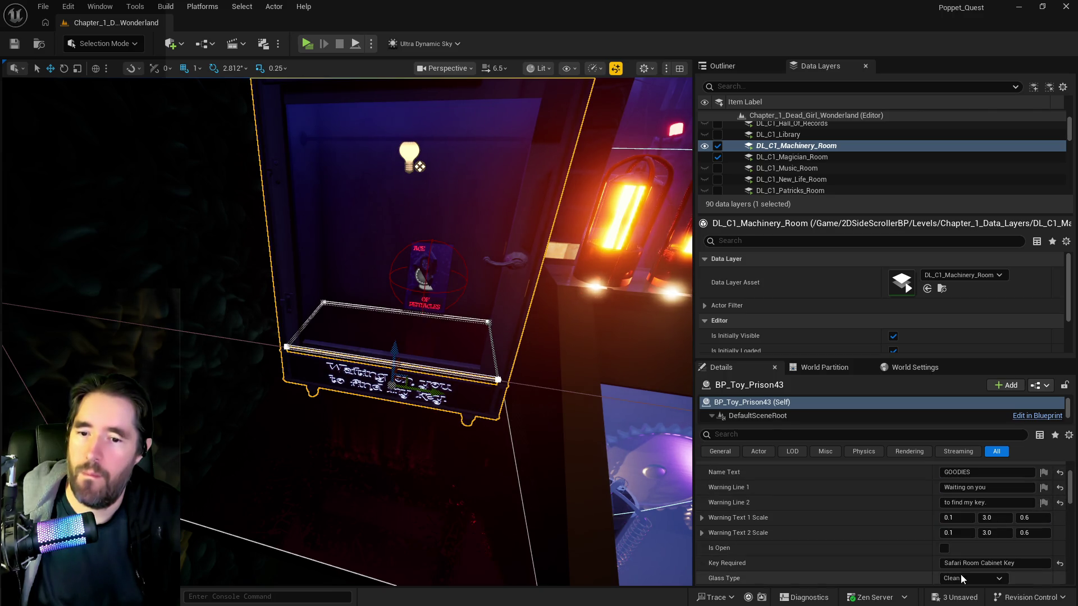
drag(961, 564, 924, 563)
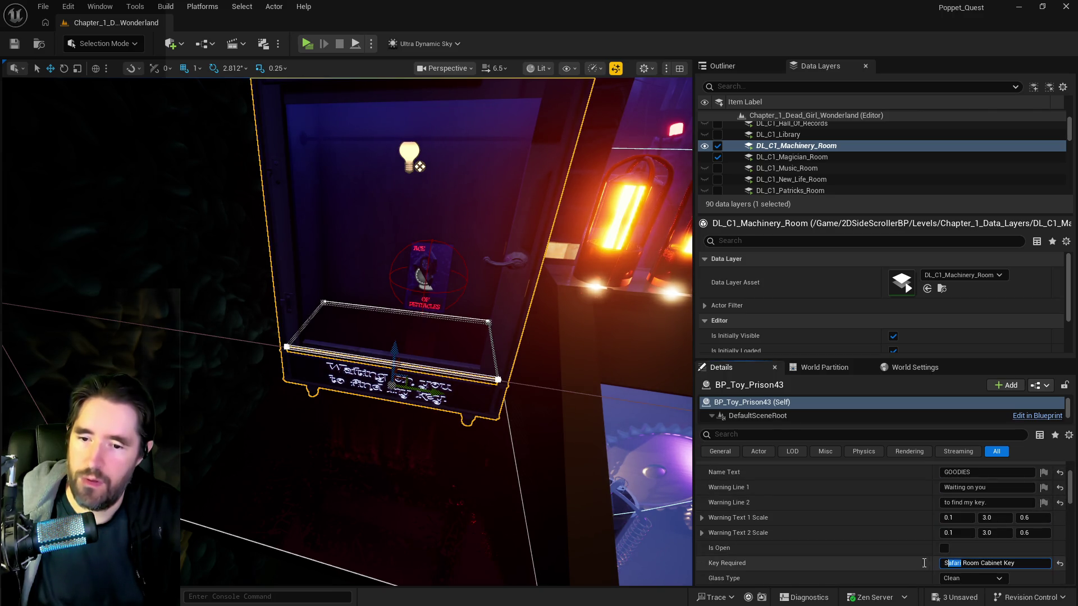
text(Machinery)
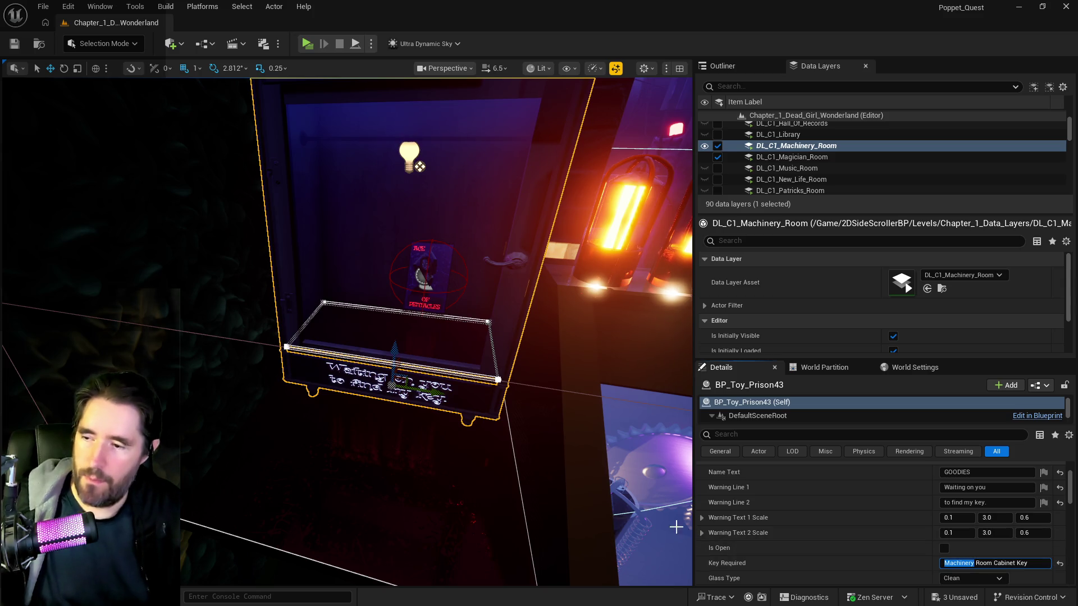
key(Return)
mouse_move(561, 525)
mouse_down()
mouse_move(350, 515)
mouse_move(349, 449)
mouse_up()
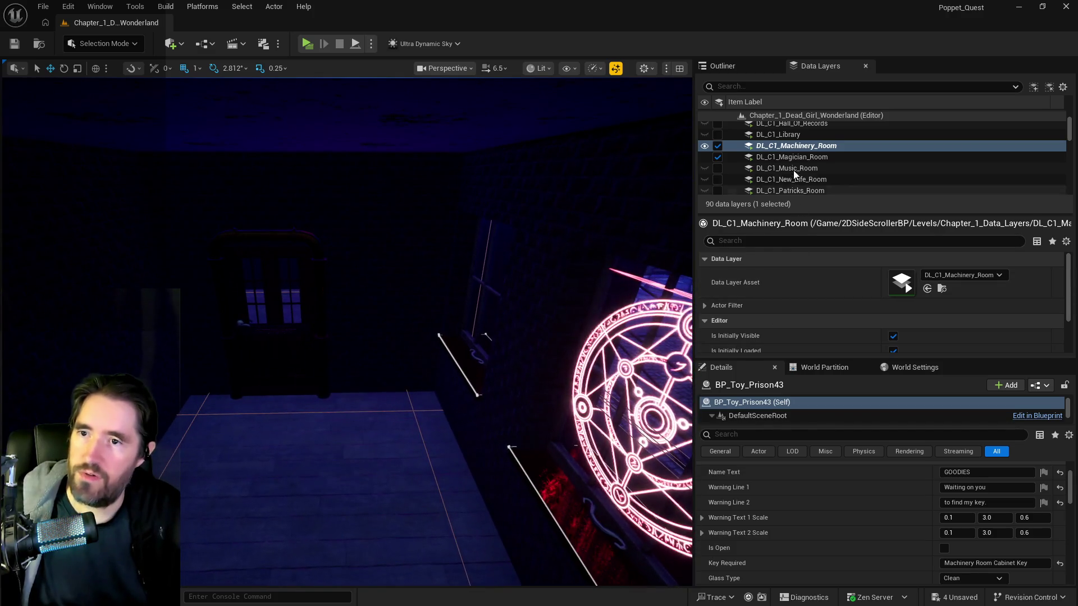
- Load the DL_C1_Hall_Of_Records data layer into the level
scroll(793, 169, up, 3)
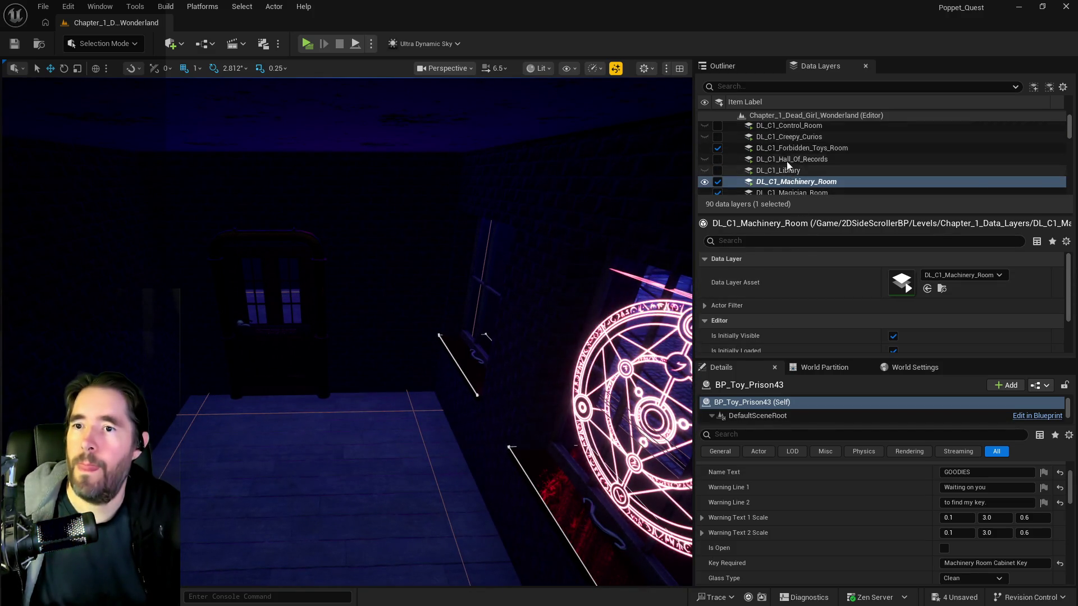
click(786, 161)
click(718, 159)
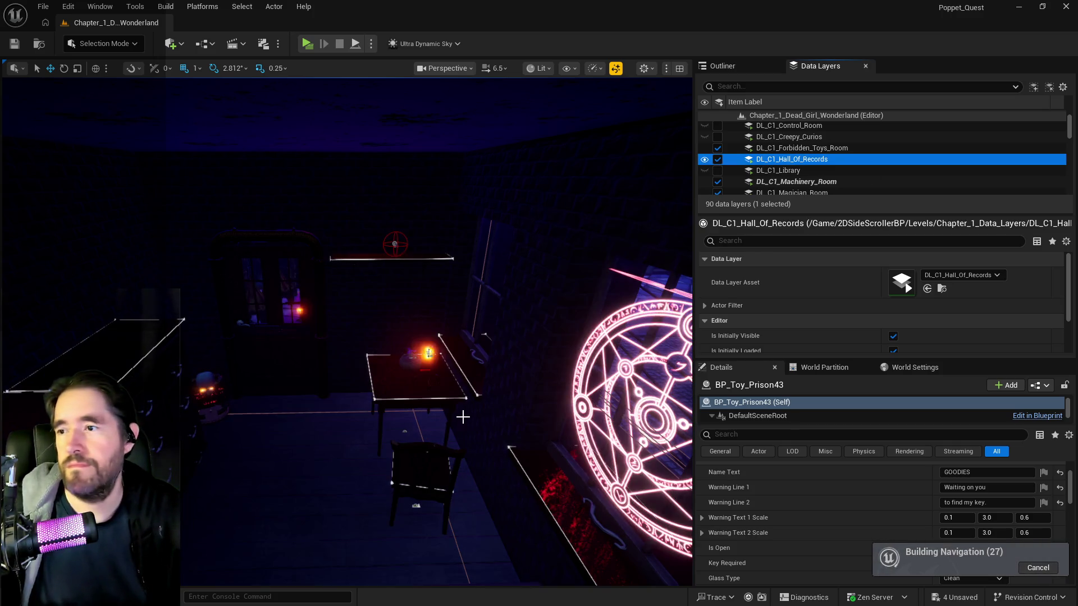
- Rename BP_Collectible_Key46's Item Name to Machinery Room Cabinet Key and save the level
scroll(463, 417, up, 5)
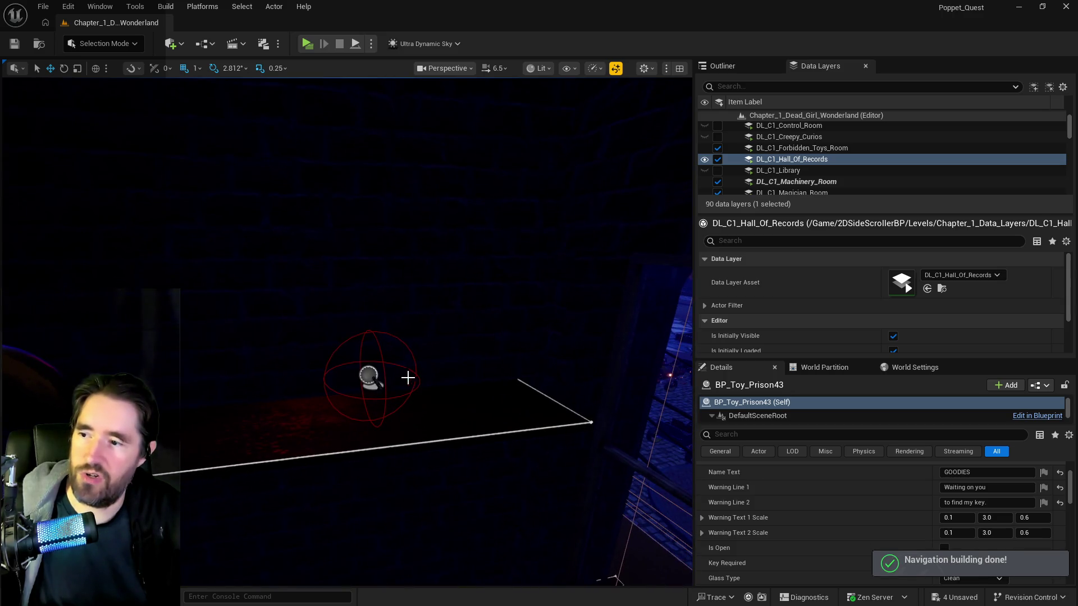
click(370, 377)
click(962, 472)
text(Machinery)
key(Return)
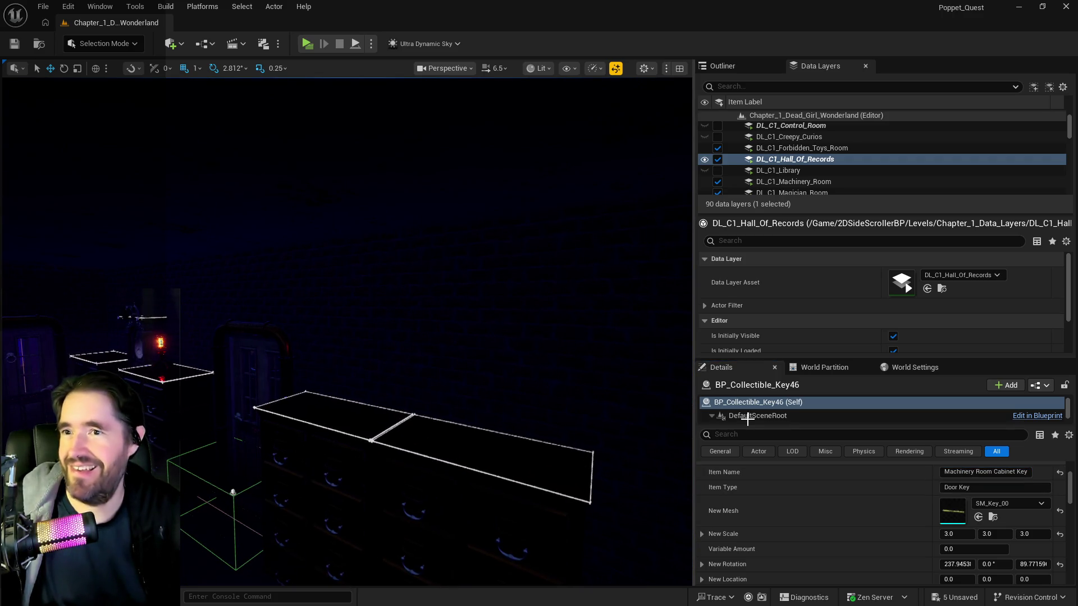
key(ctrl+s)
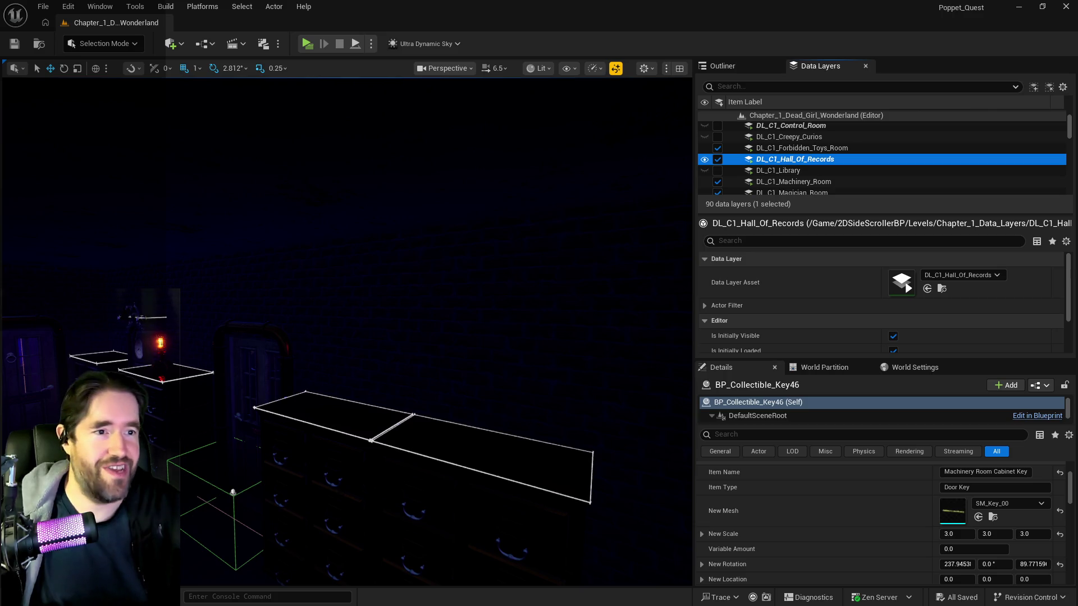
key(alt+Tab)
scroll(458, 316, down, 2)
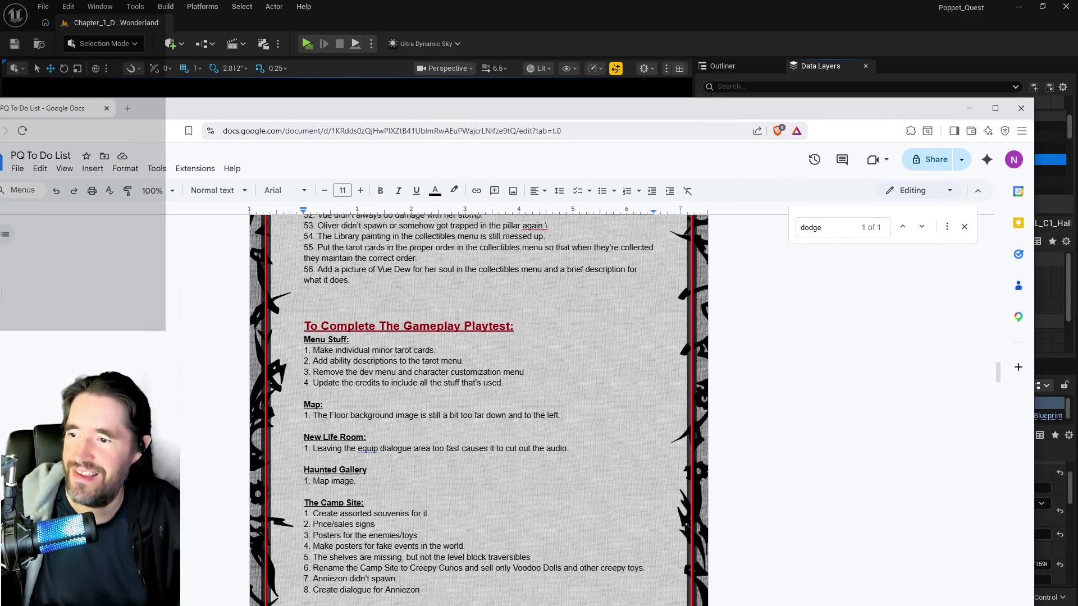
- Delete item 24's finished Safari cabinet key note from the PQ To Do List
scroll(458, 316, up, 4)
scroll(478, 409, up, 4)
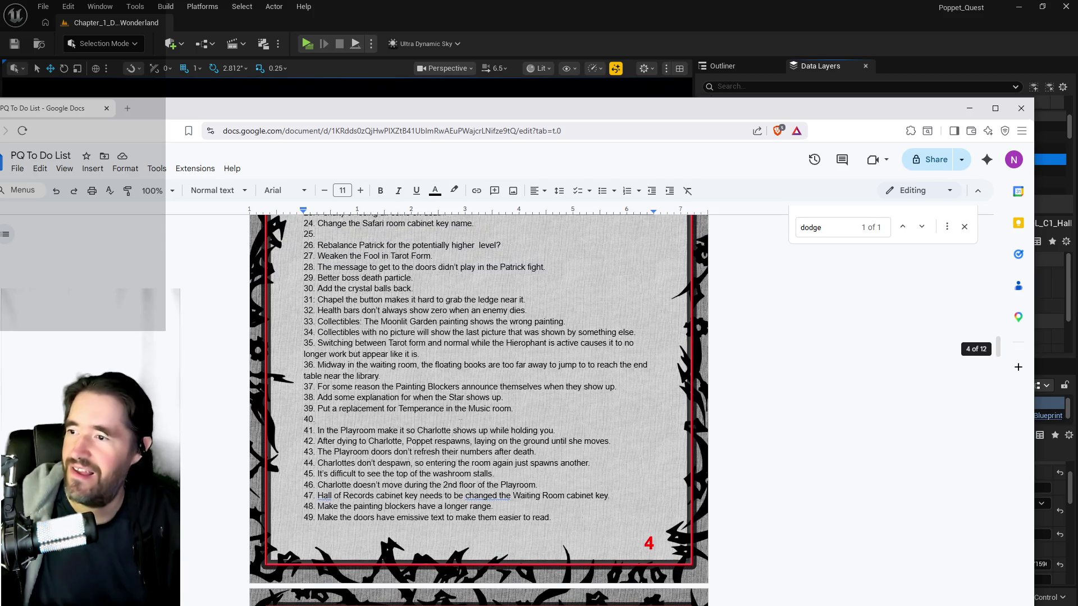
scroll(478, 410, up, 2)
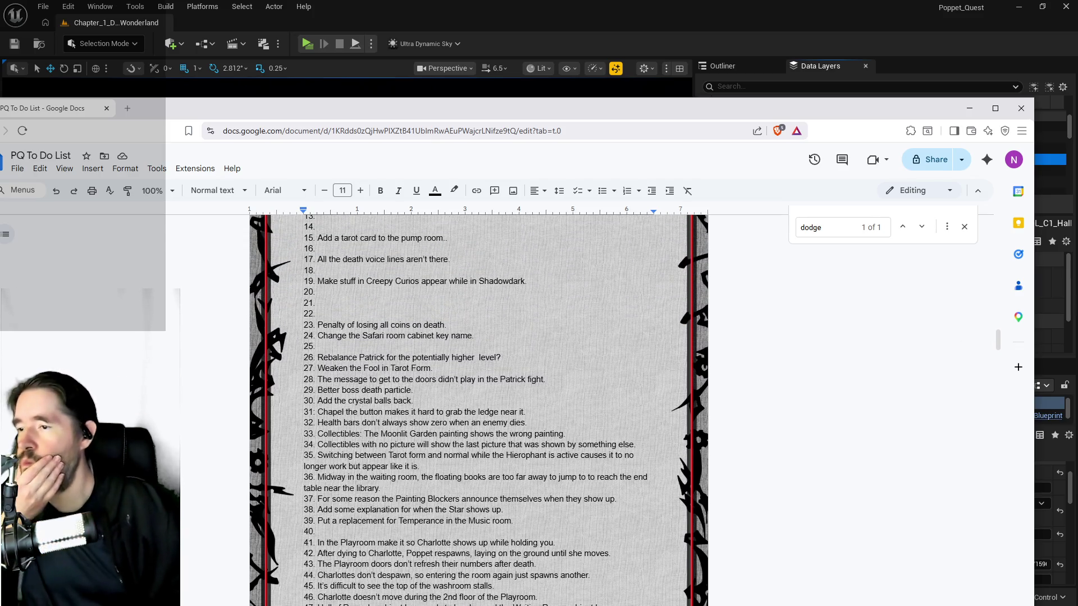
drag(483, 339, 310, 340)
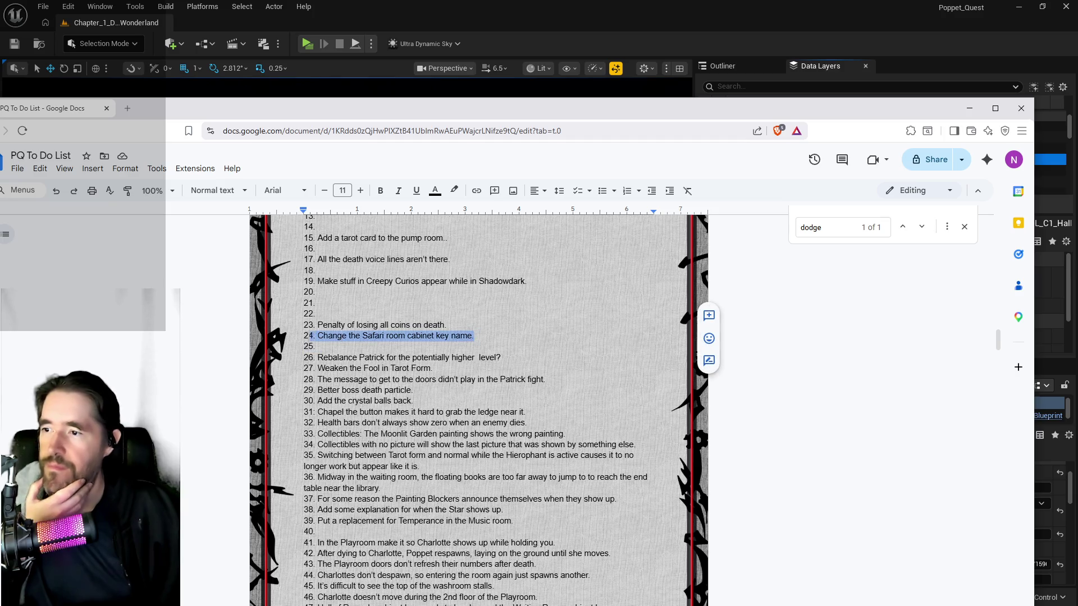
key(BackSpace)
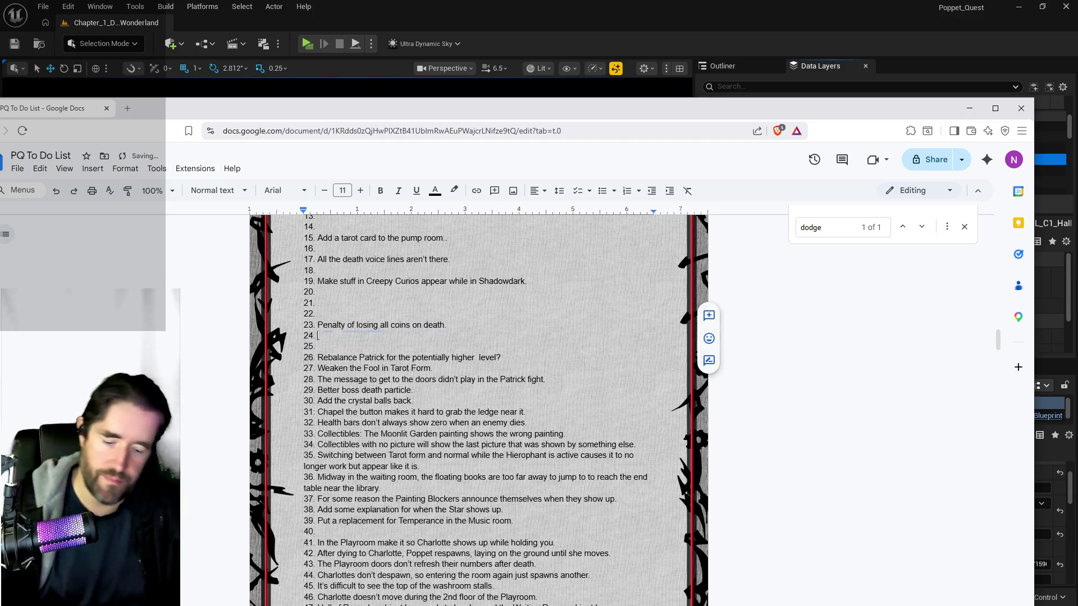
scroll(479, 410, down, 2)
scroll(478, 410, down, 4)
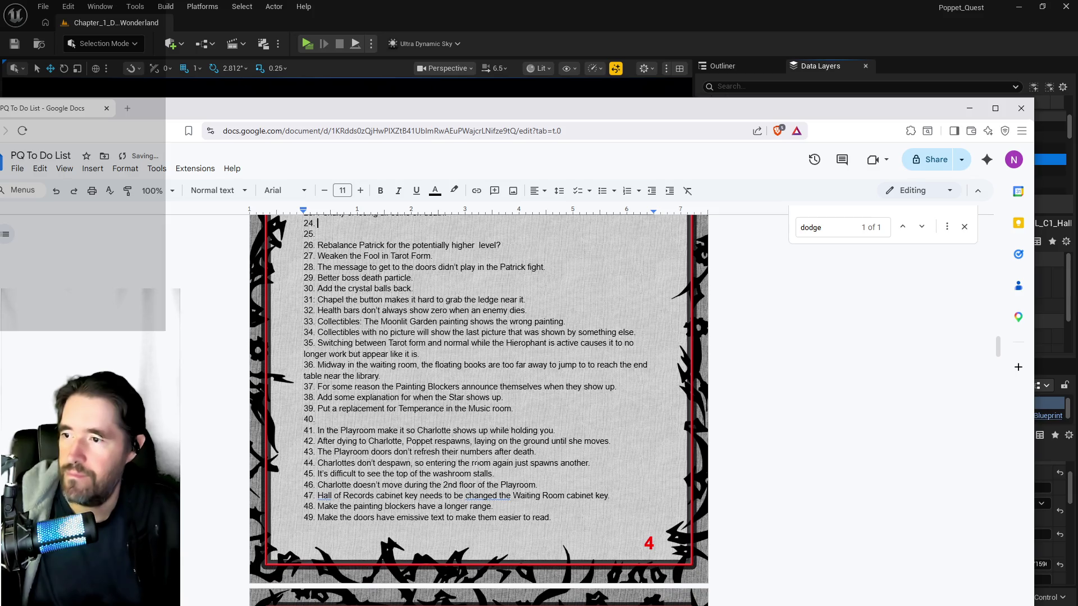
scroll(478, 410, up, 7)
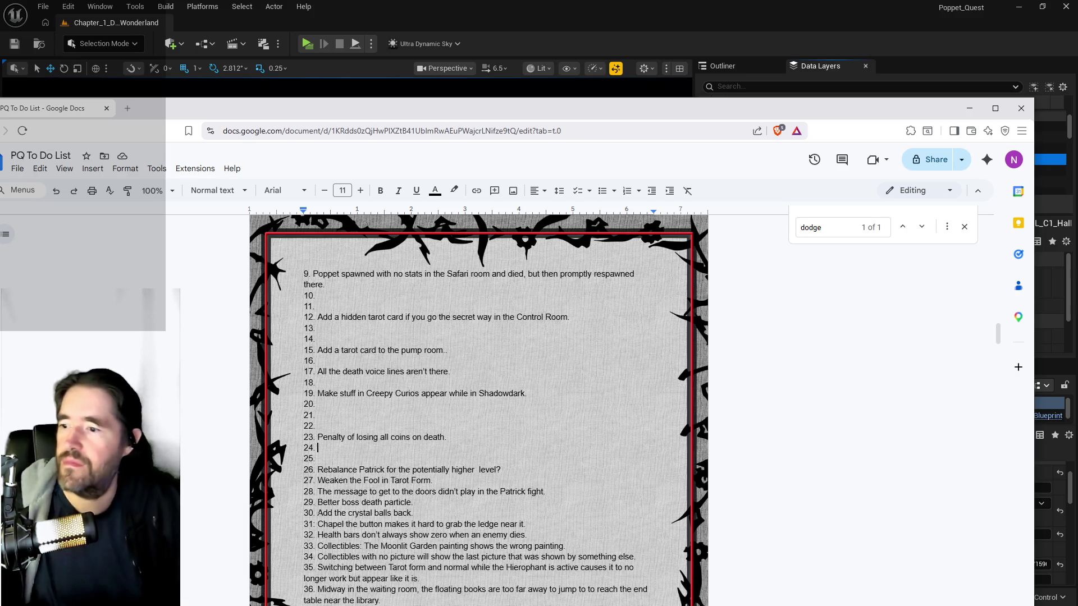
scroll(466, 518, down, 3)
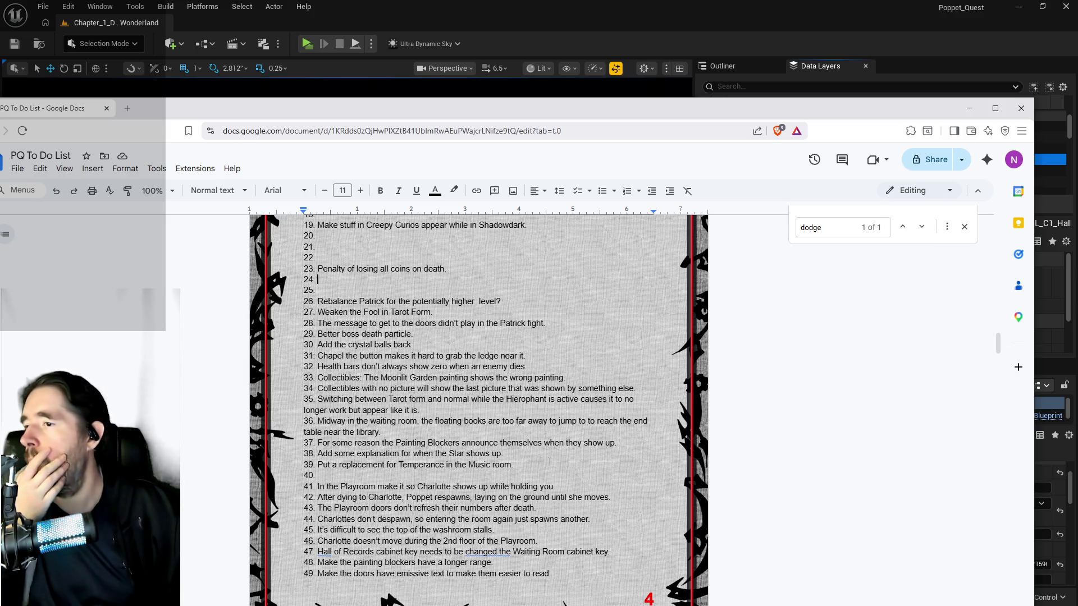
key(alt+Tab)
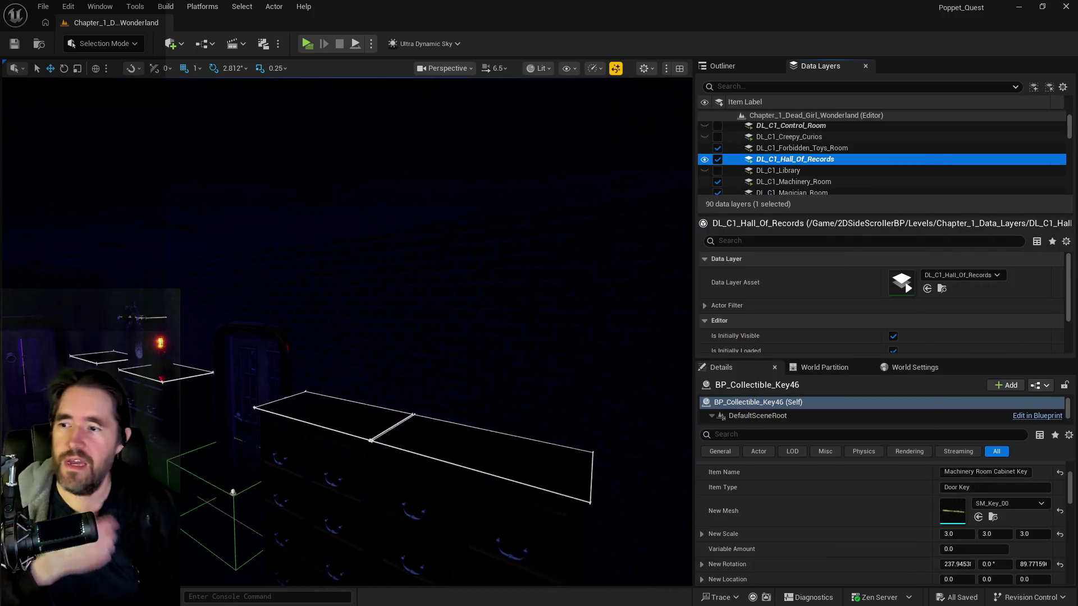
- Select the Hall of Records door and bring up its BP_Door_01 blueprint editor maximized
drag(346, 332, 346, 393)
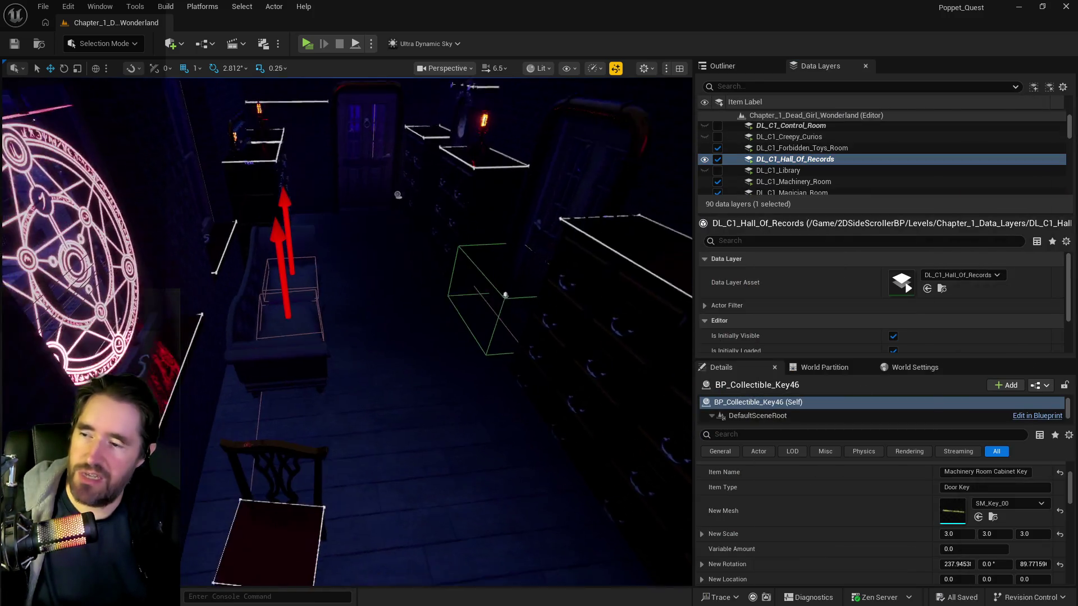
mouse_move(437, 298)
mouse_down()
mouse_move(437, 270)
mouse_move(437, 298)
mouse_up()
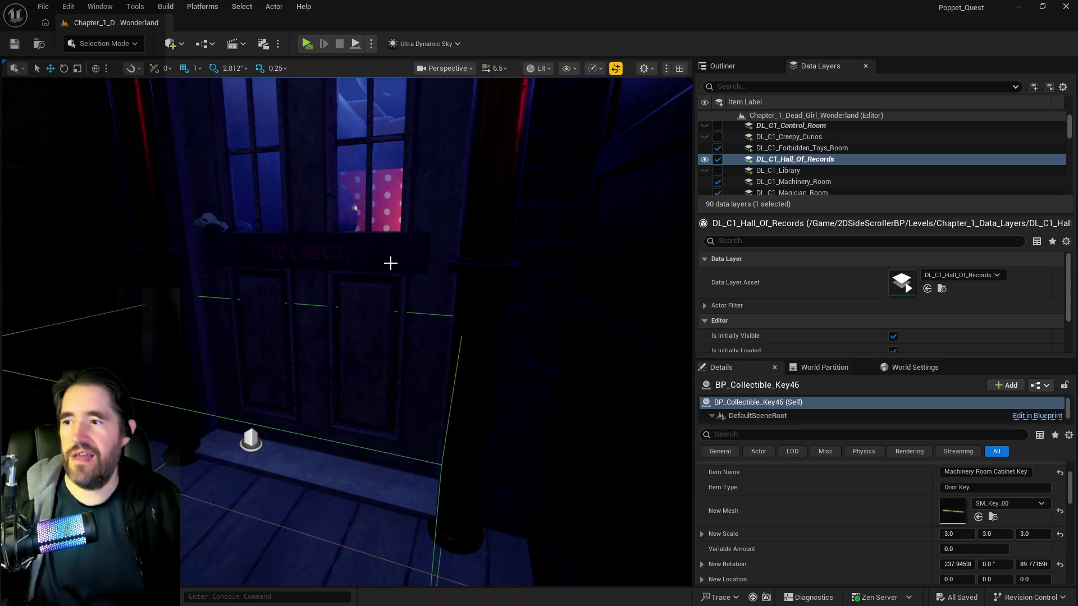
click(429, 262)
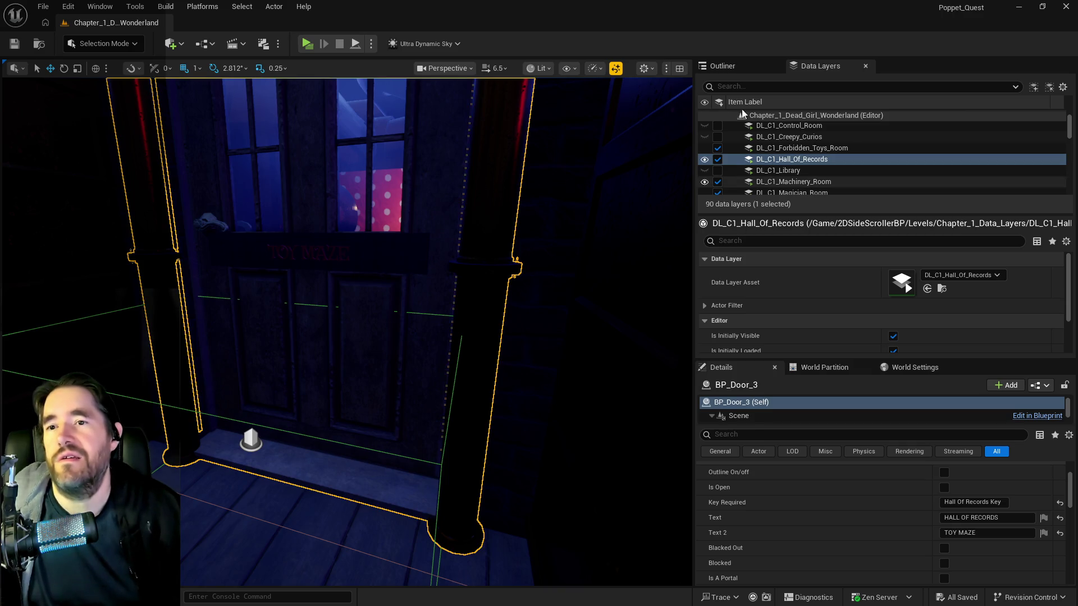
click(737, 72)
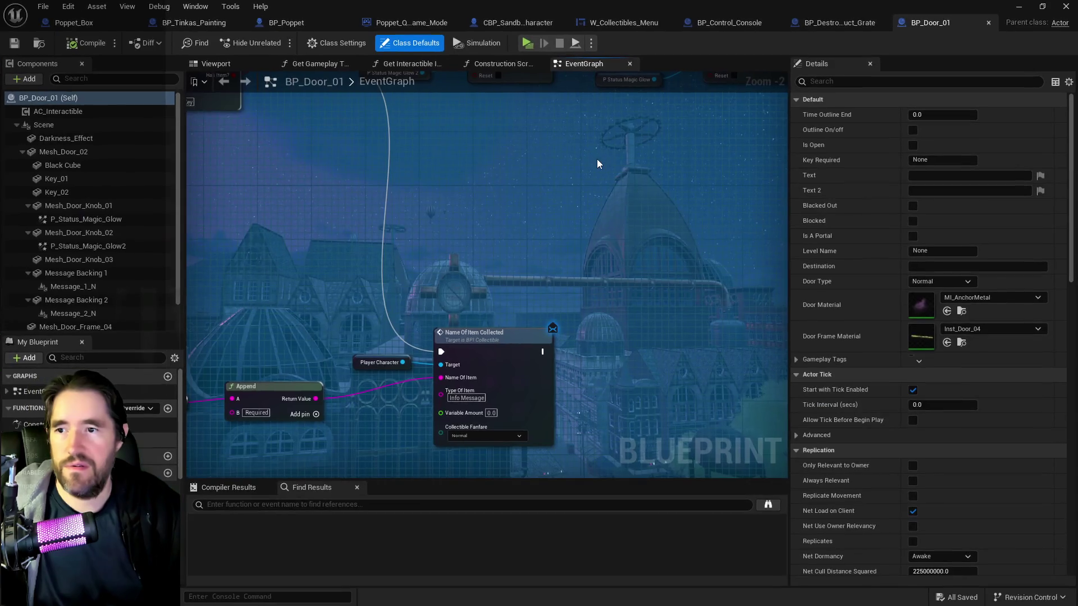
mouse_move(763, 12)
mouse_down()
mouse_move(763, 61)
mouse_move(714, 247)
mouse_move(616, 119)
mouse_up()
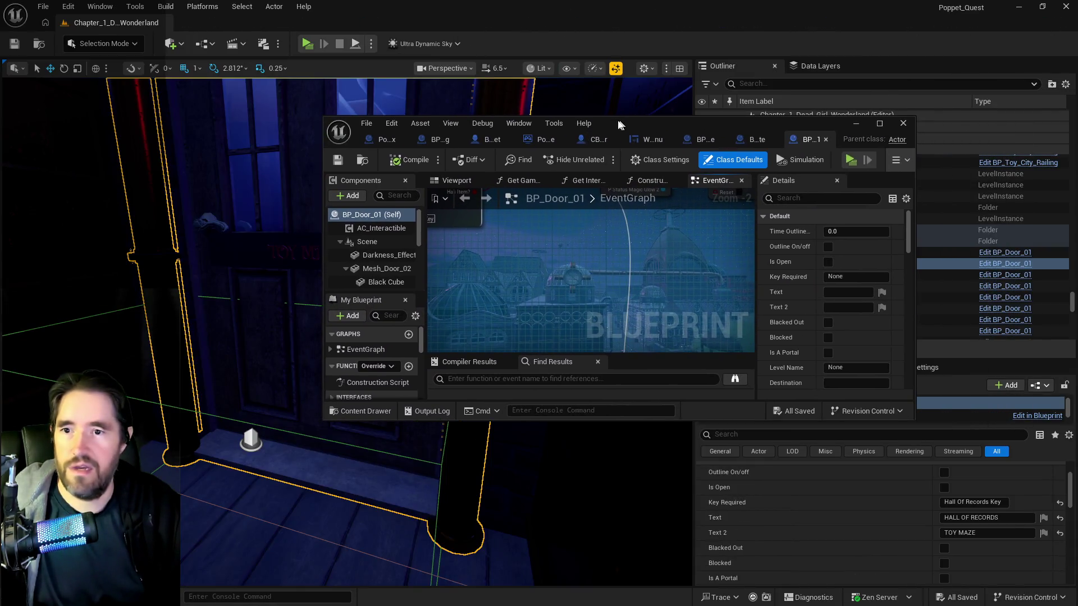
double_click(615, 119)
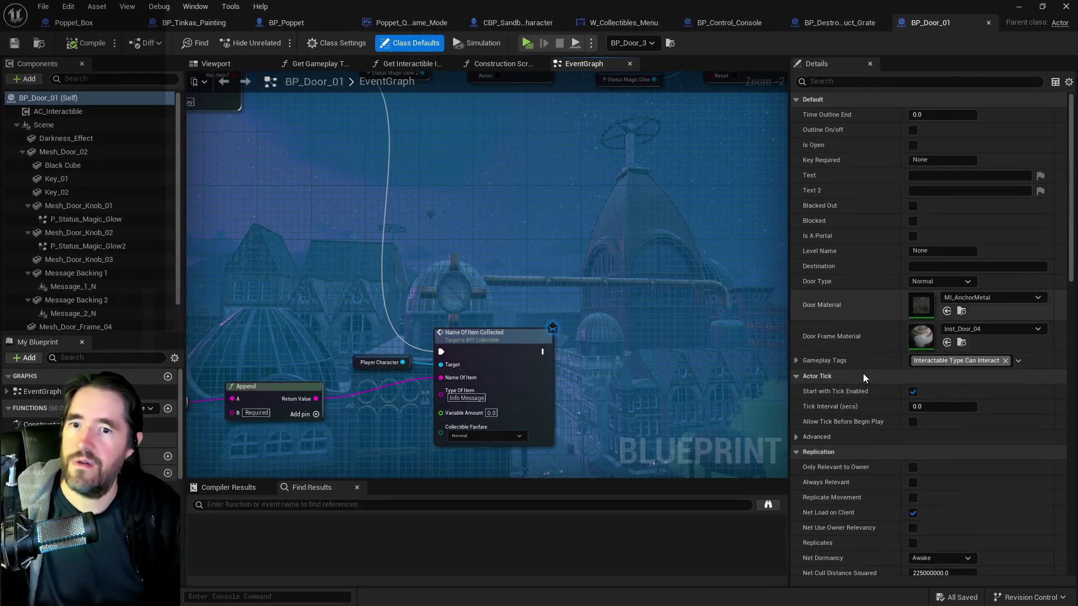
- Select Message_1_N in the blueprint and view its Inst_PlasticRed front, extrude and back materials
scroll(863, 416, down, 3)
scroll(864, 415, down, 3)
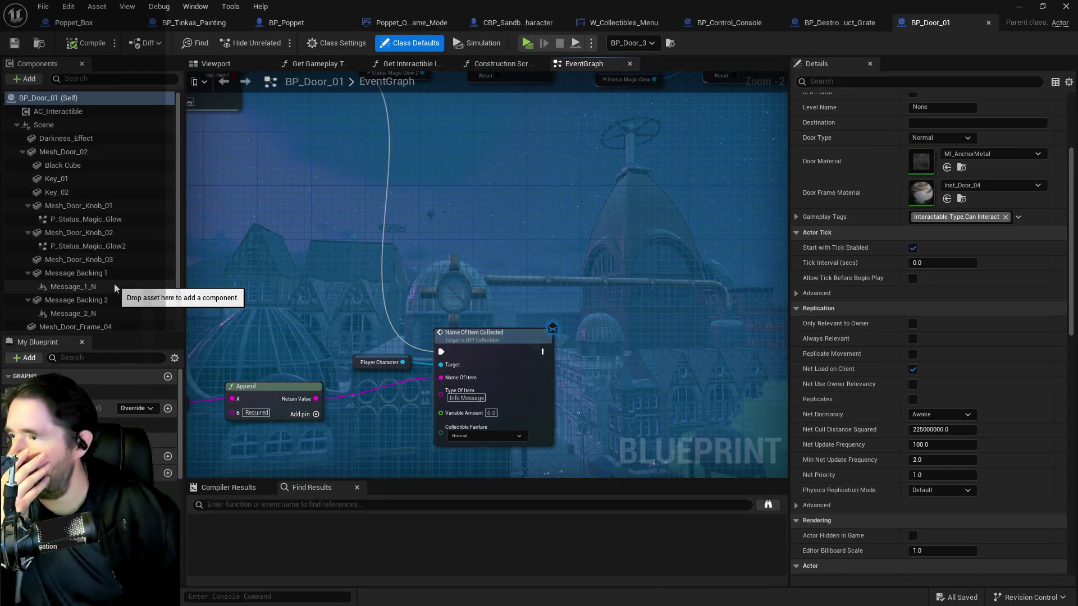
click(216, 63)
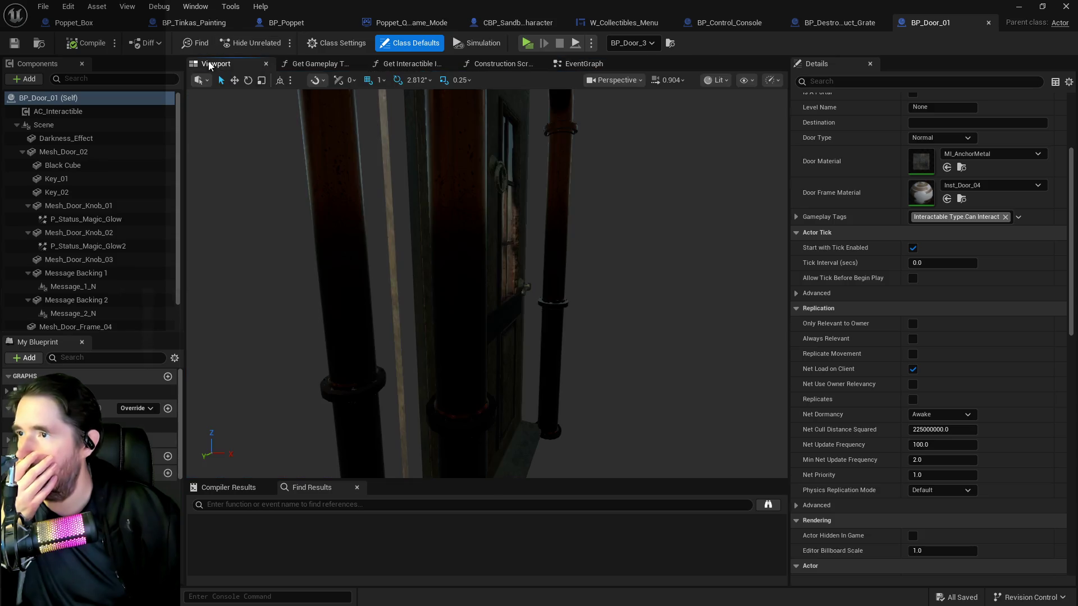
drag(531, 275, 461, 286)
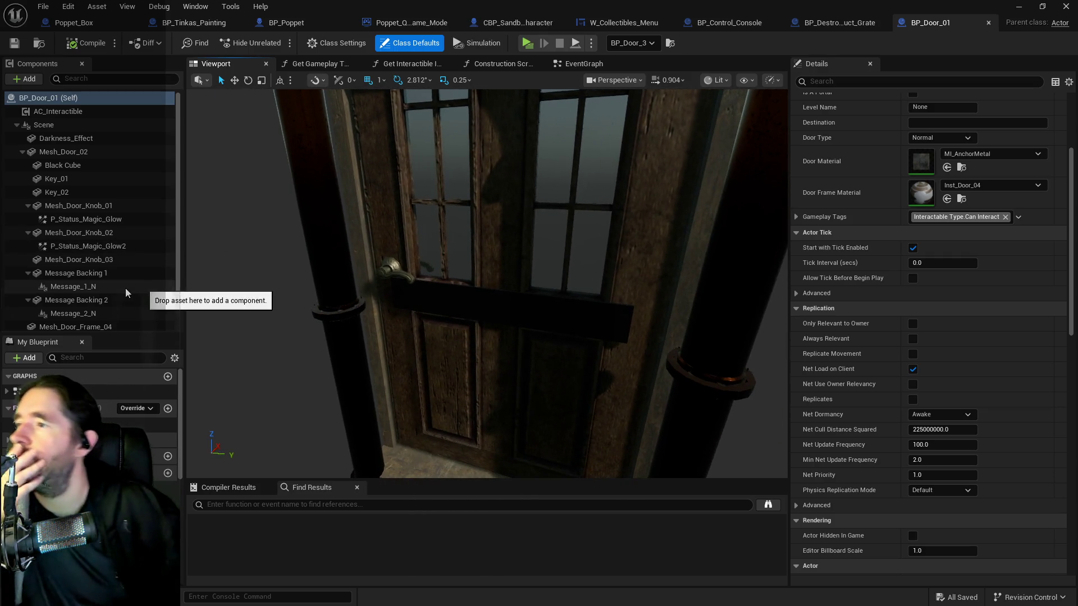
scroll(125, 288, down, 1)
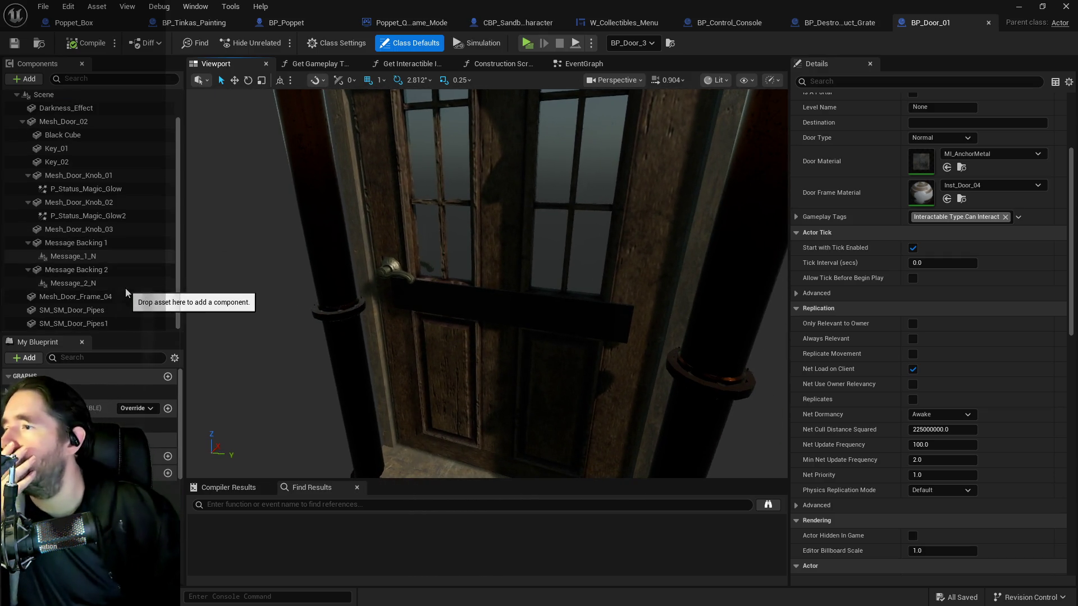
click(87, 259)
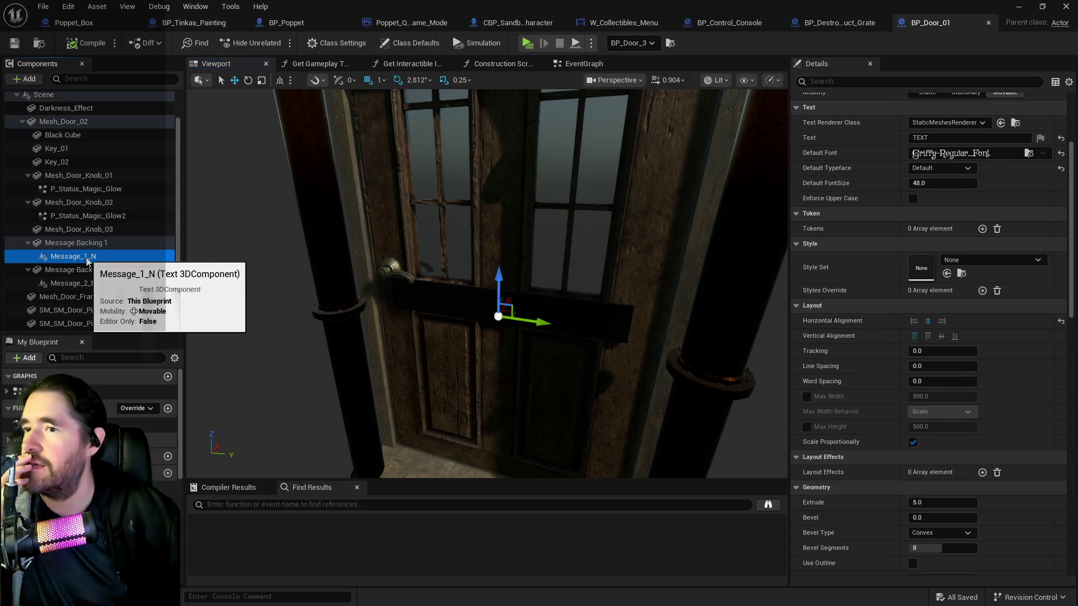
scroll(857, 386, down, 5)
scroll(857, 386, down, 5)
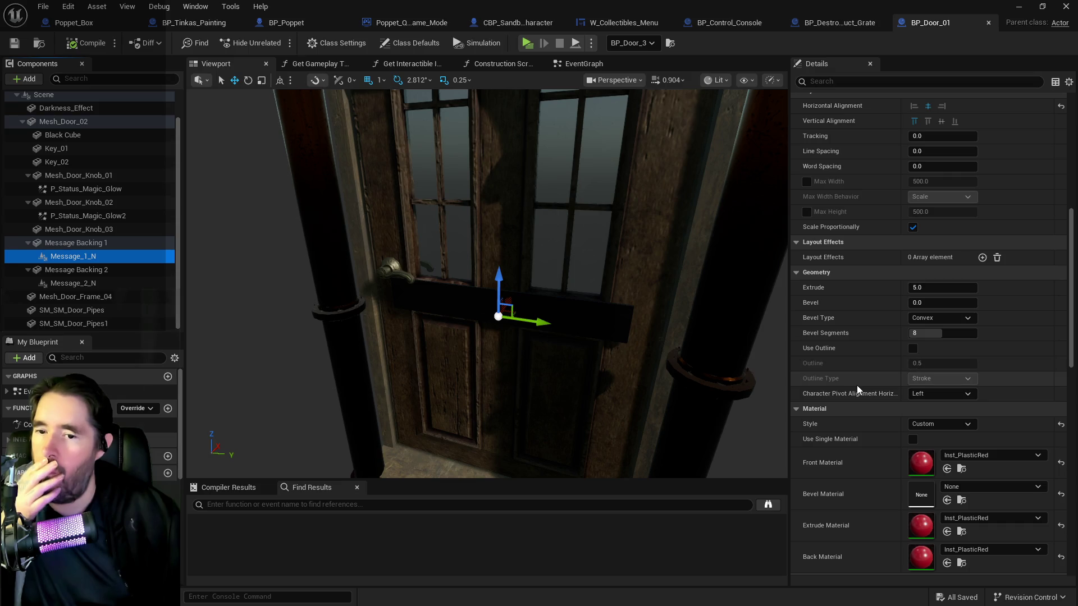
click(962, 397)
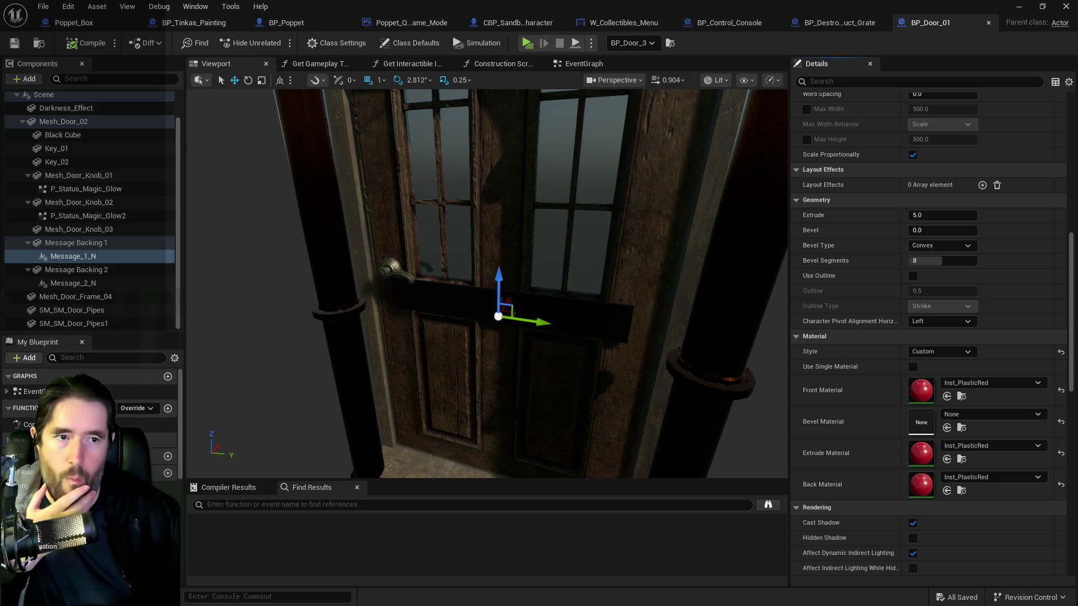
- Duplicate Inst_PlasticRed and name the copy Inst_PlasticRed_Emissive_Door
click(962, 396)
right_click(573, 220)
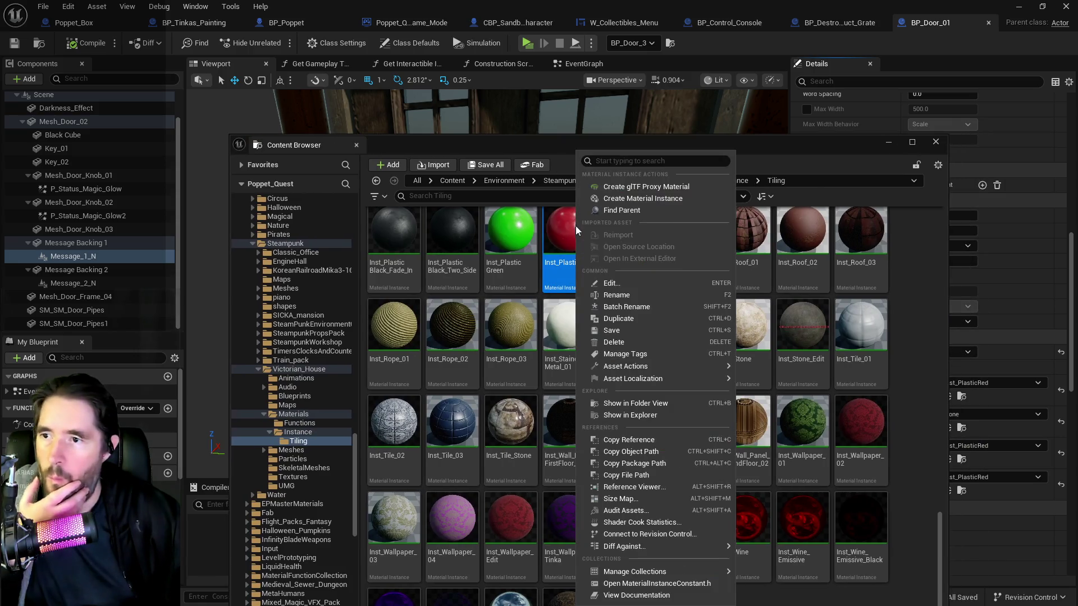
click(610, 318)
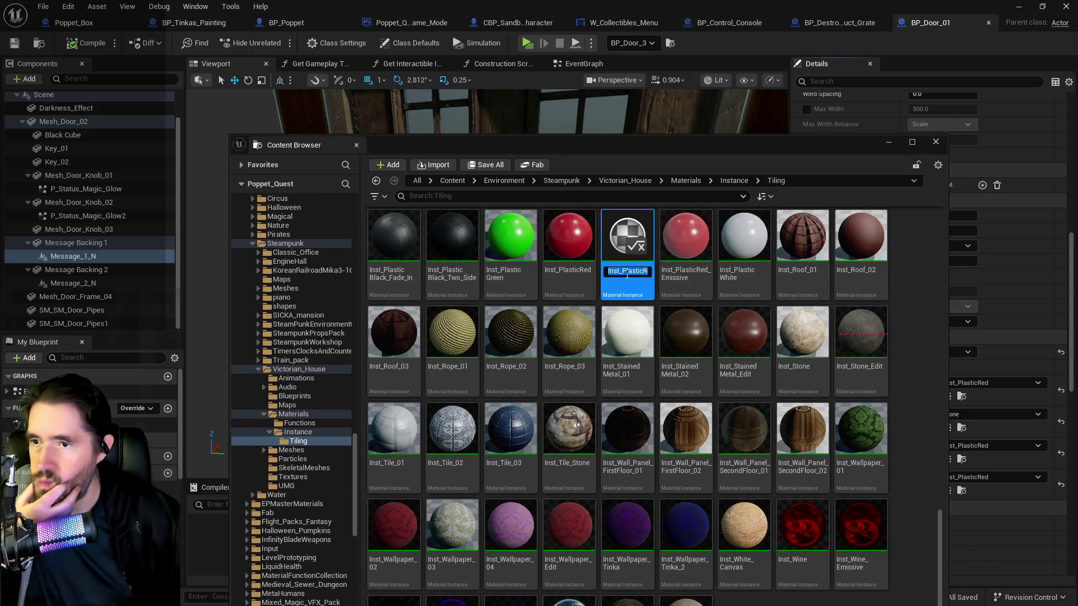
key(End)
key(BackSpace)
text(_Em)
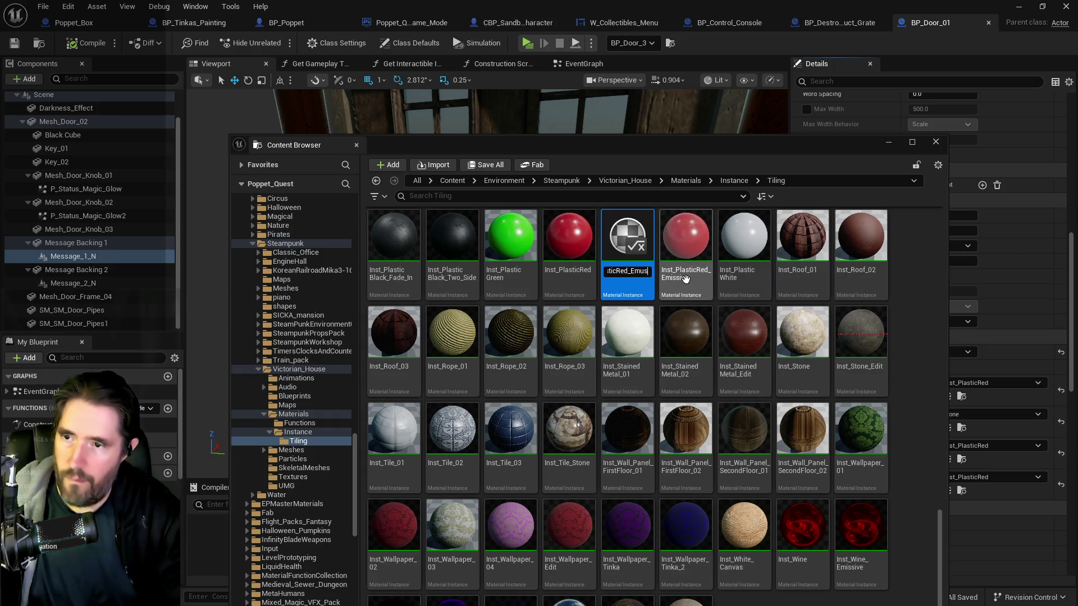
text(issive)
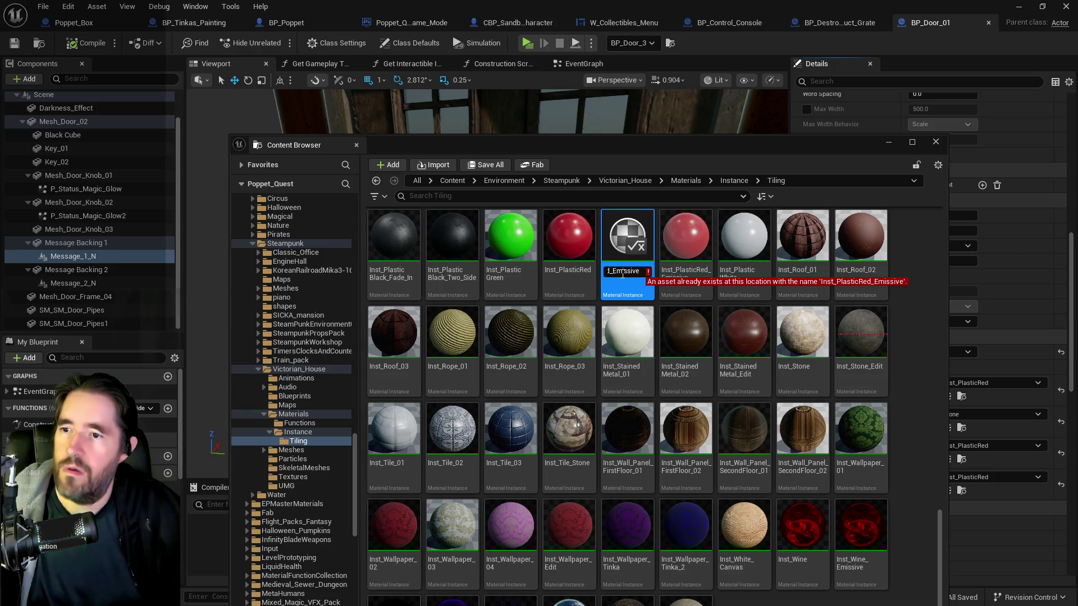
text(_2)
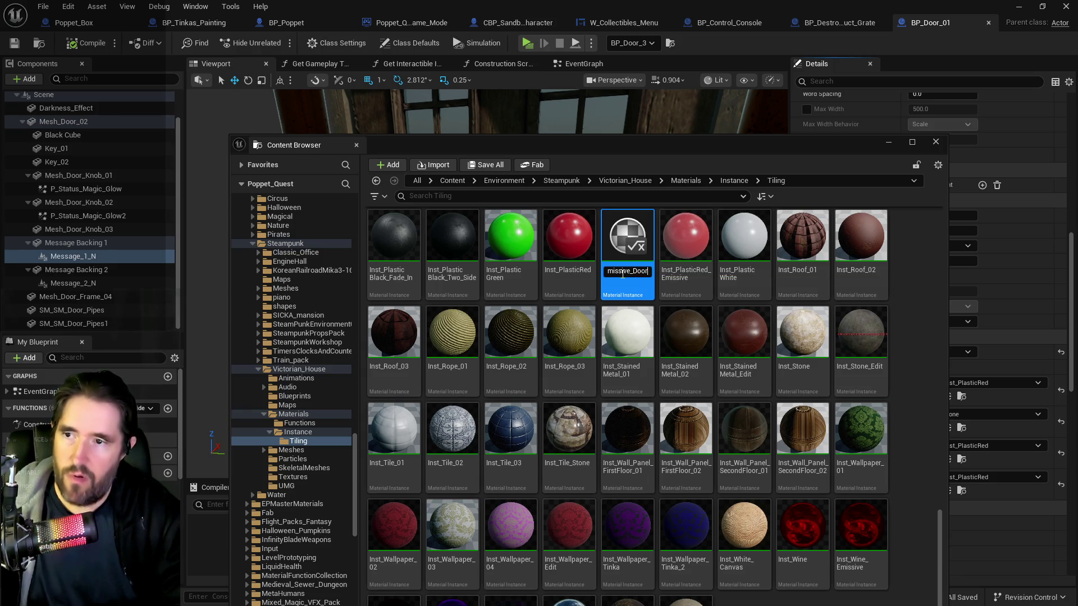
key(Return)
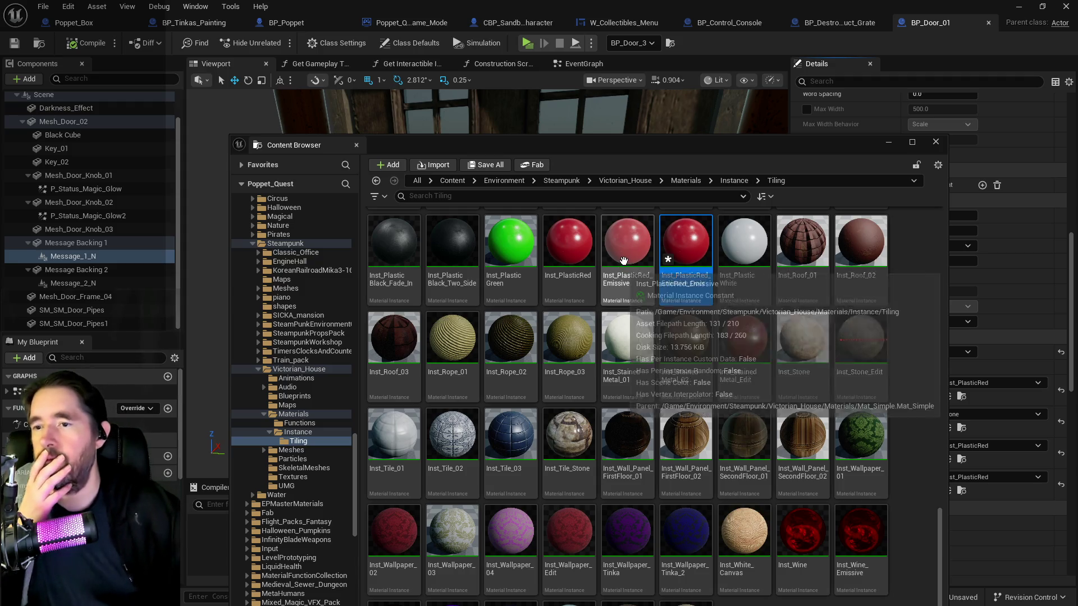
mouse_move(686, 253)
mouse_down()
mouse_move(697, 268)
mouse_move(701, 409)
mouse_up()
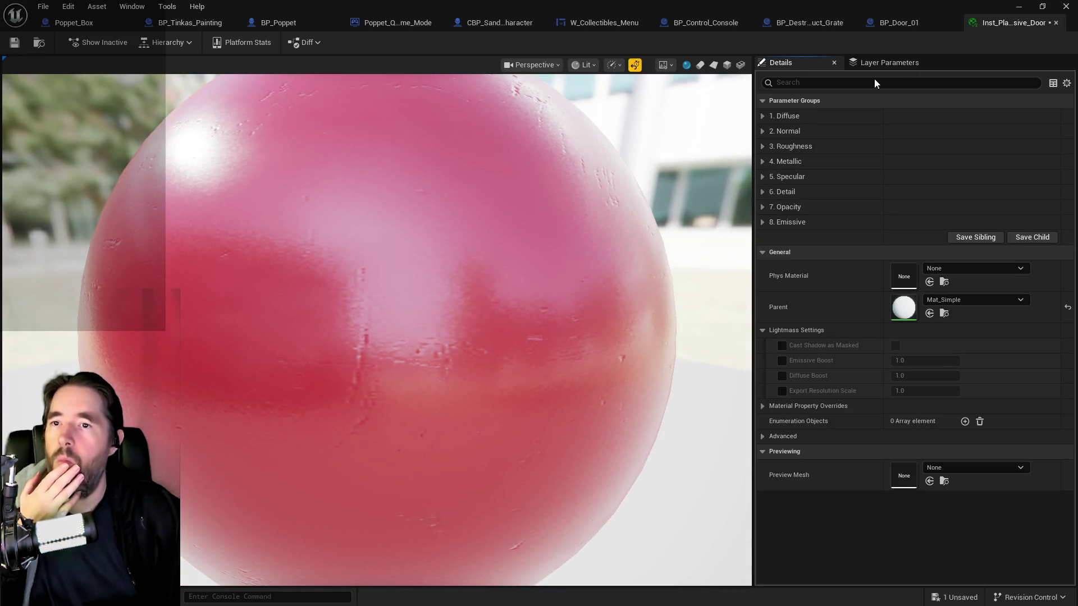
- Enable Inst_PlasticRed_Emissive_Door's Emissive parameter at 0.01 and save the material
click(763, 223)
click(782, 237)
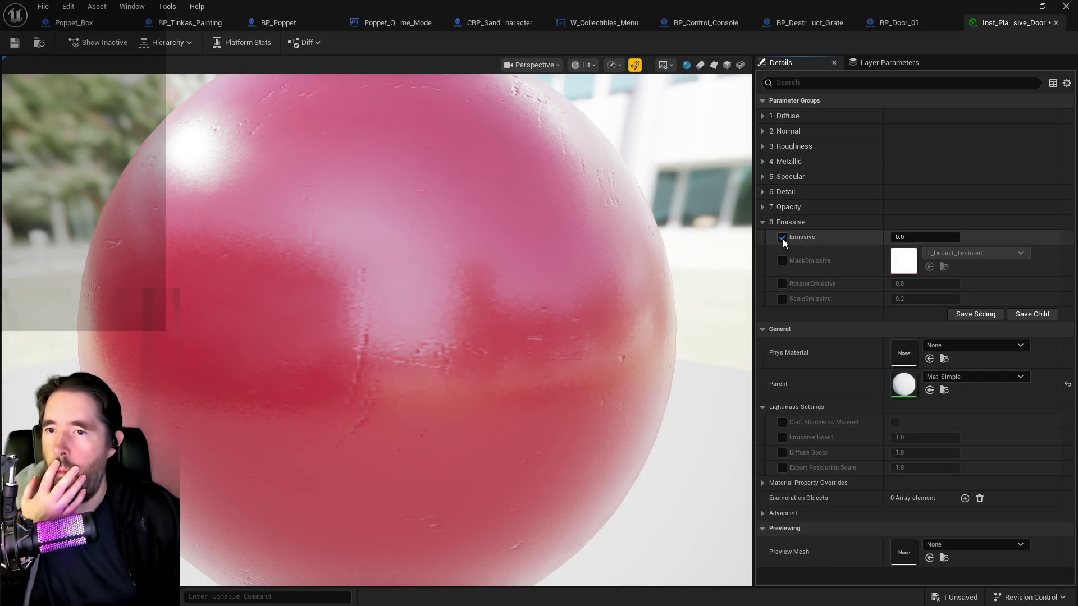
click(905, 237)
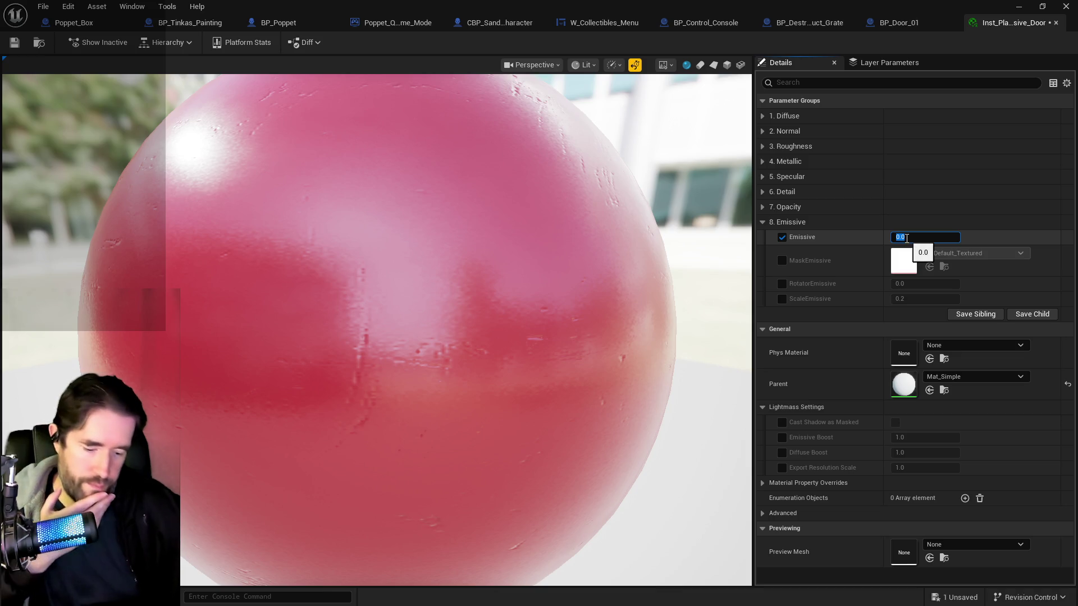
text(01)
key(Return)
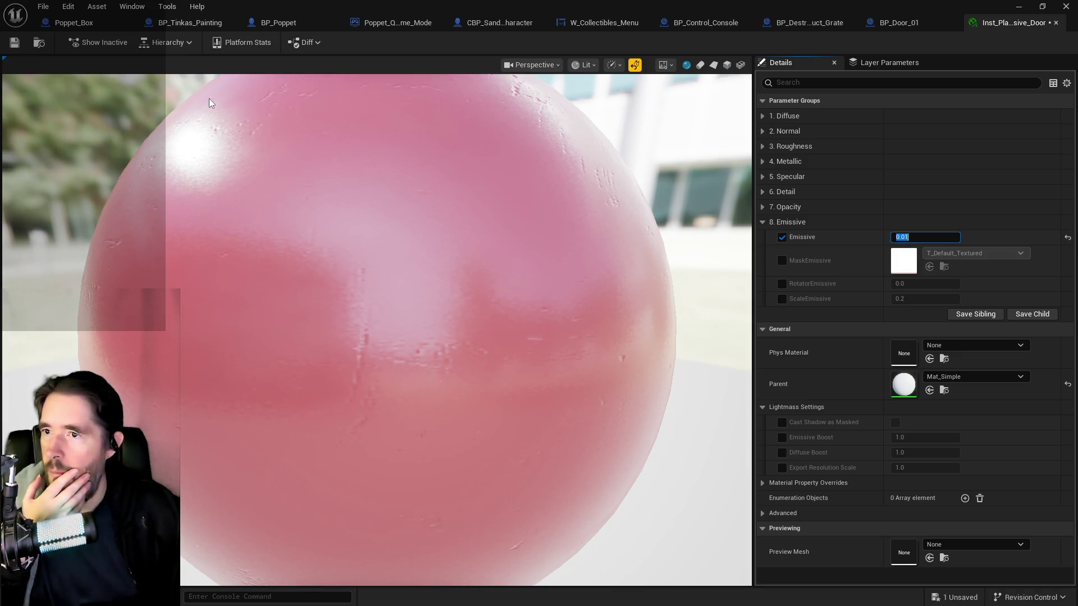
key(ctrl+s)
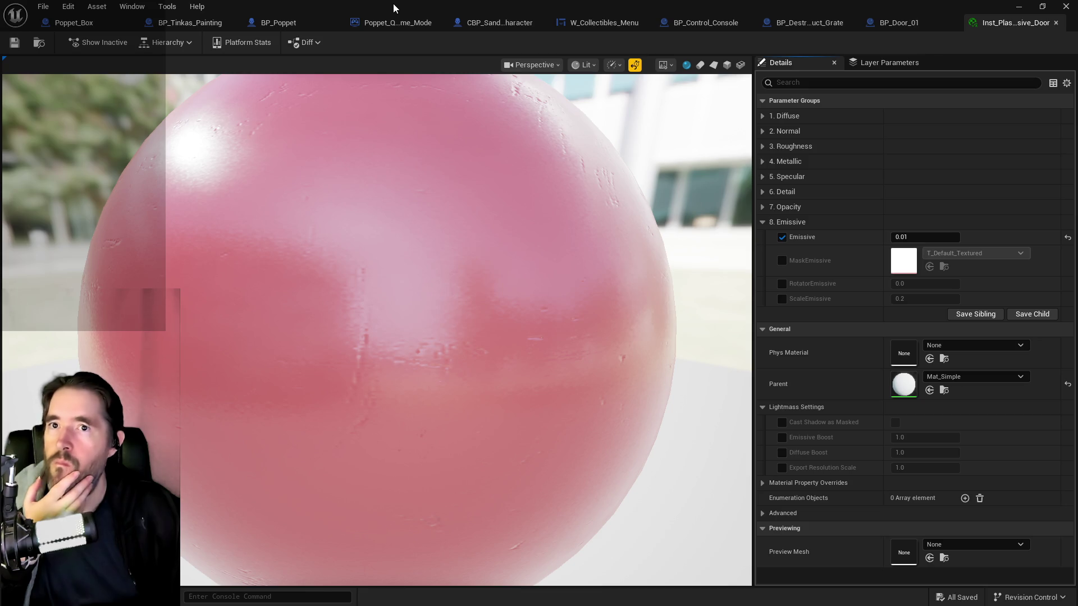
- Move the floating asset library aside and bring the BP_Door_01 blueprint back to front
click(1065, 6)
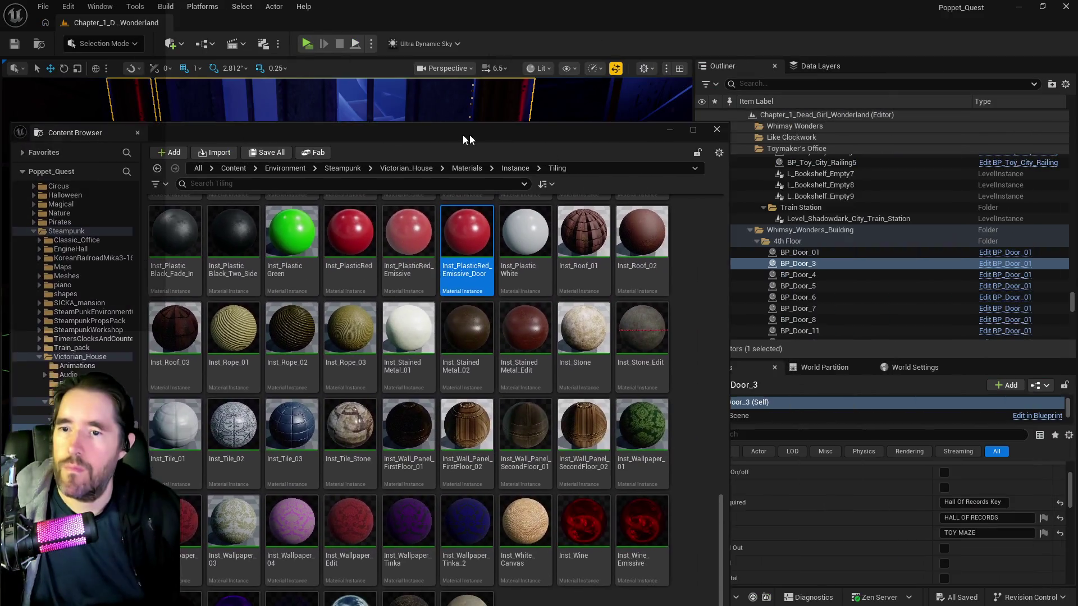
drag(469, 135, 445, 159)
mouse_move(548, 160)
mouse_down()
mouse_move(1077, 160)
mouse_move(605, 126)
mouse_up()
double_click(605, 126)
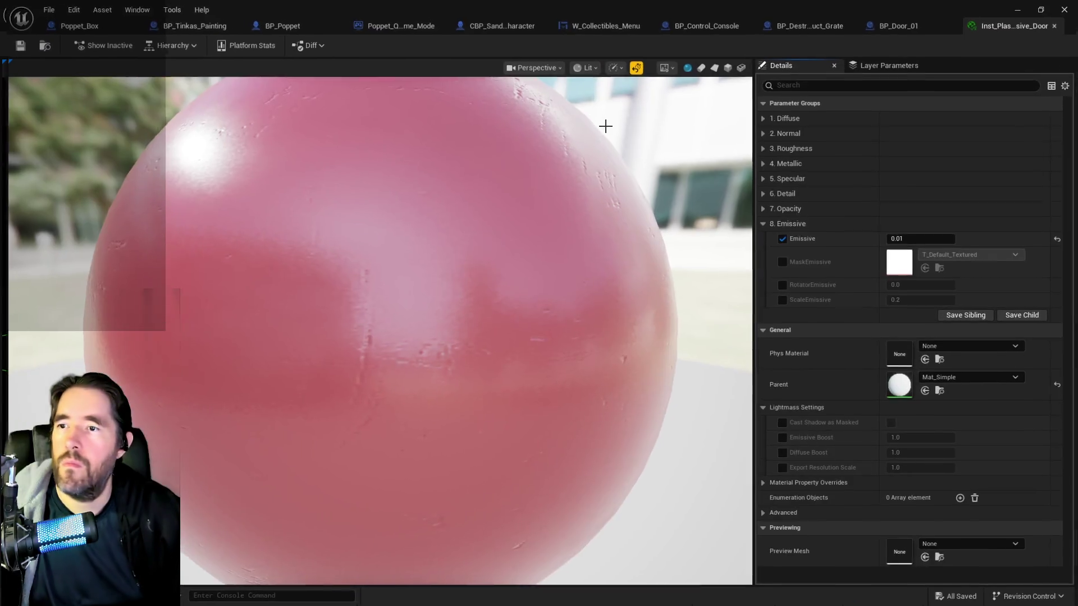
click(845, 22)
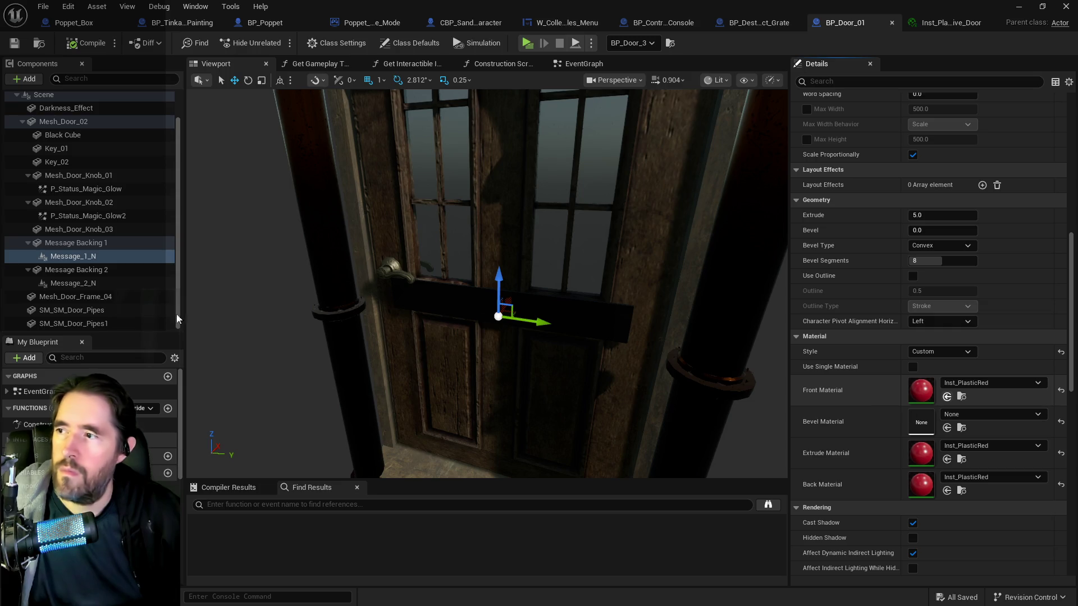
- Give Message_1_N and Message_2_N the Inst_PlasticRed_Emissive_Door front material and compile BP_Door_01
click(73, 283)
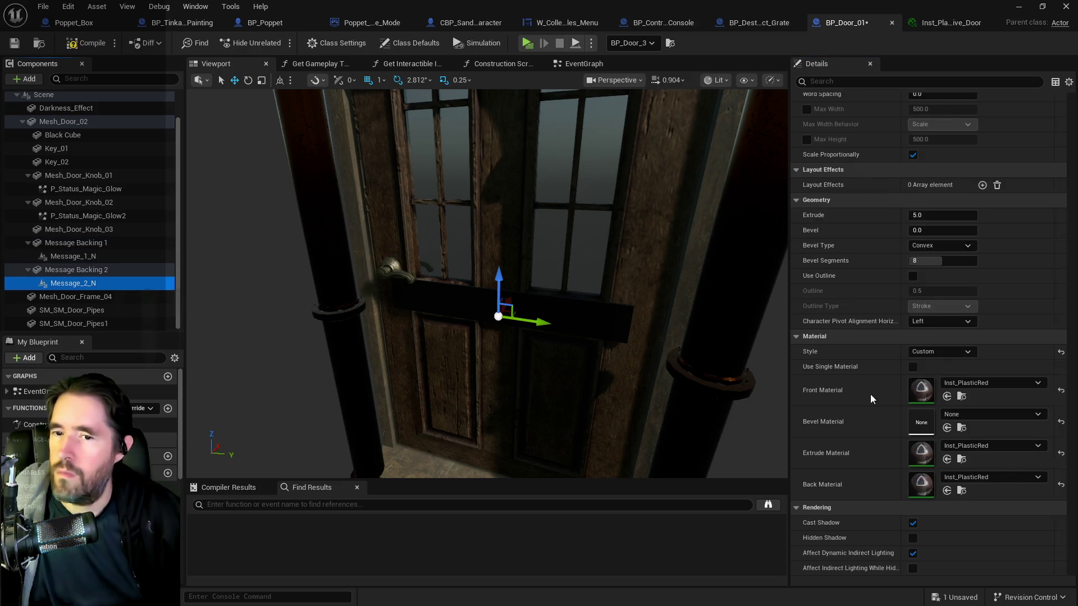
click(947, 397)
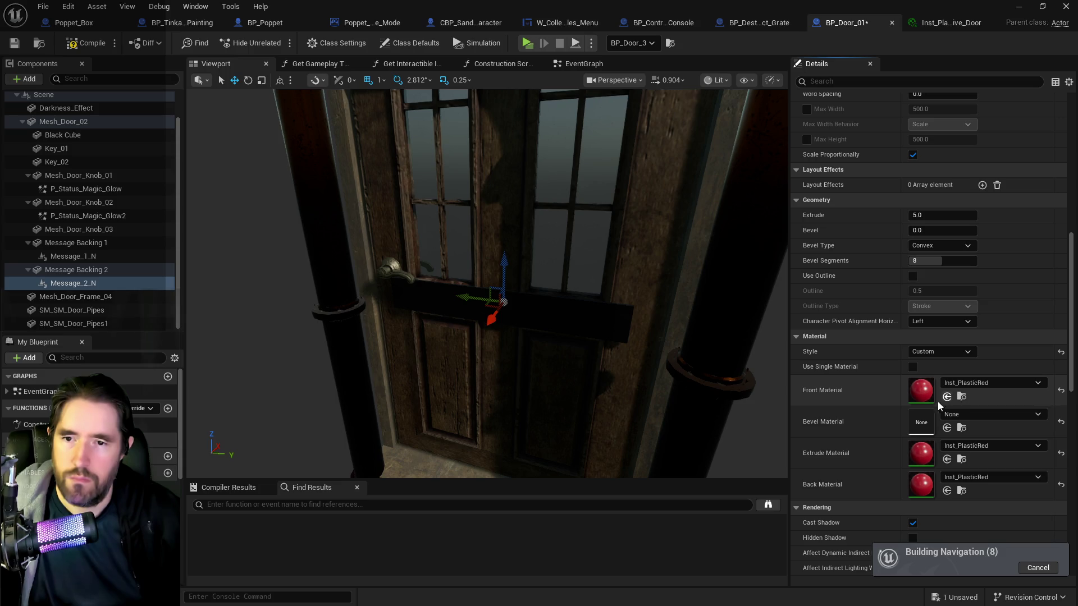
click(947, 397)
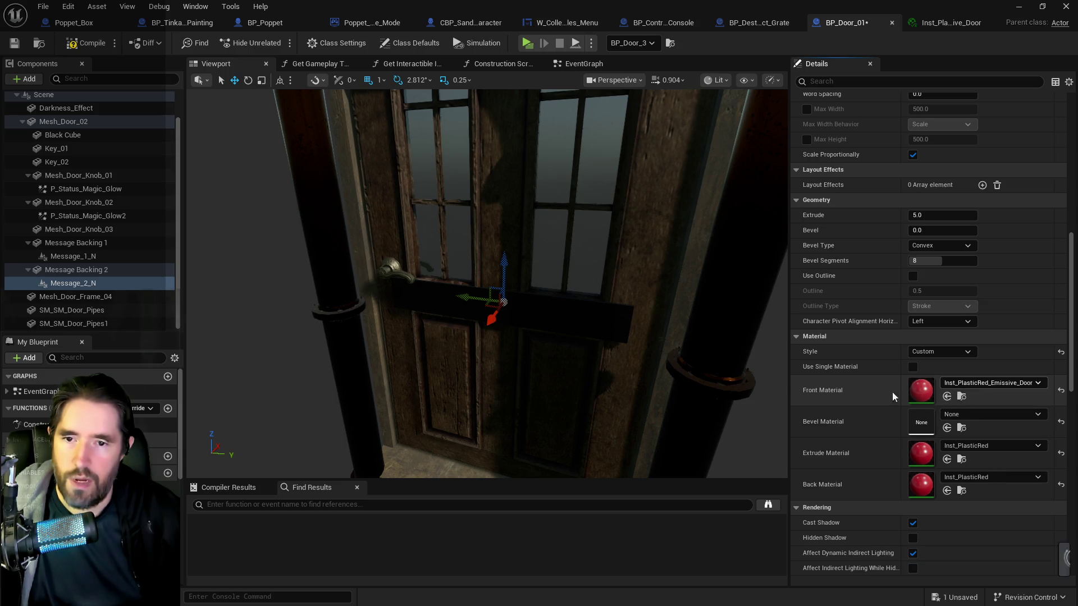
click(87, 257)
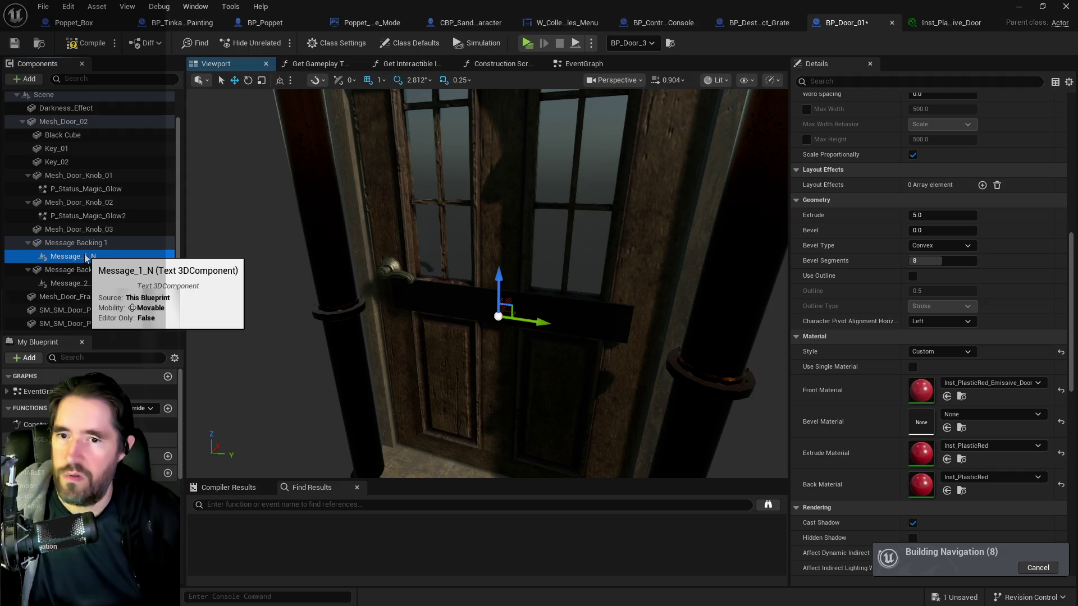
click(71, 44)
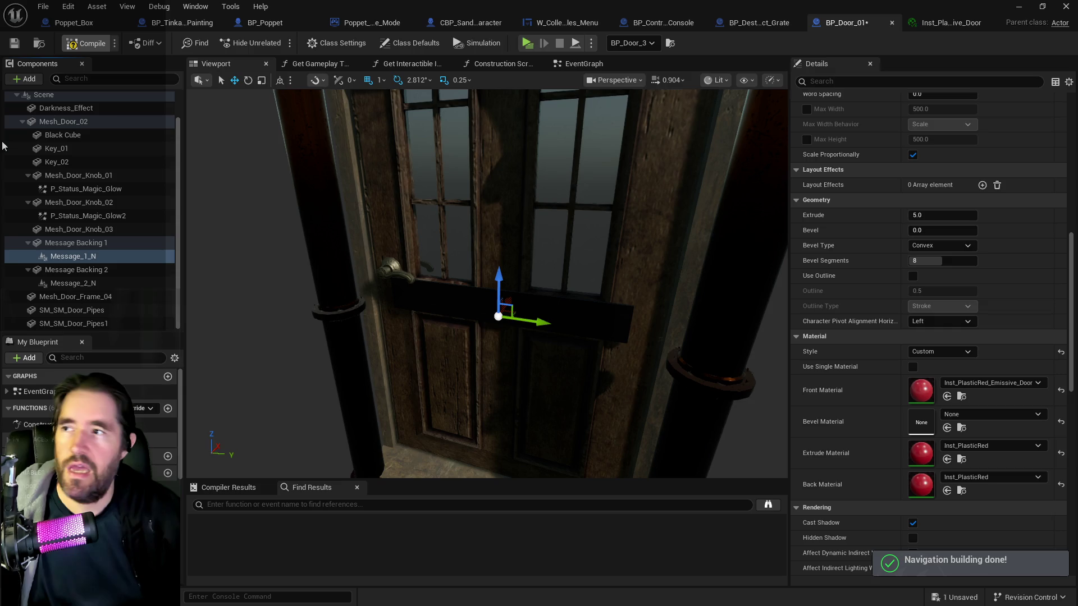
key(alt+Tab)
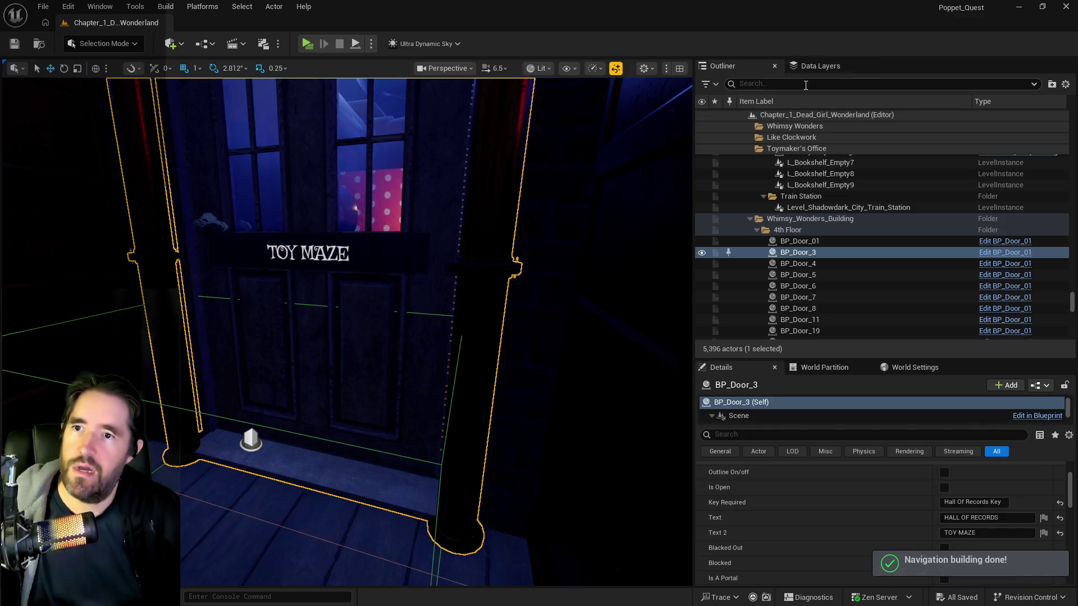
- Fly the viewport camera toward the TOY MAZE door to check its sign
mouse_move(319, 235)
mouse_down()
mouse_move(301, 169)
mouse_move(305, 264)
mouse_move(288, 271)
mouse_move(287, 163)
mouse_move(236, 154)
mouse_move(275, 171)
mouse_up()
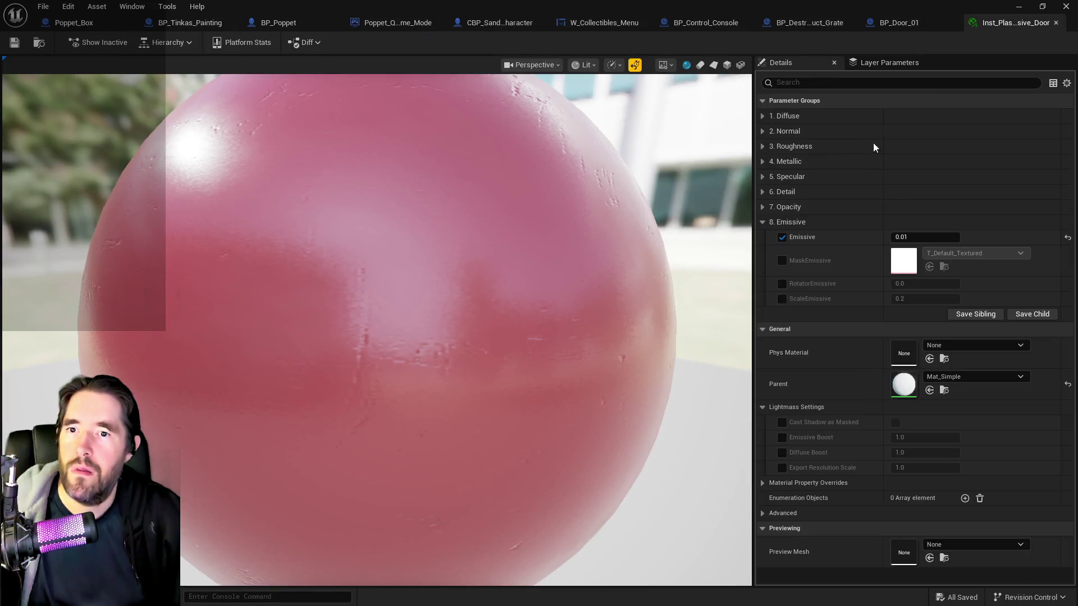
- Briefly enable MaskEmissive to check mask texture options, then turn it back off
click(782, 261)
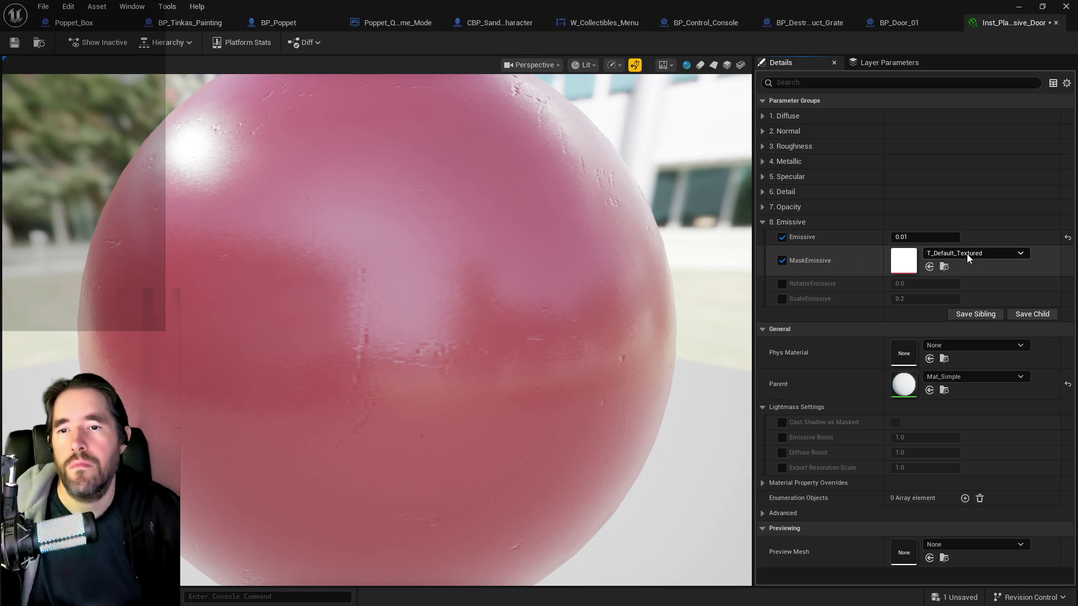
click(967, 255)
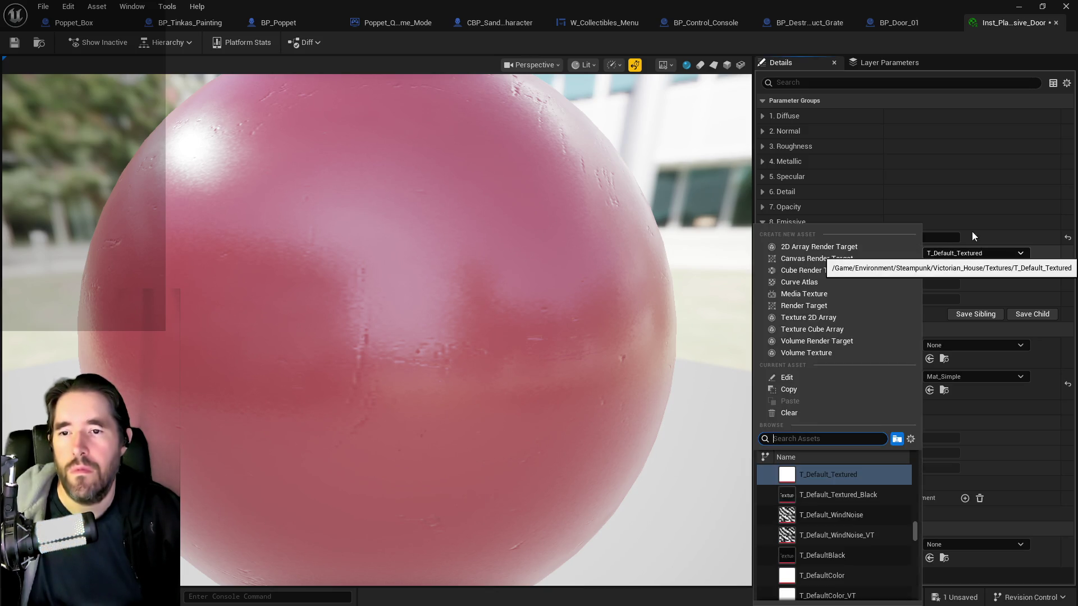
click(985, 62)
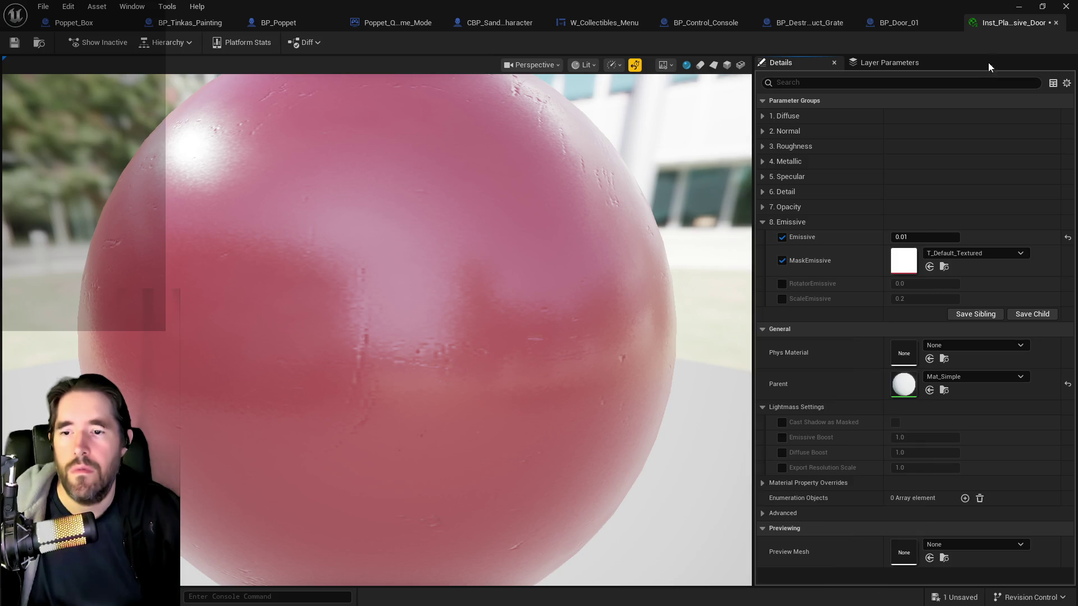
click(782, 260)
- Lower Emissive to 0.001, then return to the level editor focused on BP_Door_3
click(917, 238)
click(911, 238)
text(0)
key(Return)
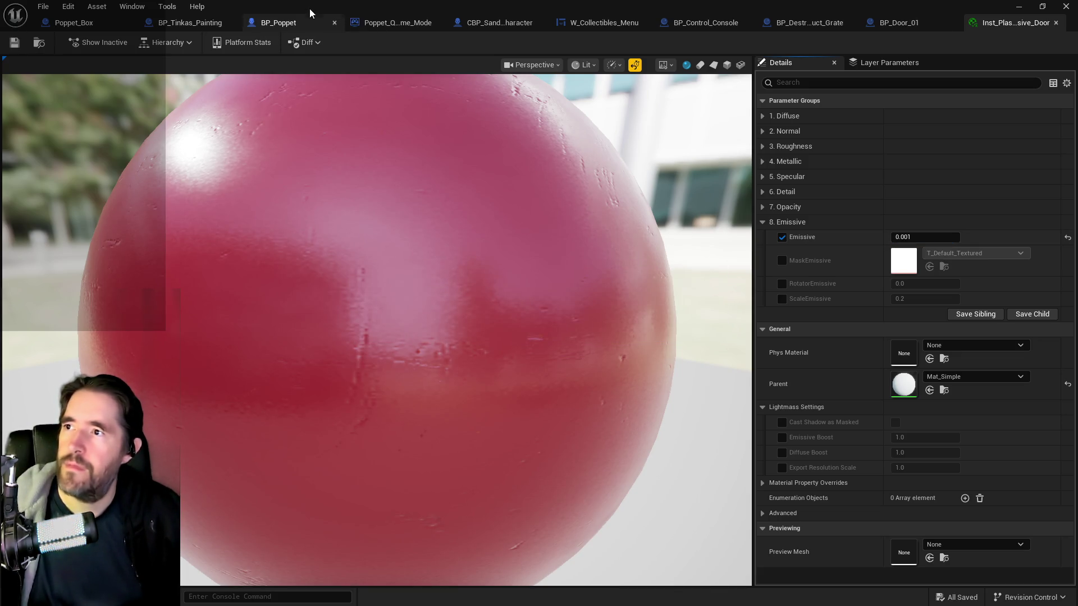
key(alt+Tab)
key(f)
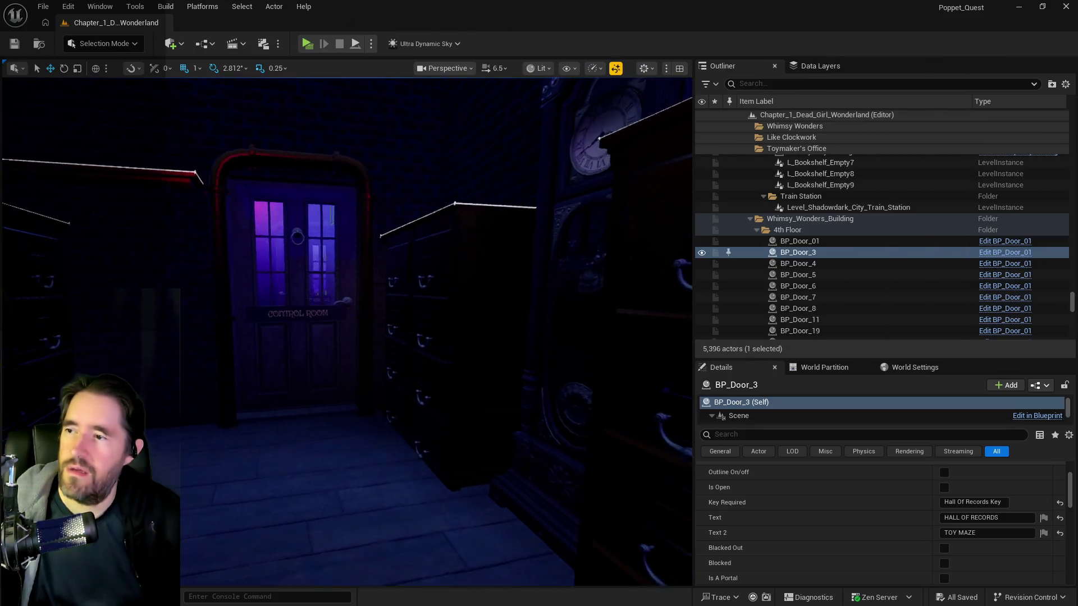
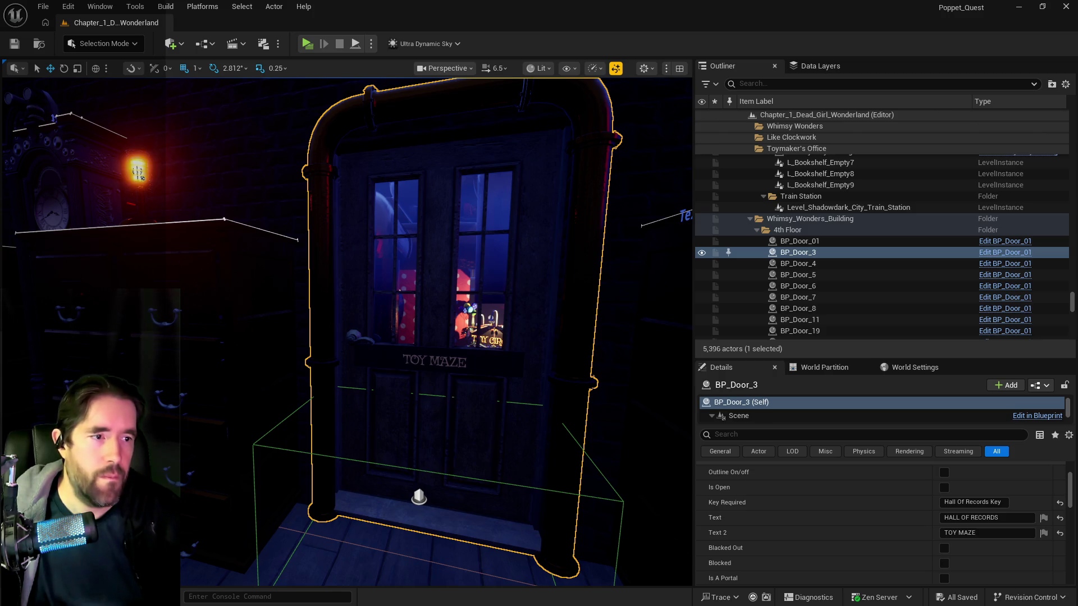
- Open Inst_Plastic_Glossy_The_Star_Sanity from the Content Browser and maximize its editor
drag(842, 202, 429, 160)
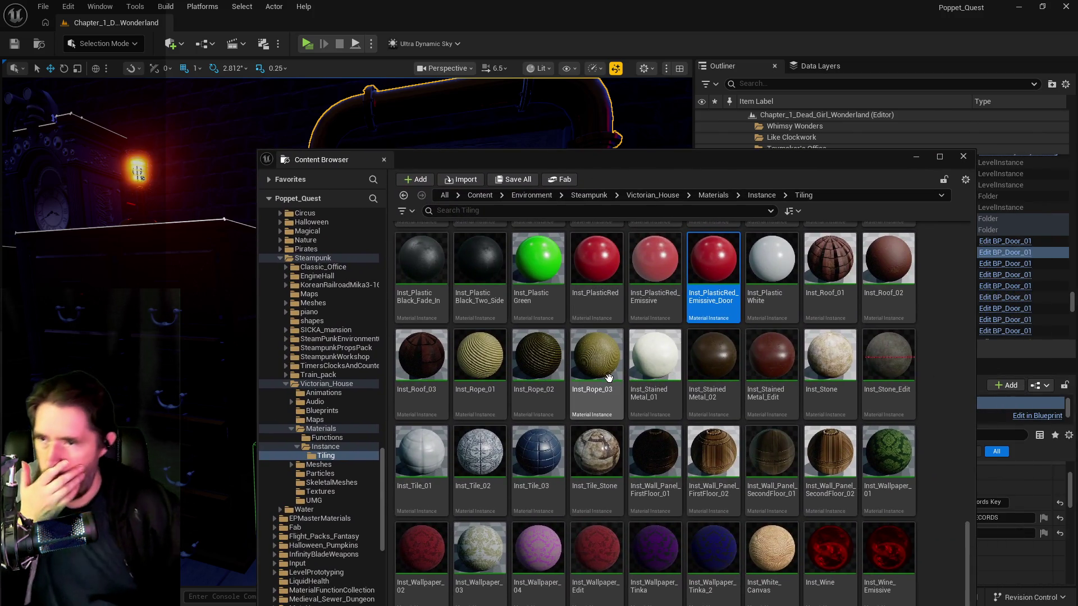
scroll(609, 377, up, 2)
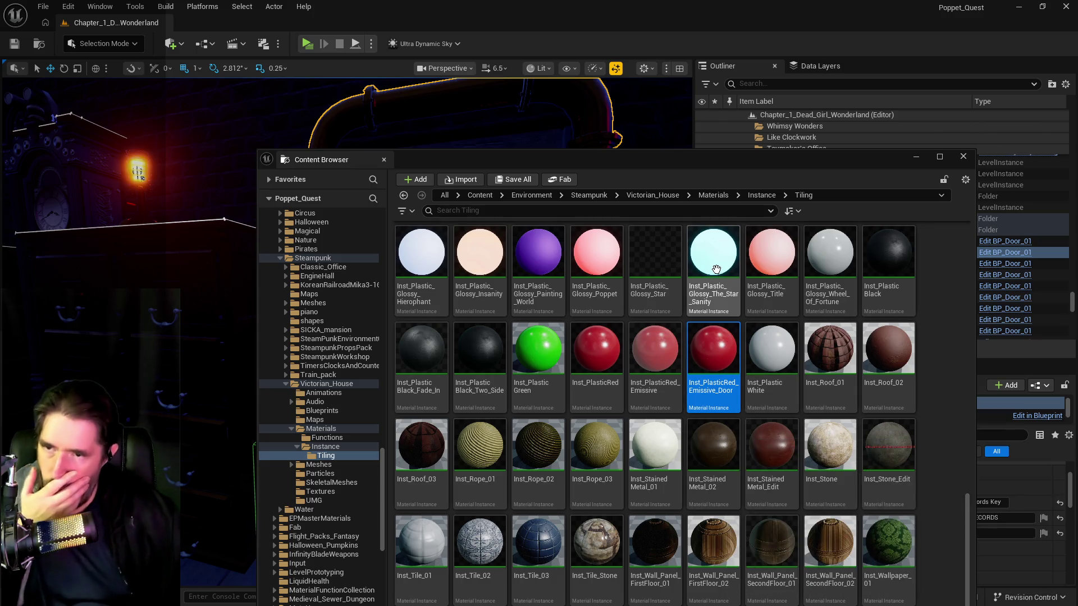
click(715, 265)
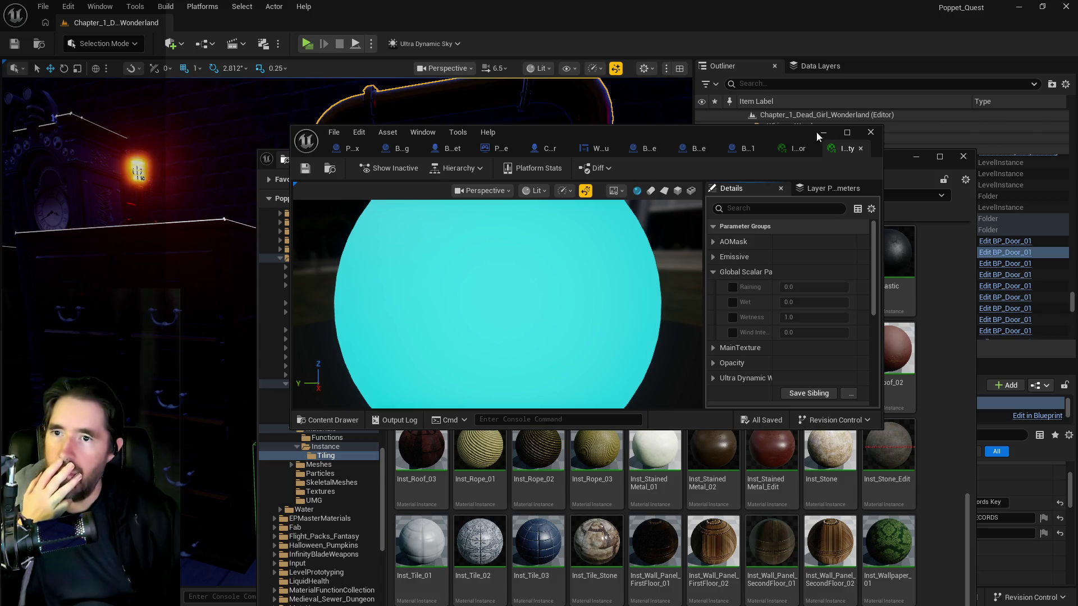
click(847, 132)
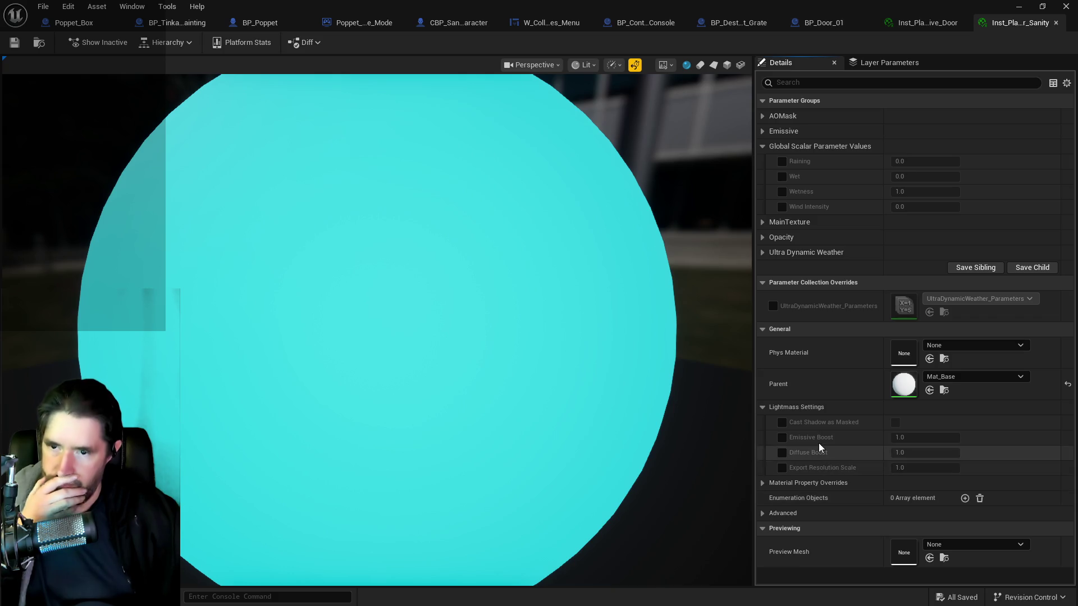
- Expand the MainTexture and Emissive groups and compare with the red emissive door material
click(761, 238)
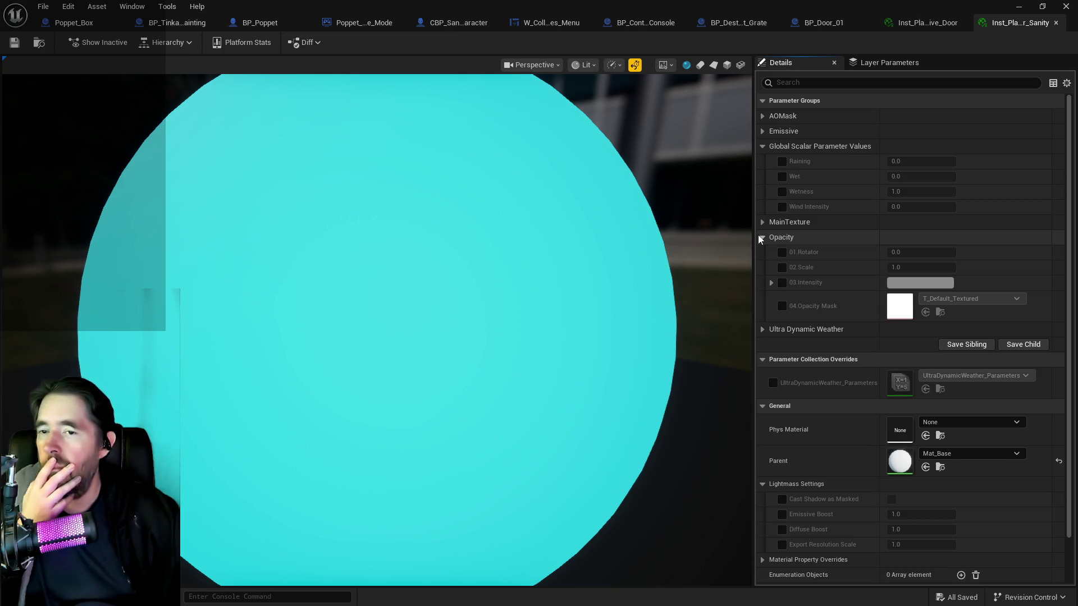
click(762, 238)
click(762, 223)
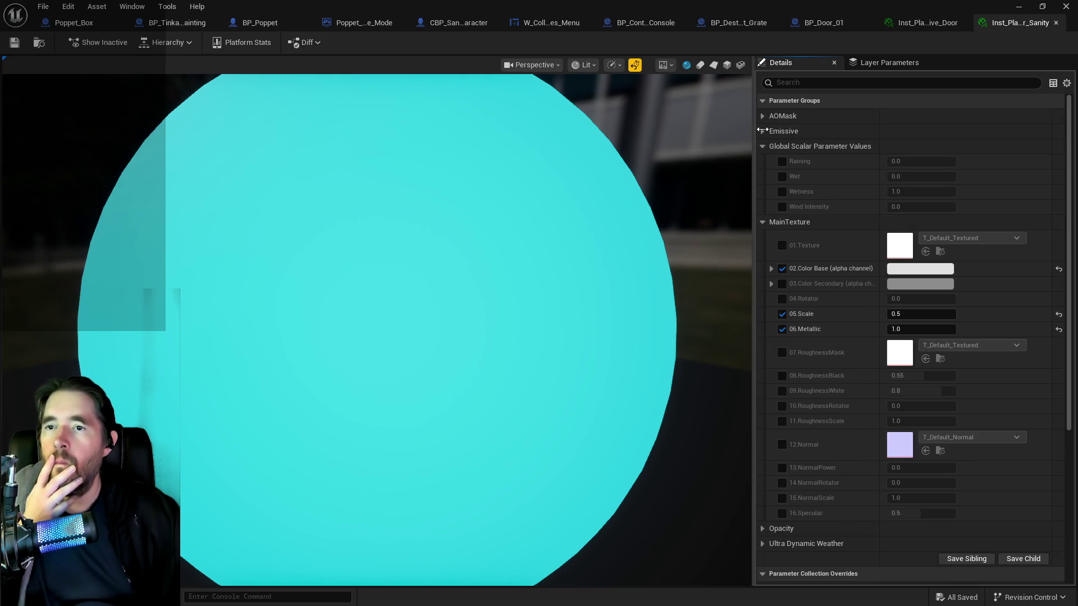
click(762, 131)
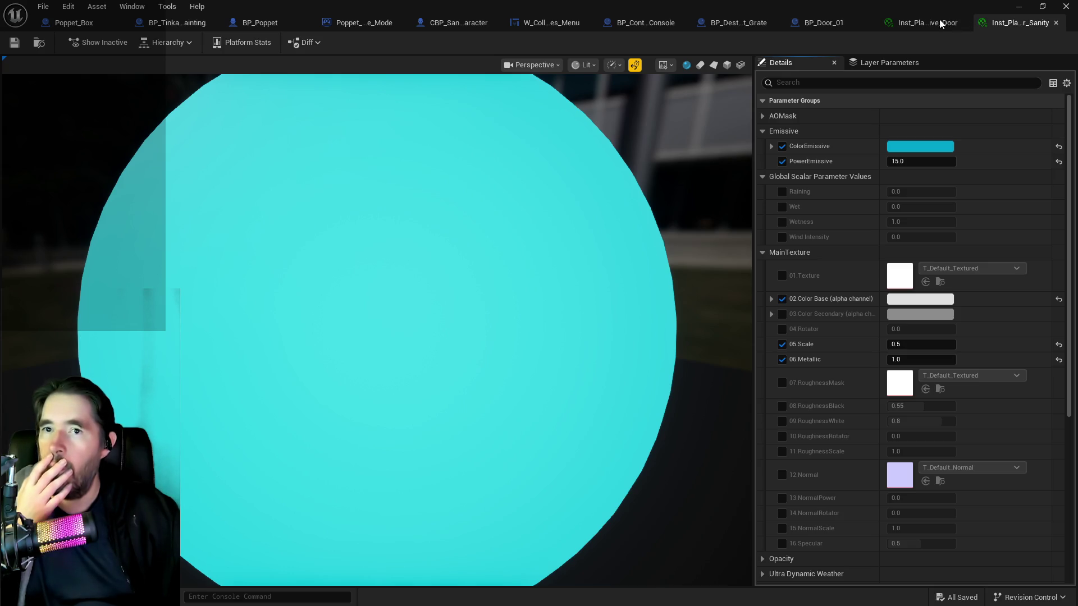
click(924, 22)
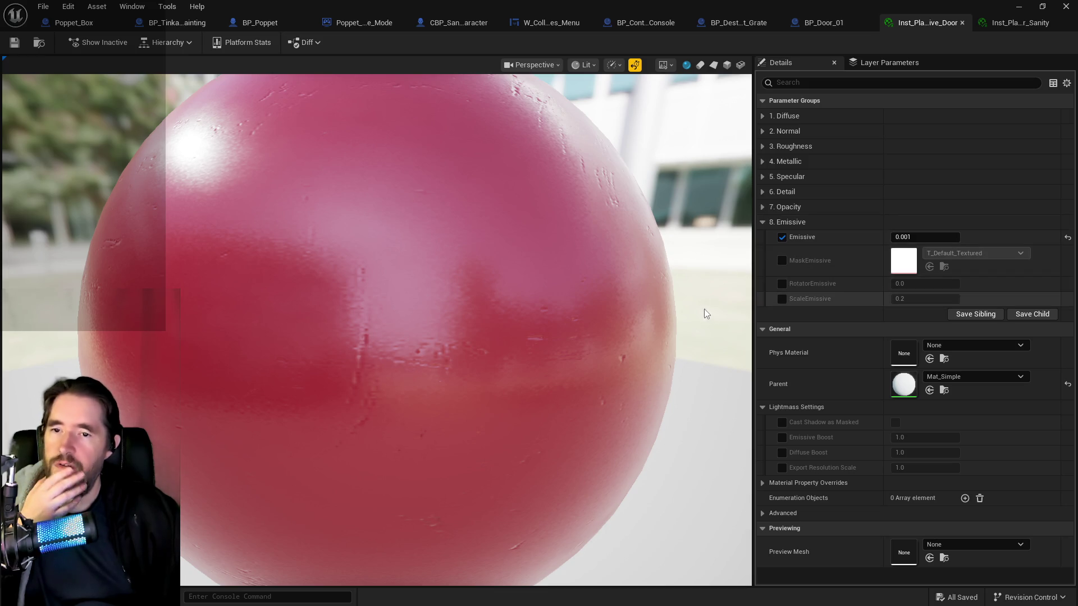
click(1016, 22)
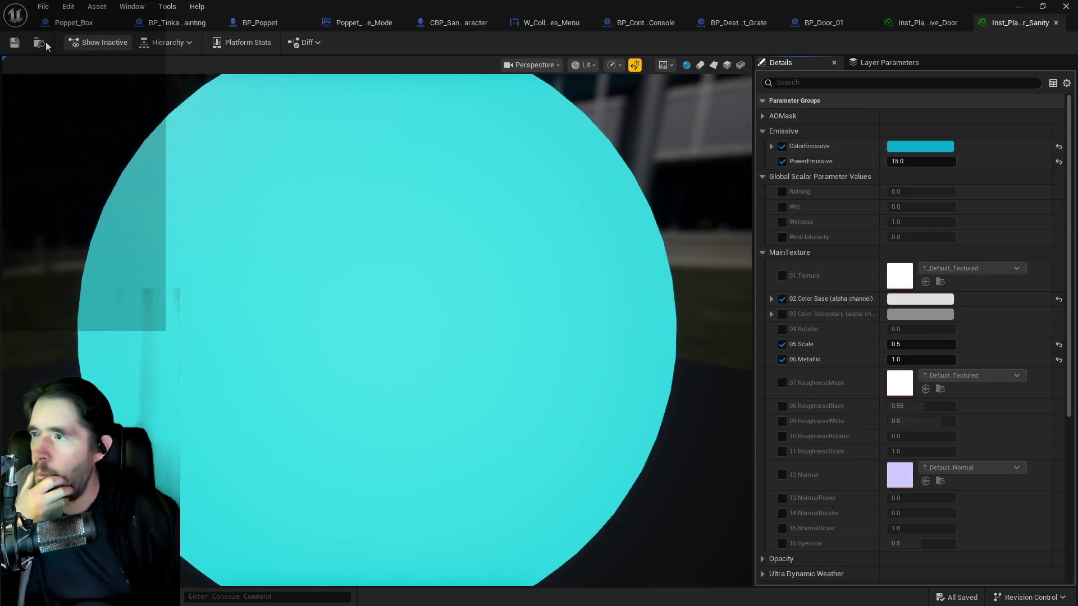
click(39, 42)
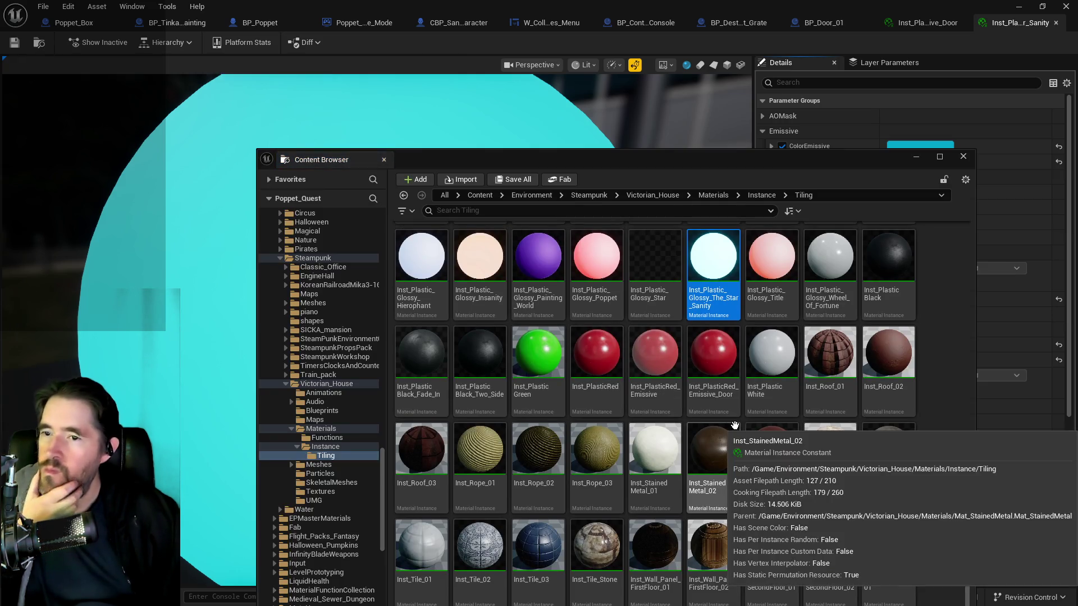
- Inspect Inst_Plastic_Glossy_Title's Emissive parameters, then switch to BP_Door_01
scroll(703, 349, up, 1)
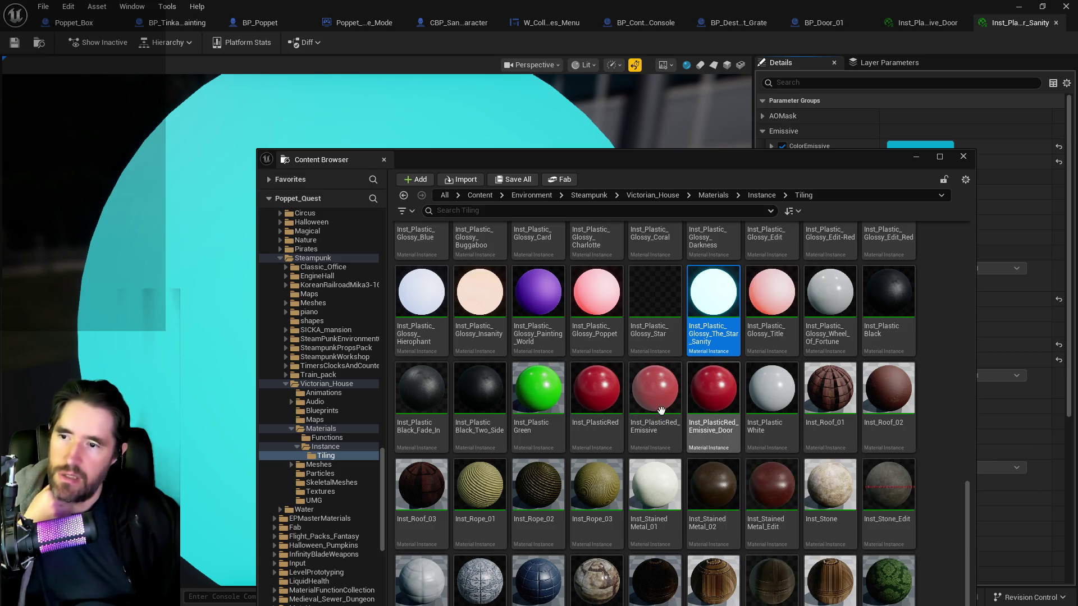
click(774, 302)
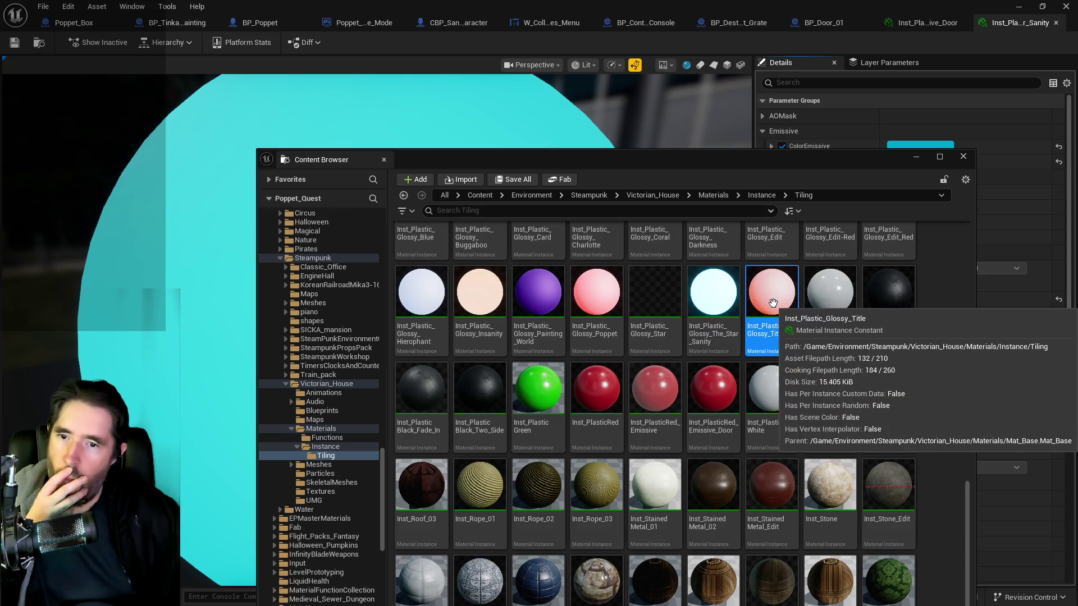
key(ctrl+space)
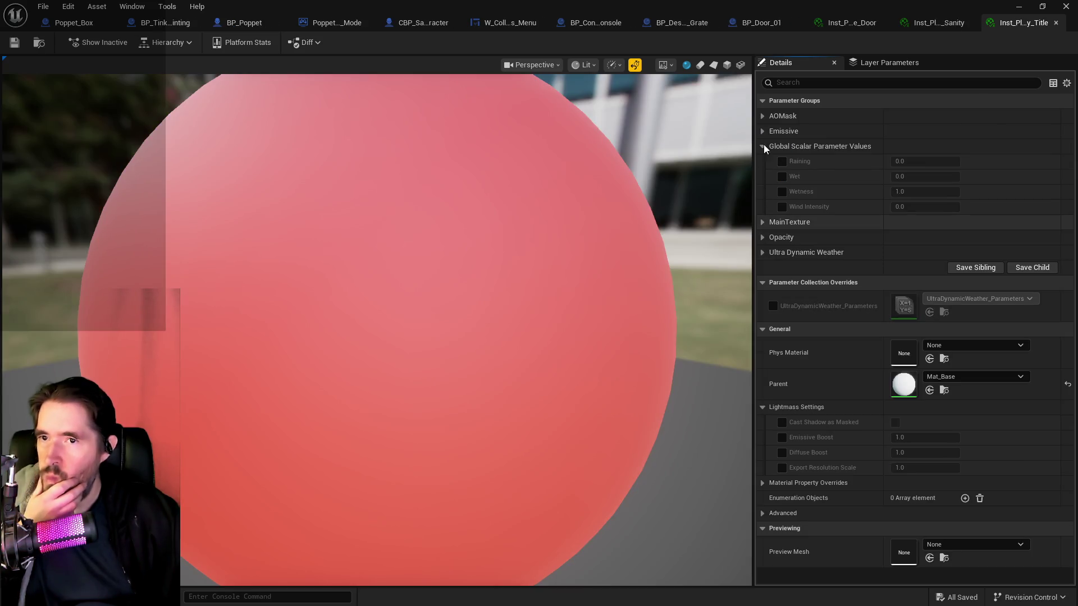
click(762, 131)
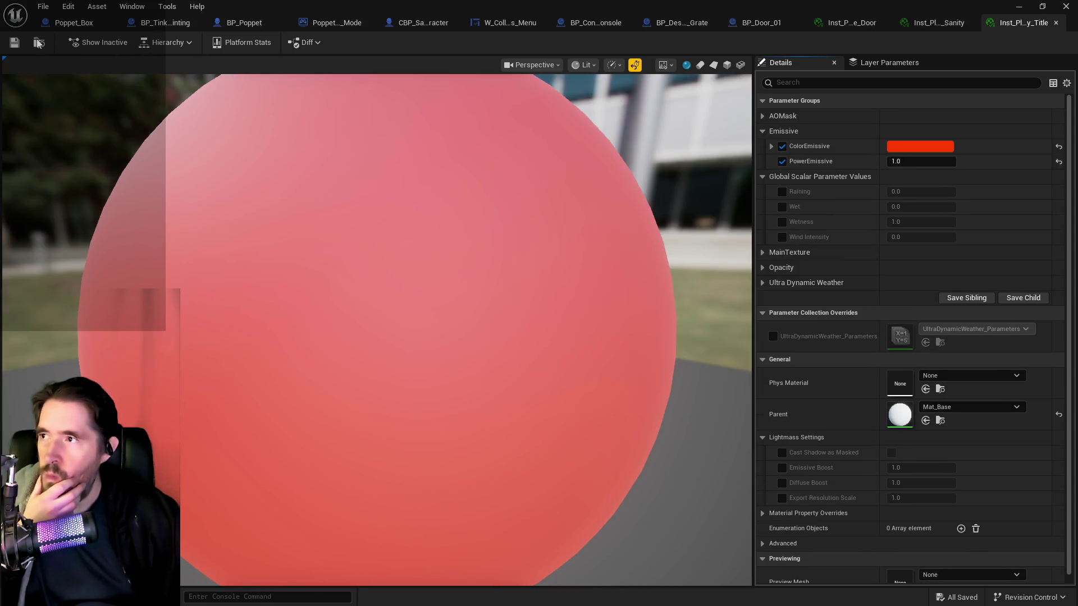
click(39, 42)
key(ctrl+space)
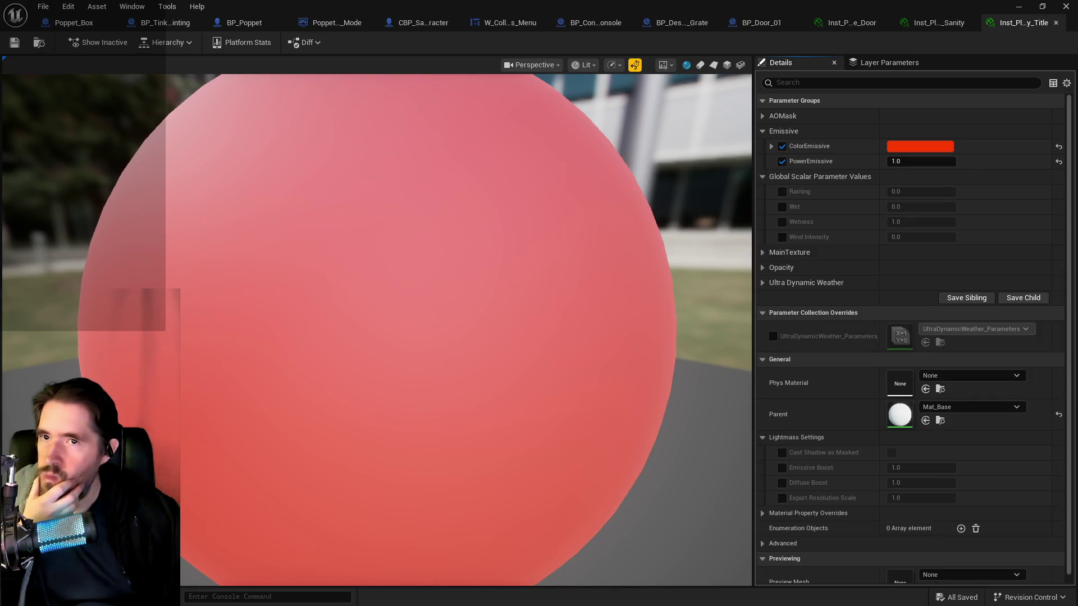
click(759, 23)
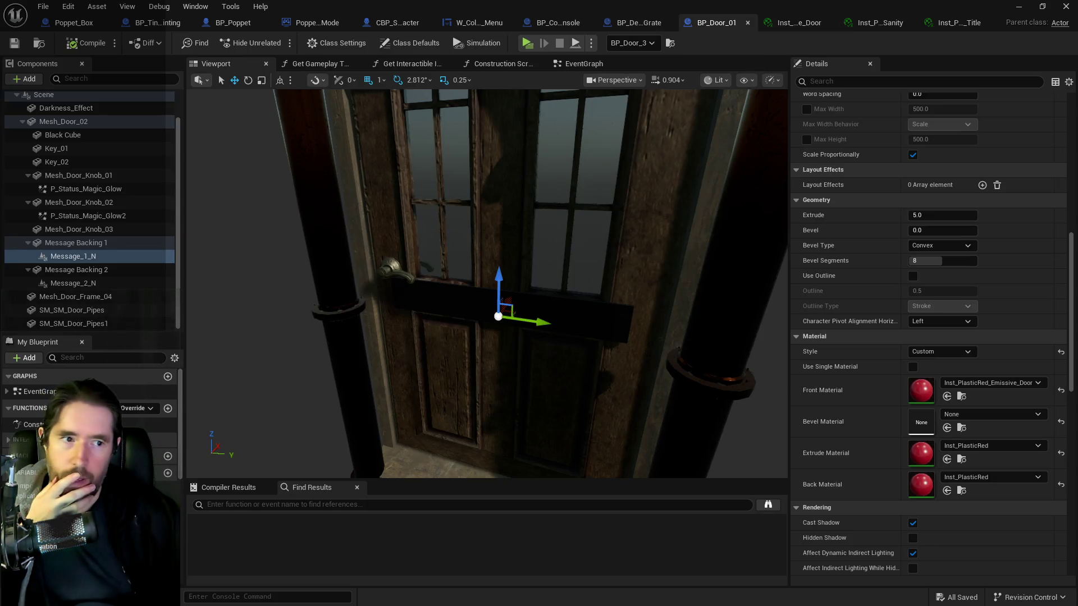
- Duplicate the Title material as Inst_Plastic_Glossy_Door, save it, and assign it to the sign text
key(ctrl+space)
right_click(506, 294)
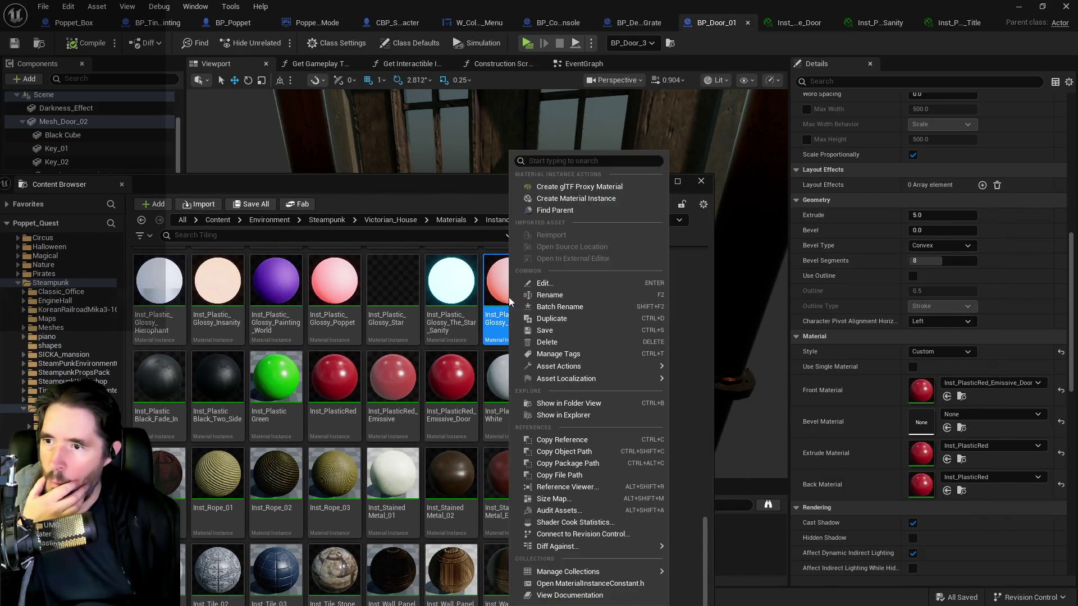
click(544, 319)
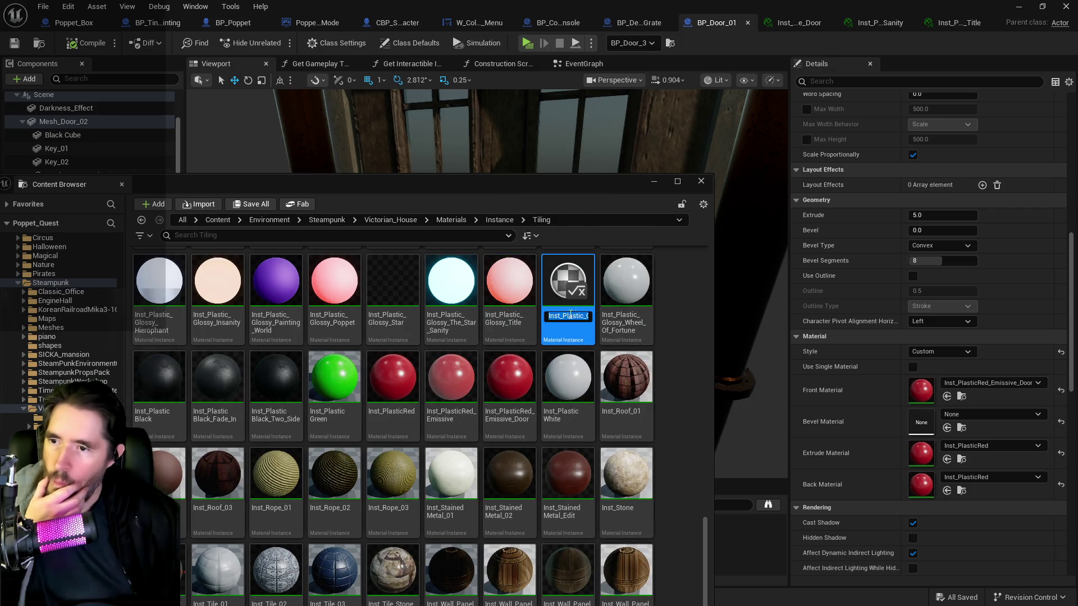
key(End)
key(BackSpace)
key(BackSpace)
key(BackSpace)
key(BackSpace)
key(BackSpace)
key(BackSpace)
text(Door)
key(Return)
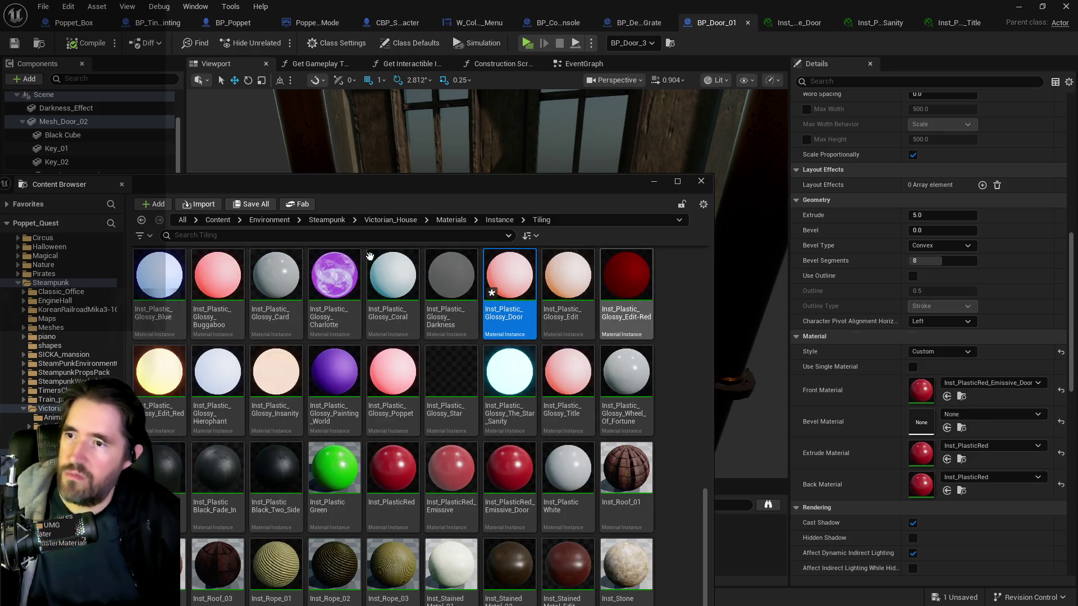
key(ctrl+s)
click(618, 435)
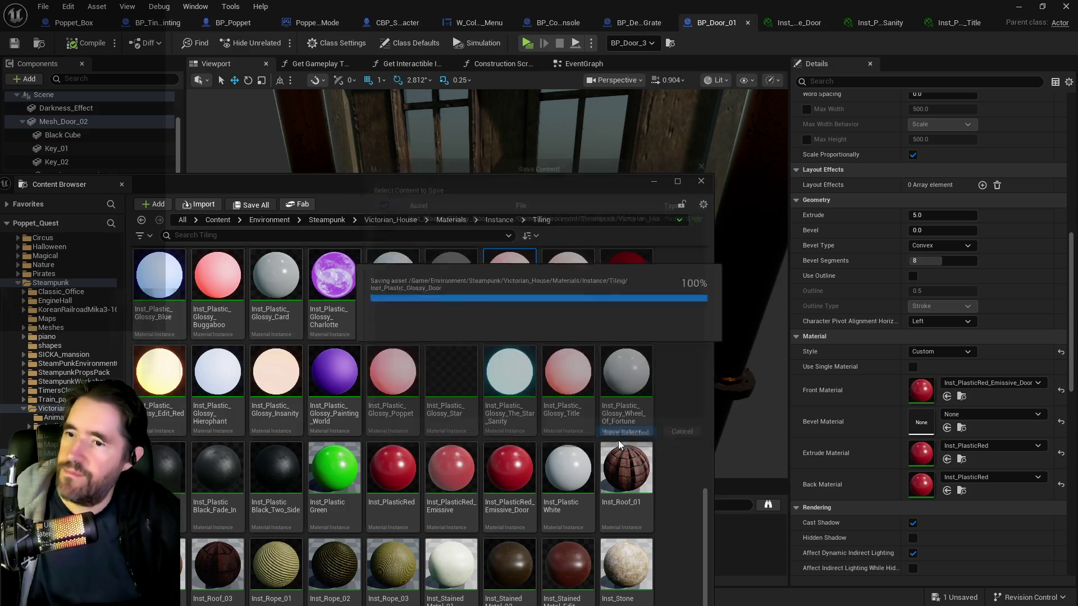
click(653, 181)
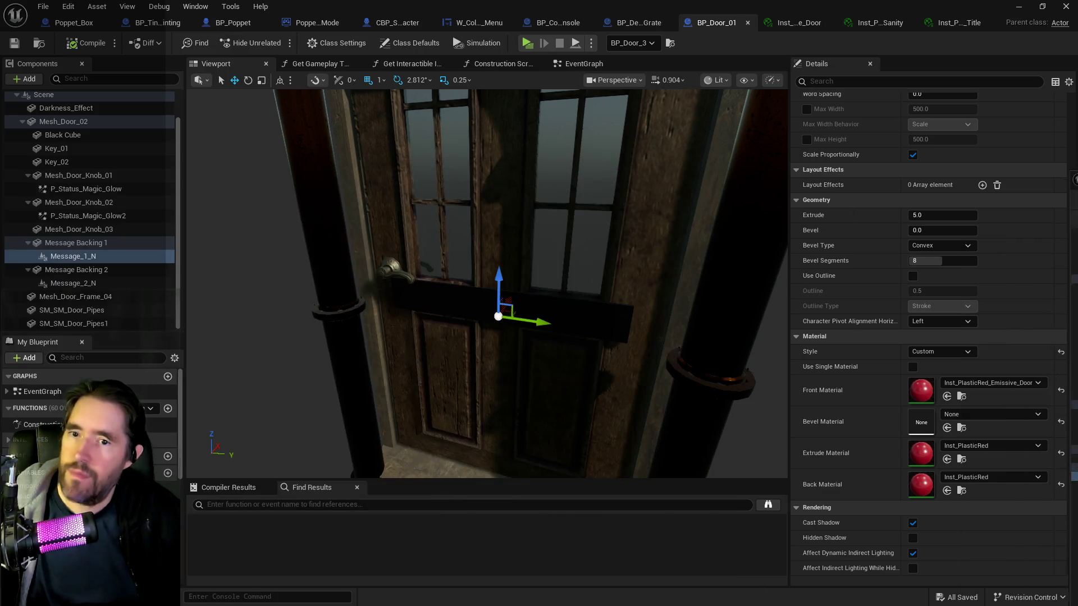
click(947, 397)
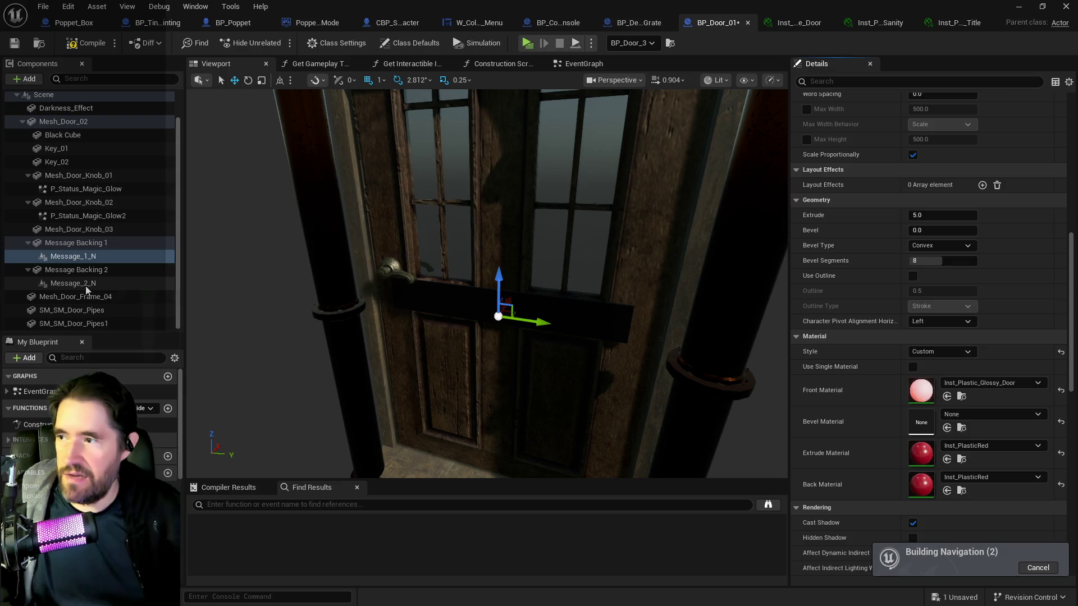
- Check Message_2_N's material, compile BP_Door_01, and move its editor aside to view the level
click(73, 283)
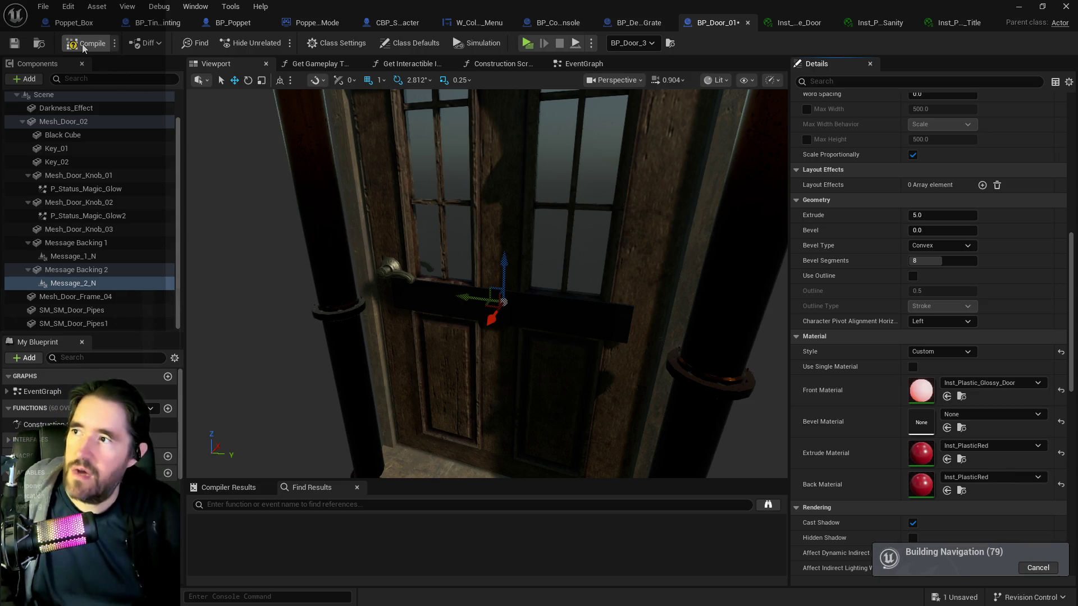
click(14, 44)
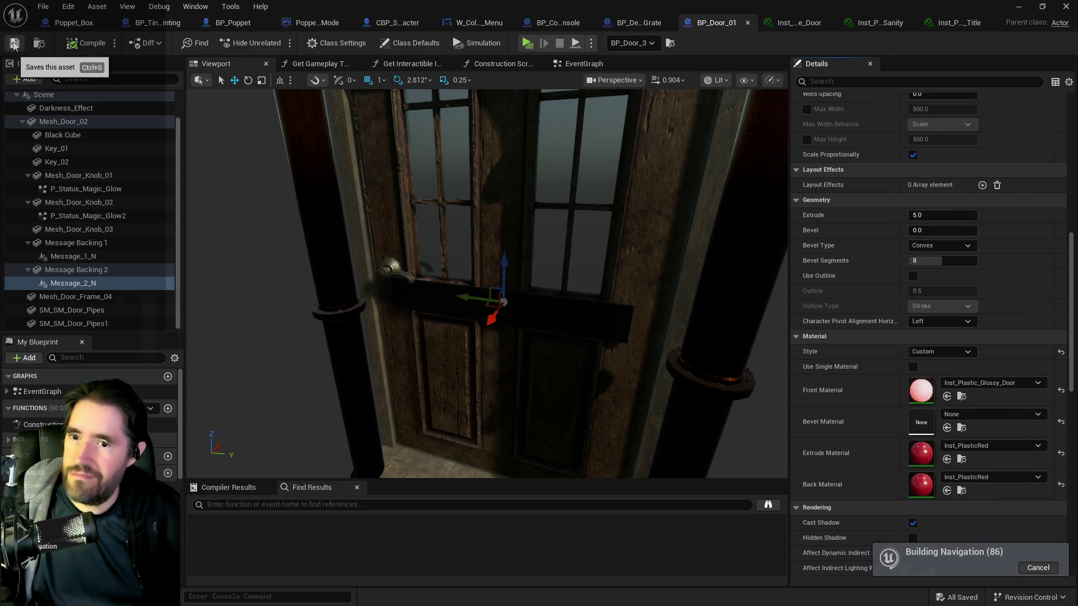
mouse_move(562, 6)
mouse_down()
mouse_move(758, 19)
mouse_move(1077, 79)
mouse_up()
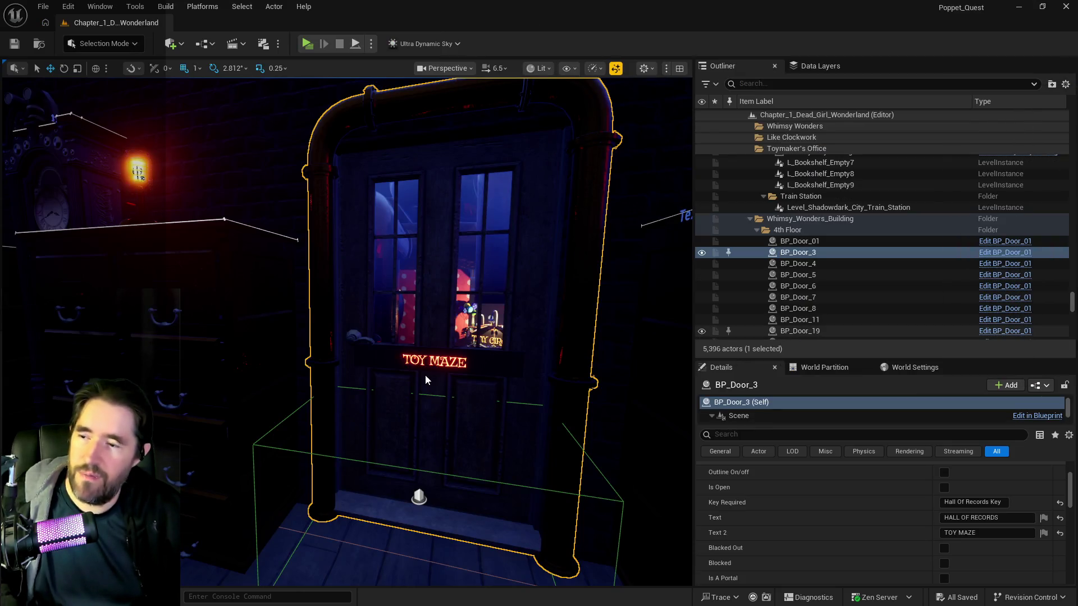
- Look down the corridor, undo the last emissive power edit, and save the level
scroll(347, 331, up, 10)
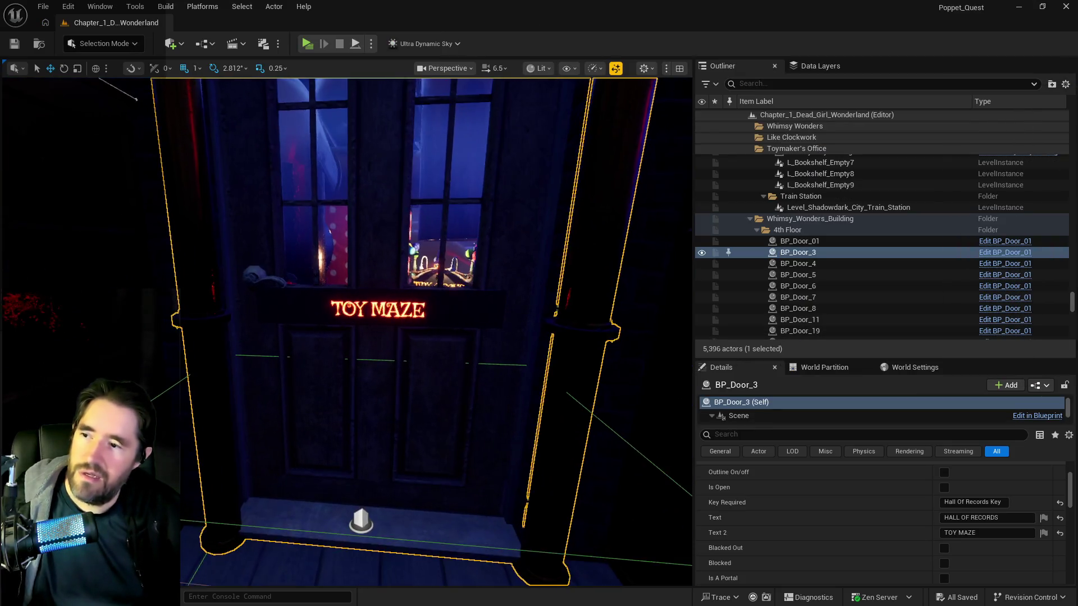
mouse_move(386, 218)
mouse_down()
mouse_move(387, 253)
mouse_move(337, 253)
mouse_move(387, 219)
mouse_move(359, 187)
mouse_move(359, 202)
mouse_move(301, 173)
mouse_move(376, 305)
mouse_move(359, 303)
mouse_move(393, 303)
mouse_move(374, 303)
mouse_up()
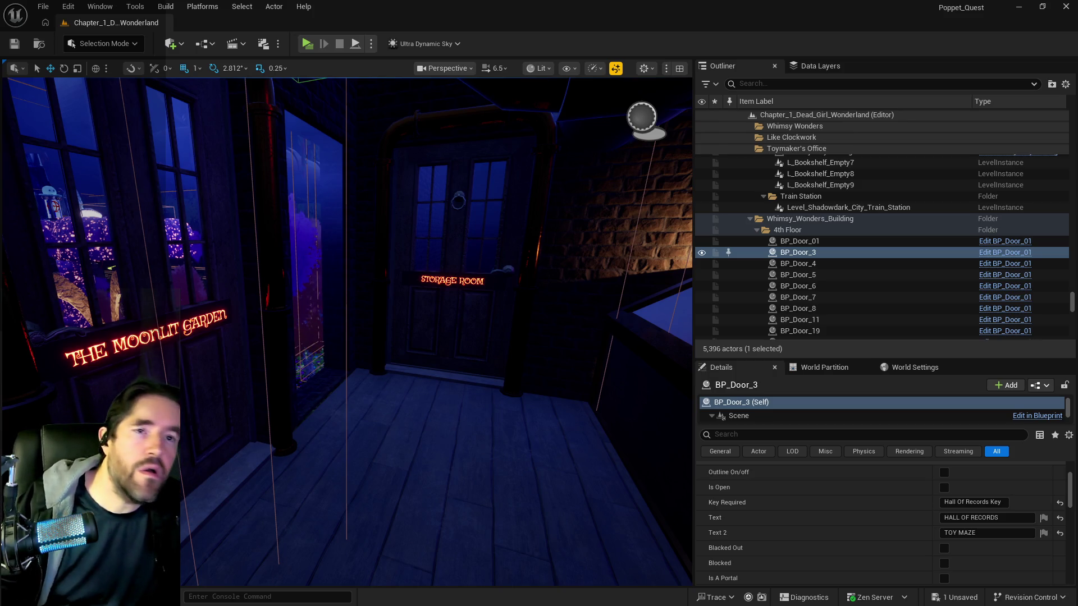
key(ctrl+s)
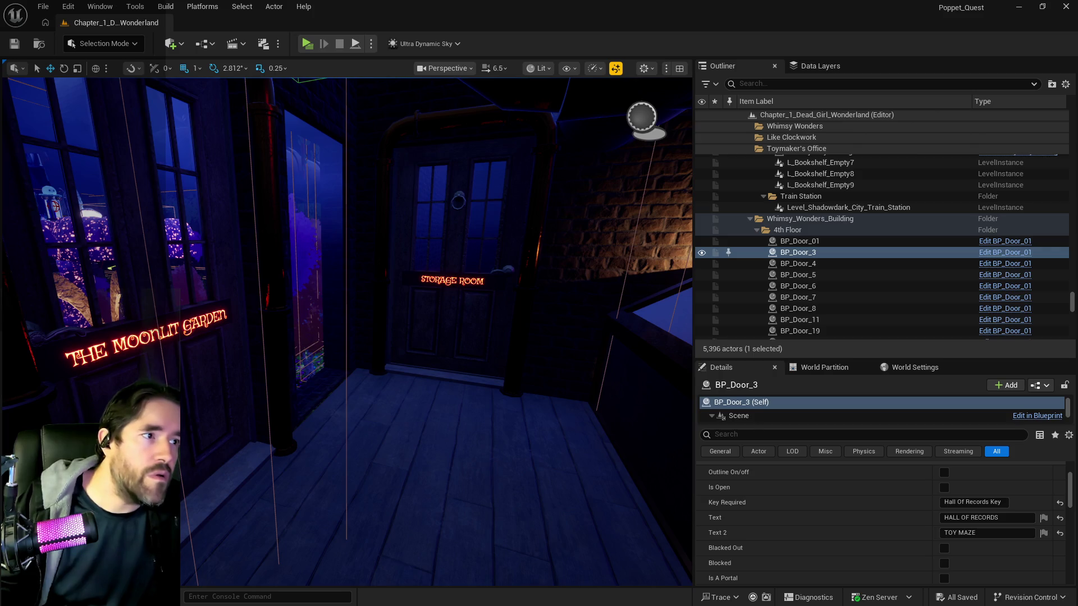
key(ctrl+z)
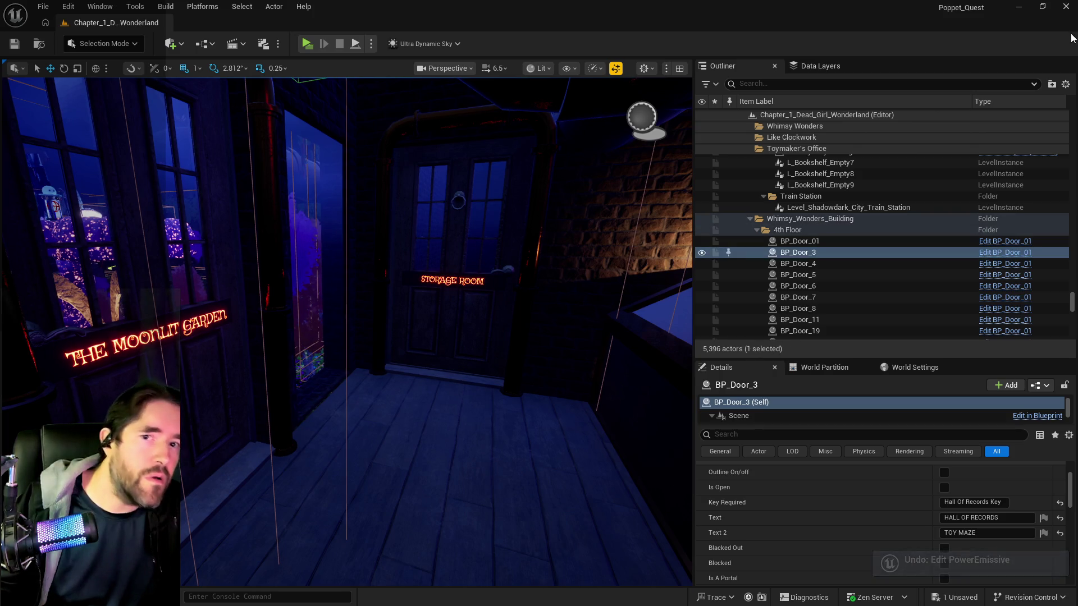
key(ctrl+s)
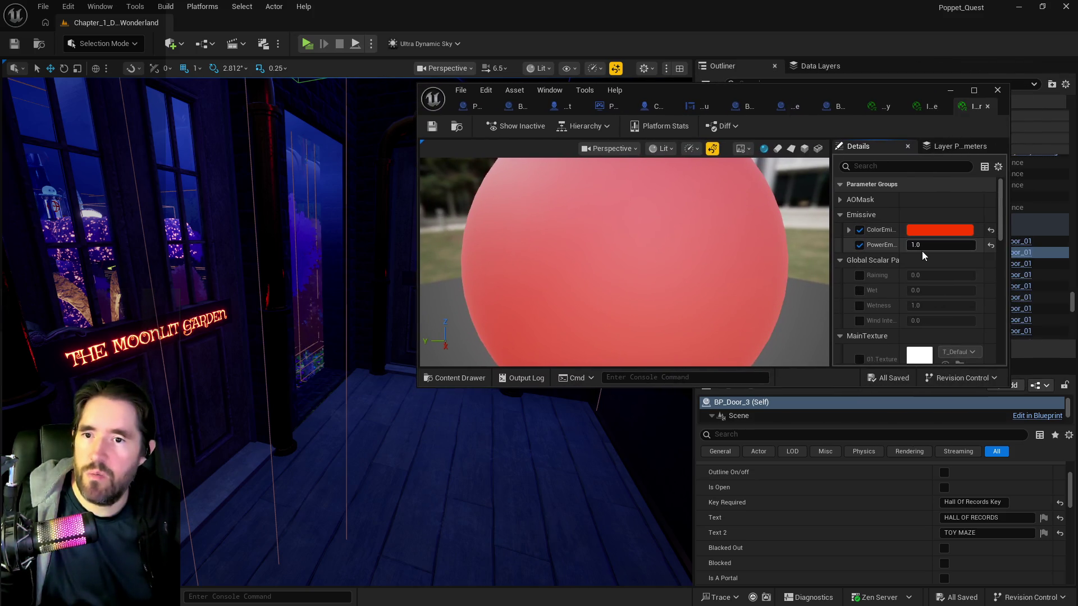
- Try emissive power 0.5, then 0.1, and save the material instance
click(923, 247)
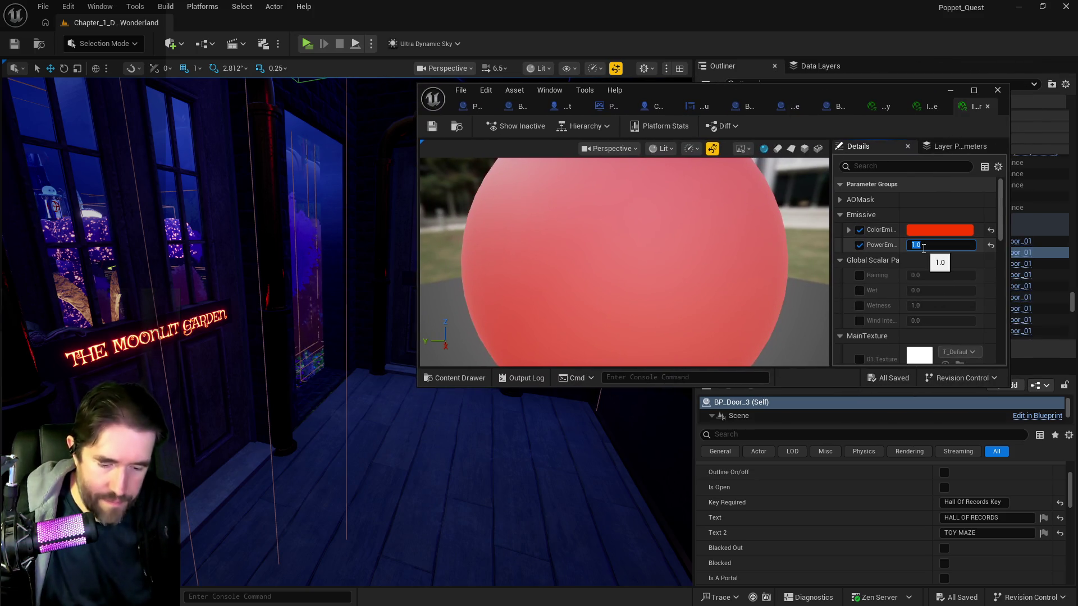
text(.5)
text(0.5)
key(Return)
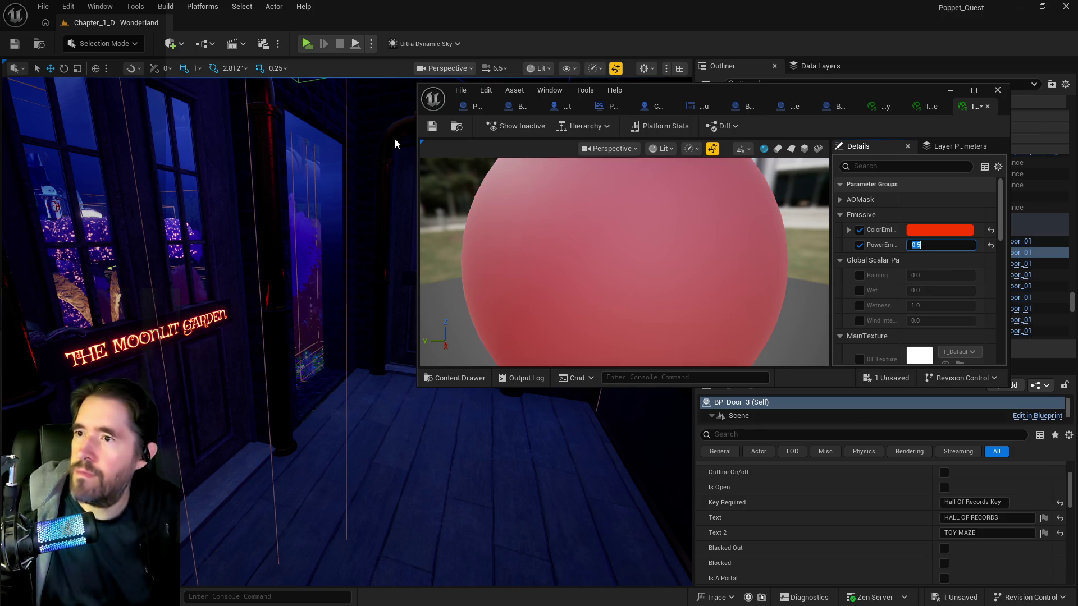
click(431, 126)
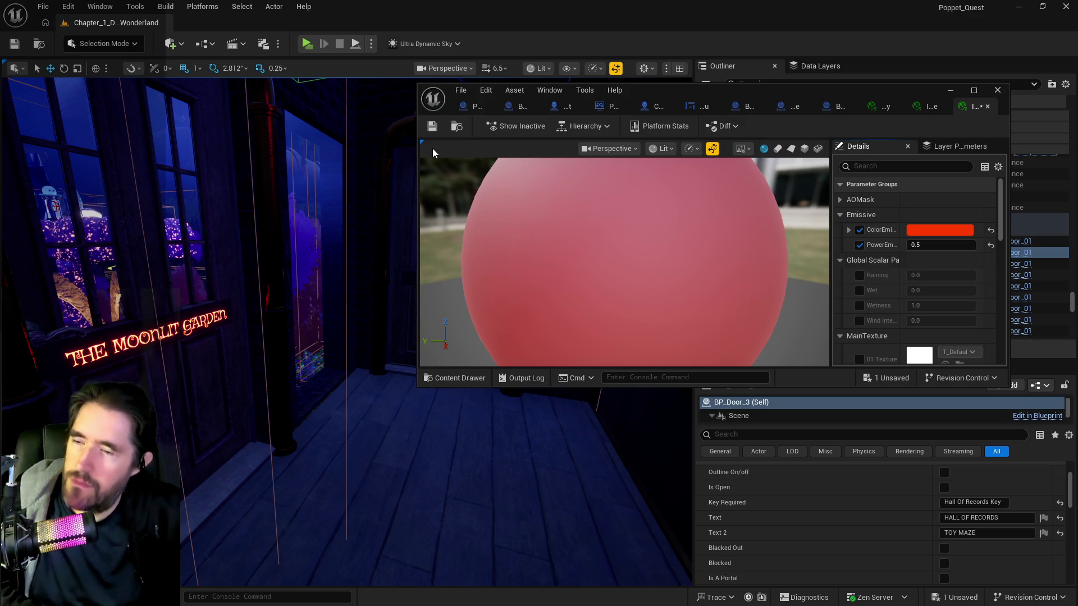
click(932, 247)
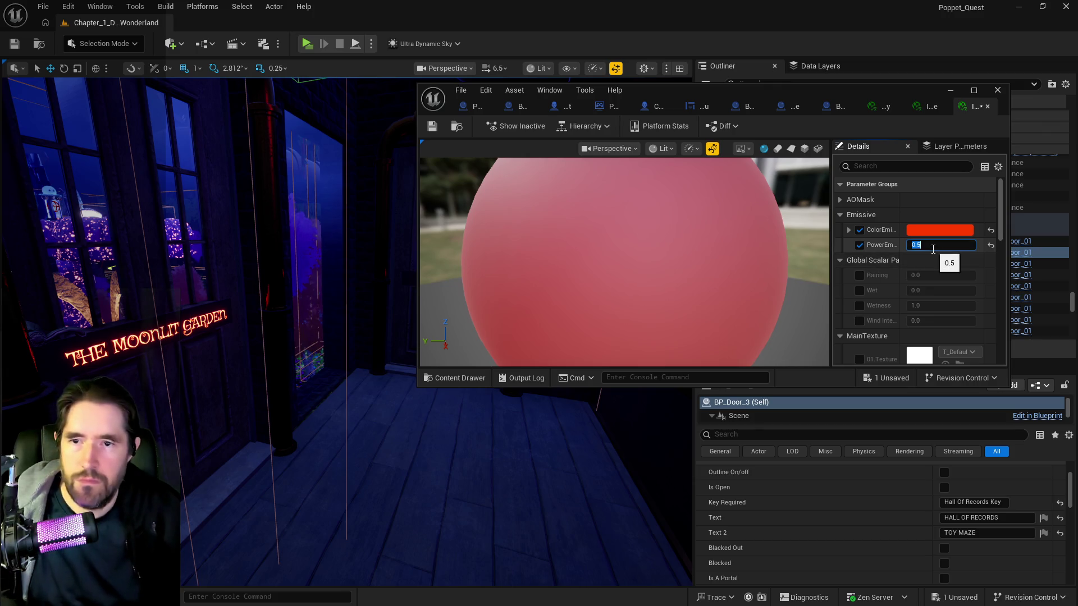
text(1)
text(0.1)
key(Return)
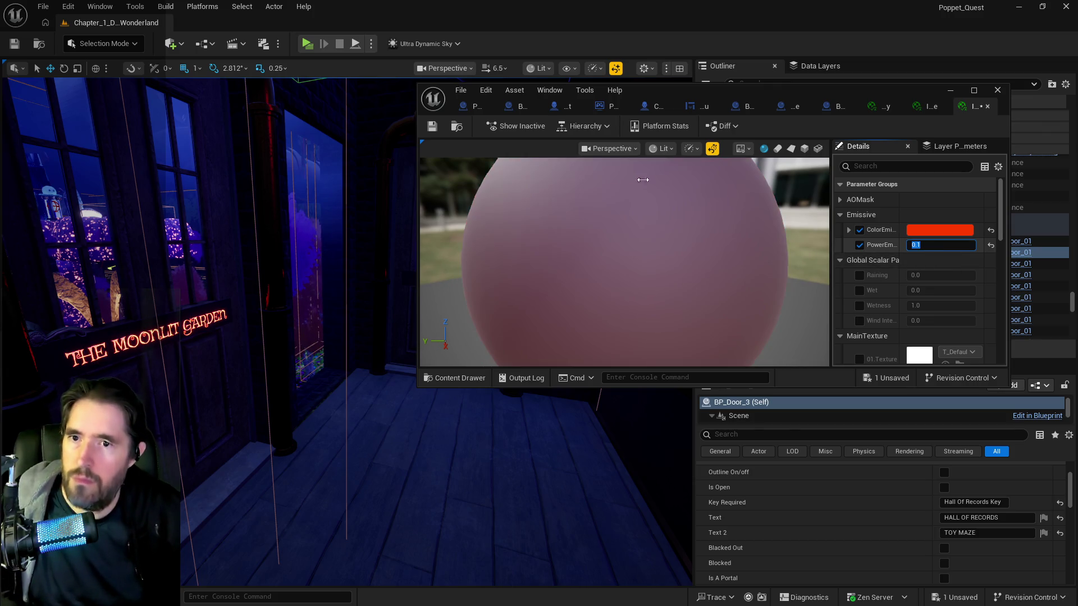
click(431, 127)
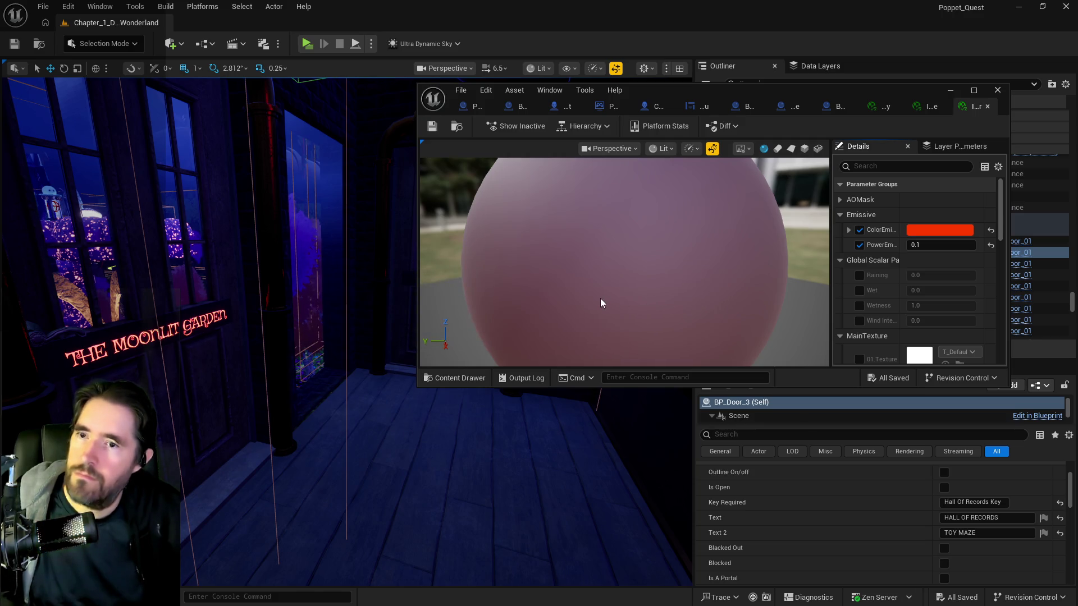
- Set the emissive colour to pure red FF000FFF and save, discarding a later brightness tweak
click(917, 230)
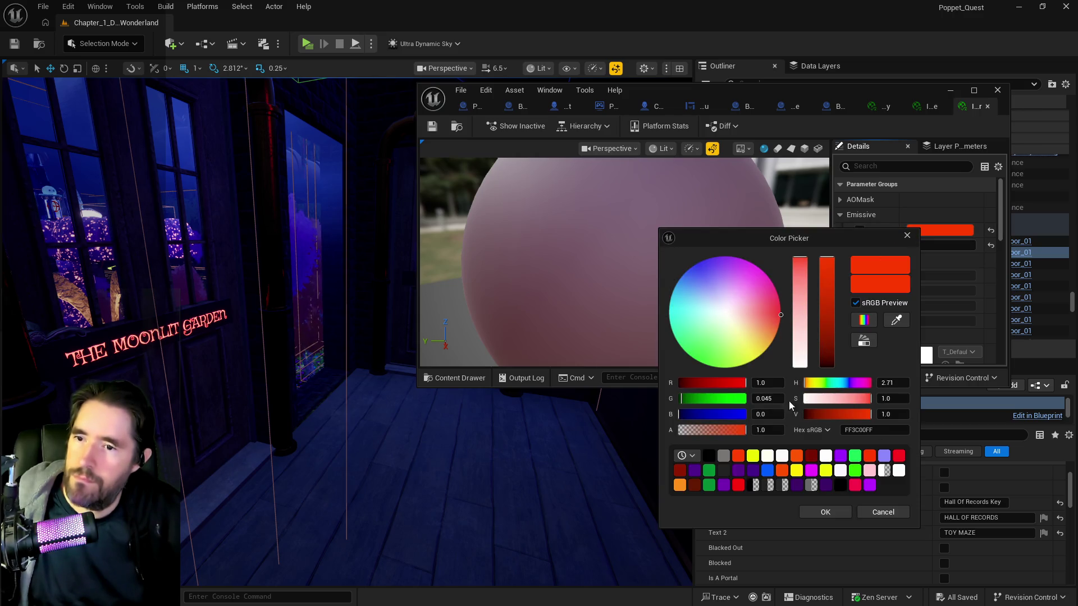
click(738, 486)
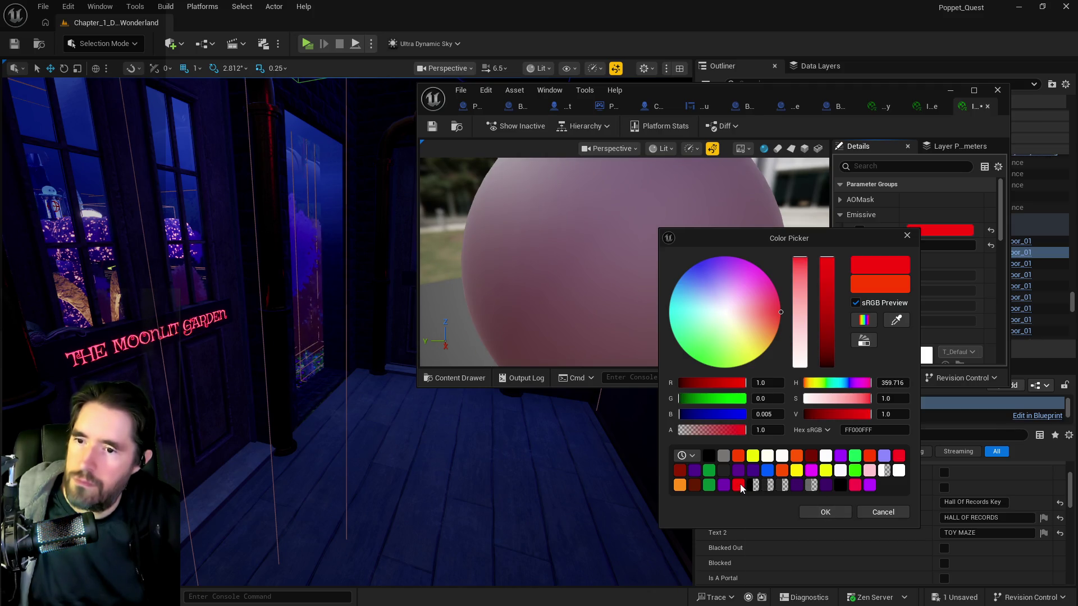
click(821, 513)
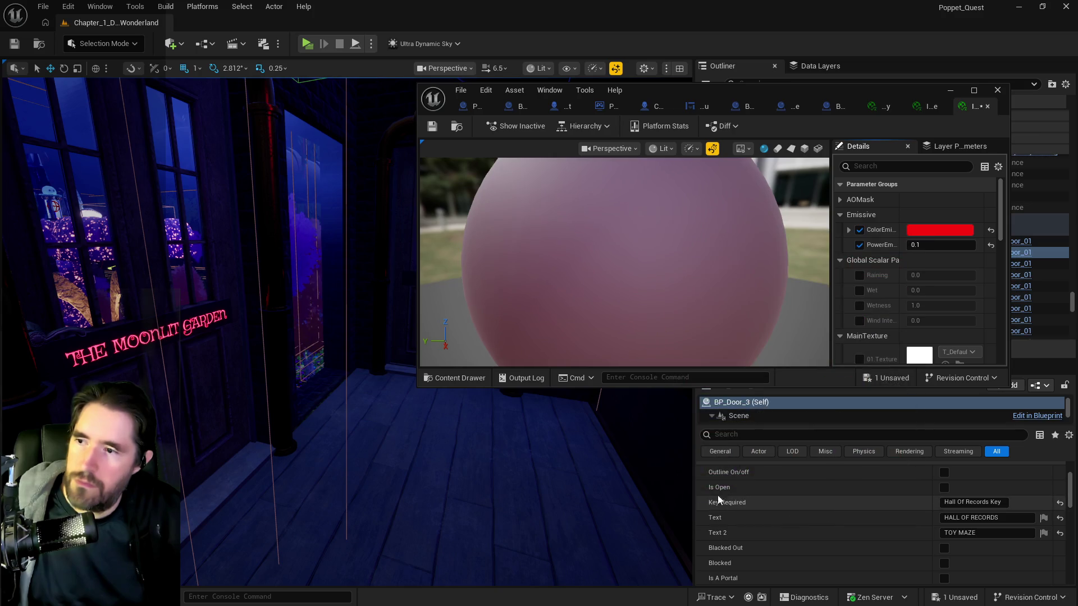
key(ctrl+s)
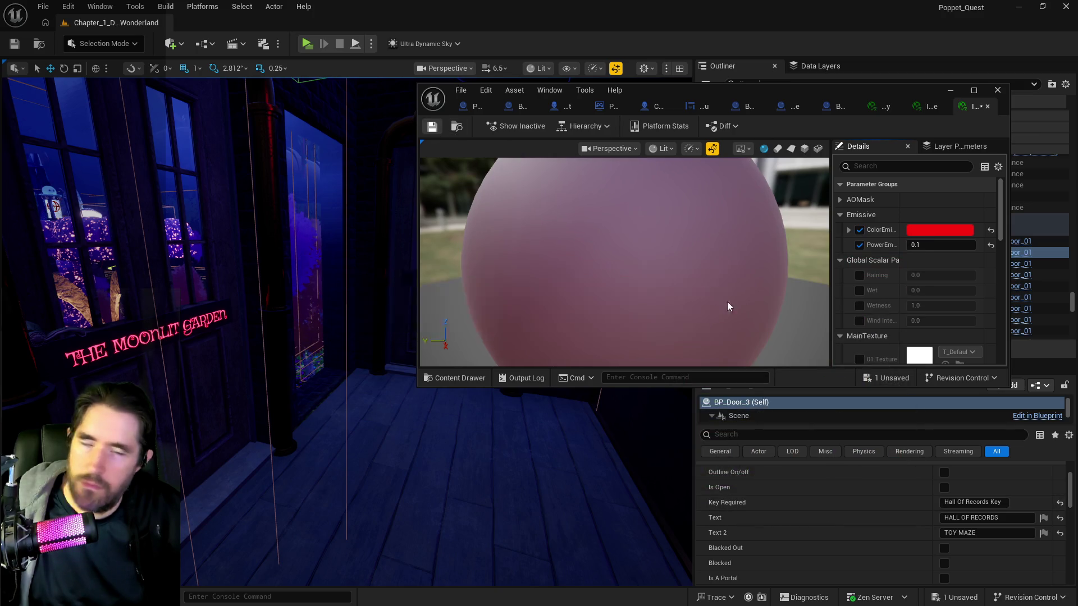
mouse_move(359, 407)
mouse_down()
mouse_move(414, 407)
mouse_move(454, 374)
mouse_up()
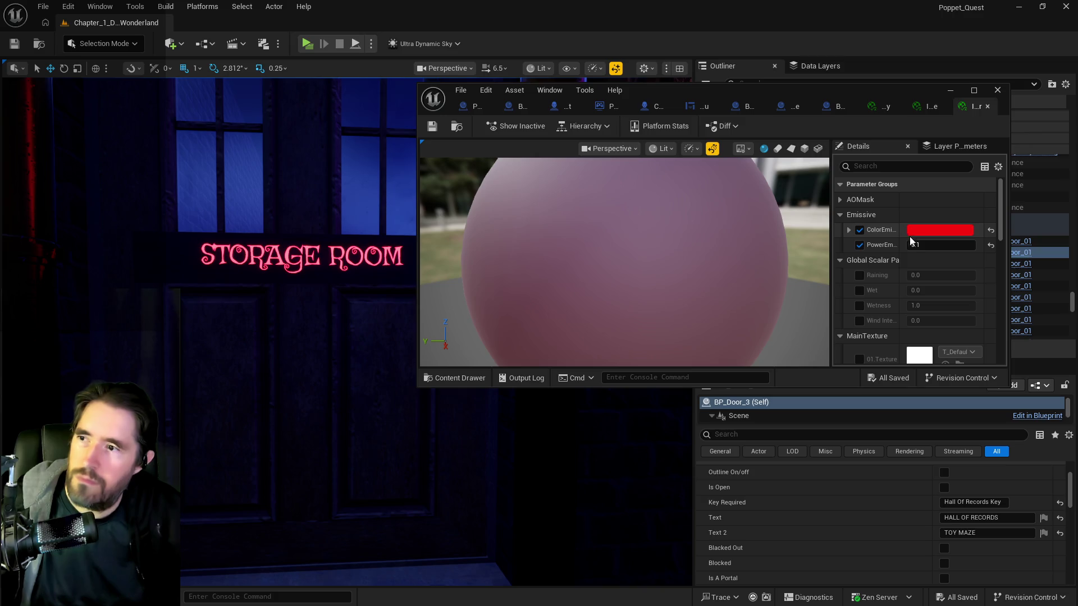
click(927, 231)
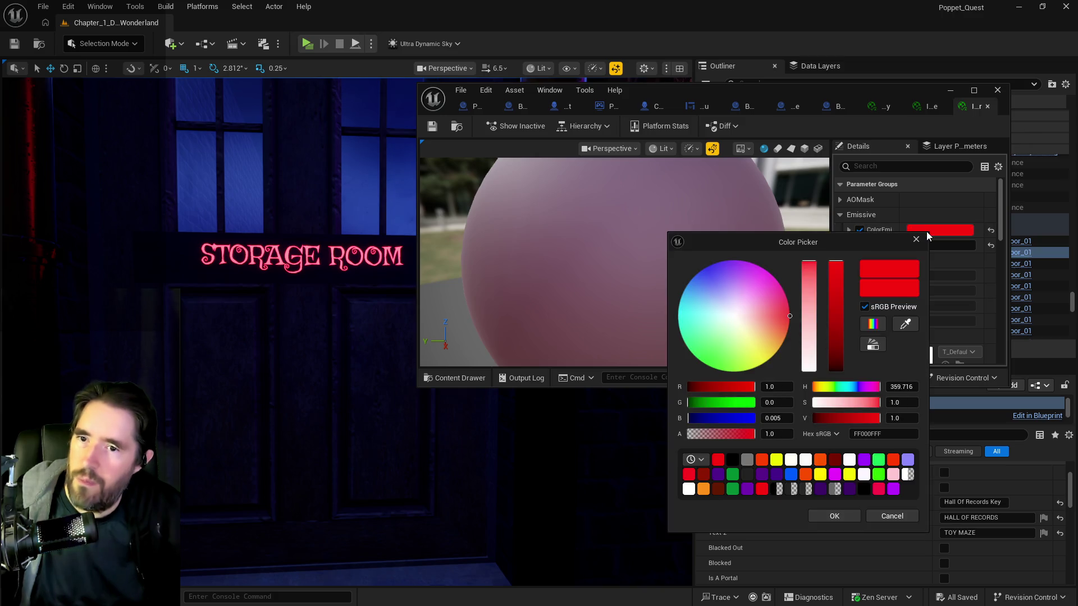
click(839, 355)
drag(841, 360, 847, 220)
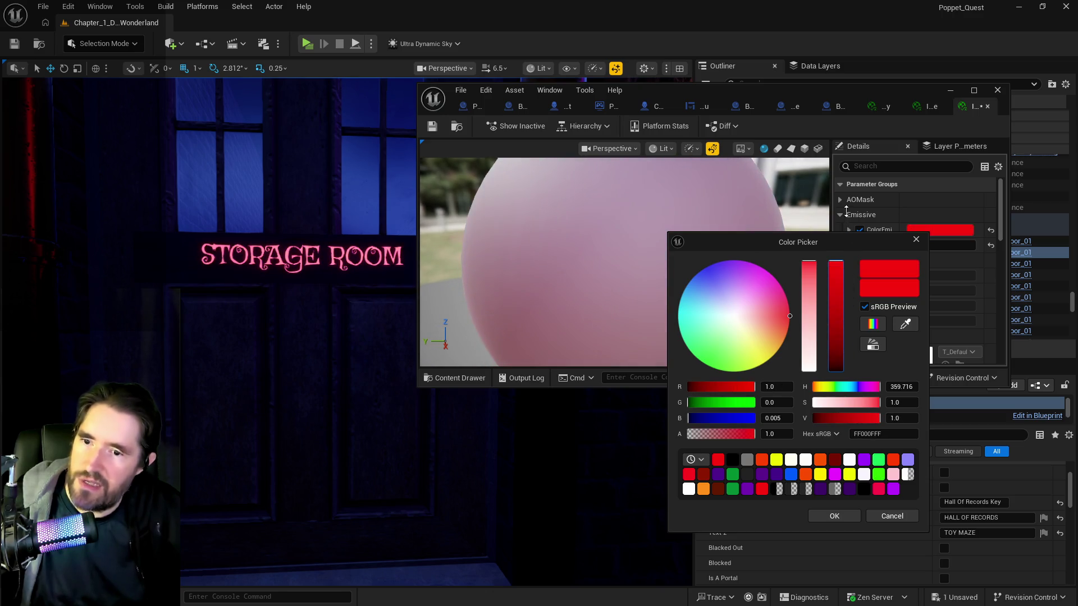
click(904, 515)
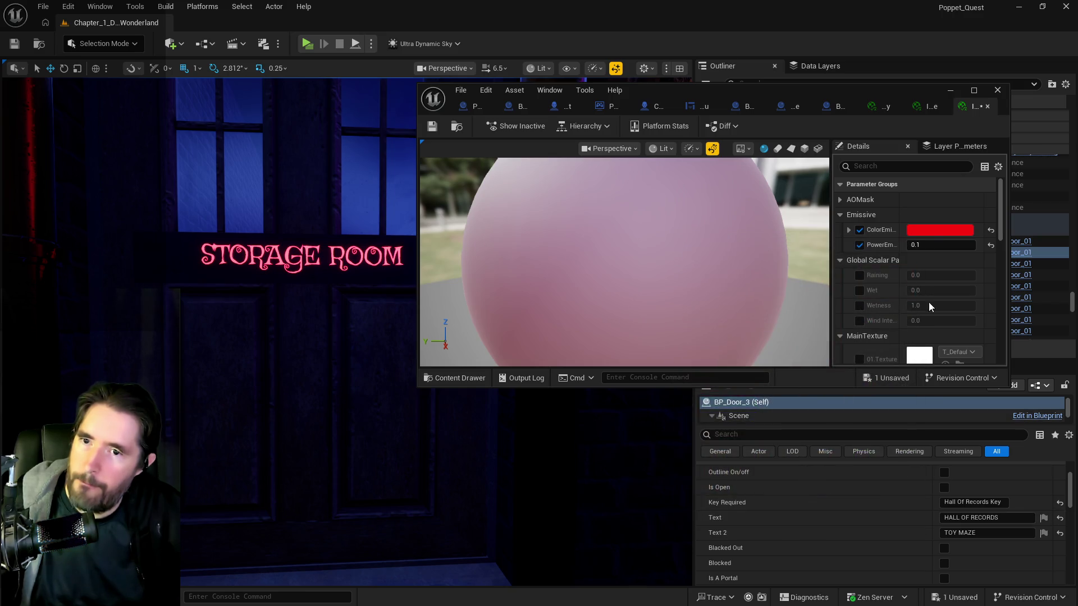
- Set emissive power to 0.5, save, and view the Moonlit Garden door
click(929, 244)
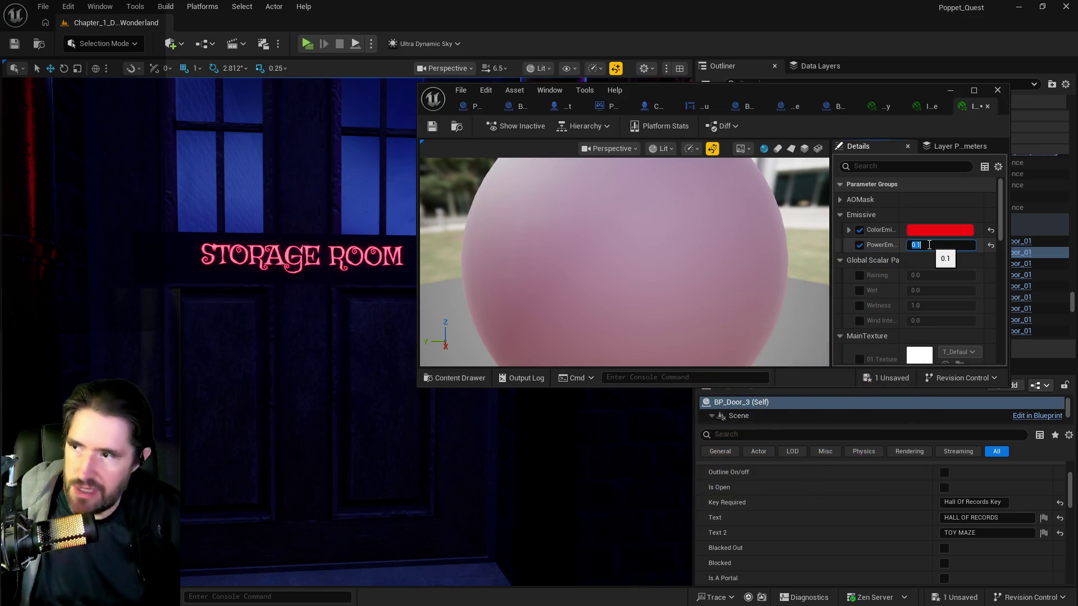
text(2)
key(Return)
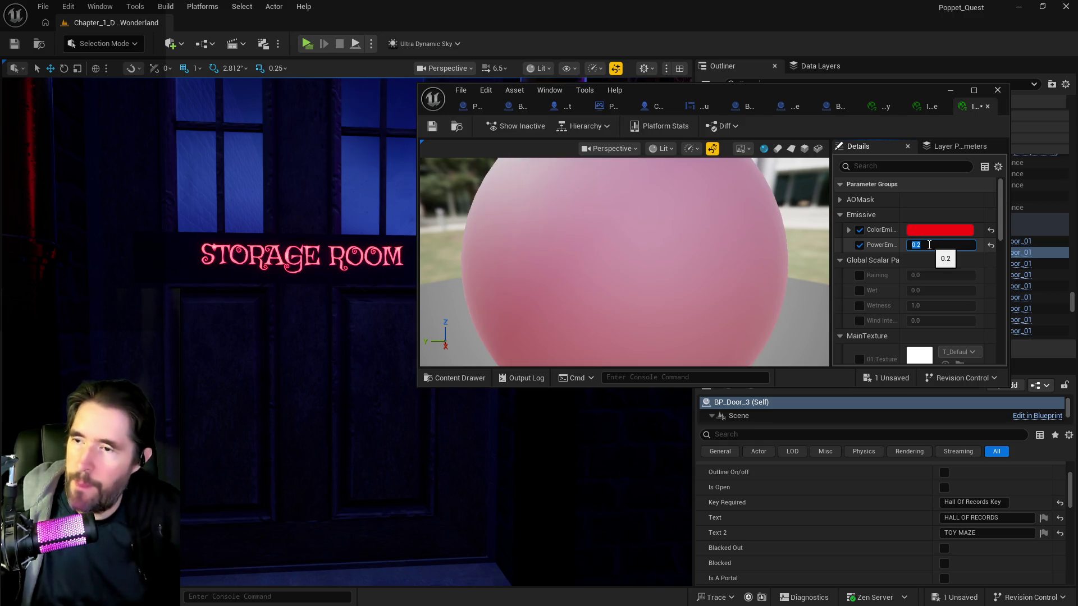
text(.5)
key(Return)
click(433, 127)
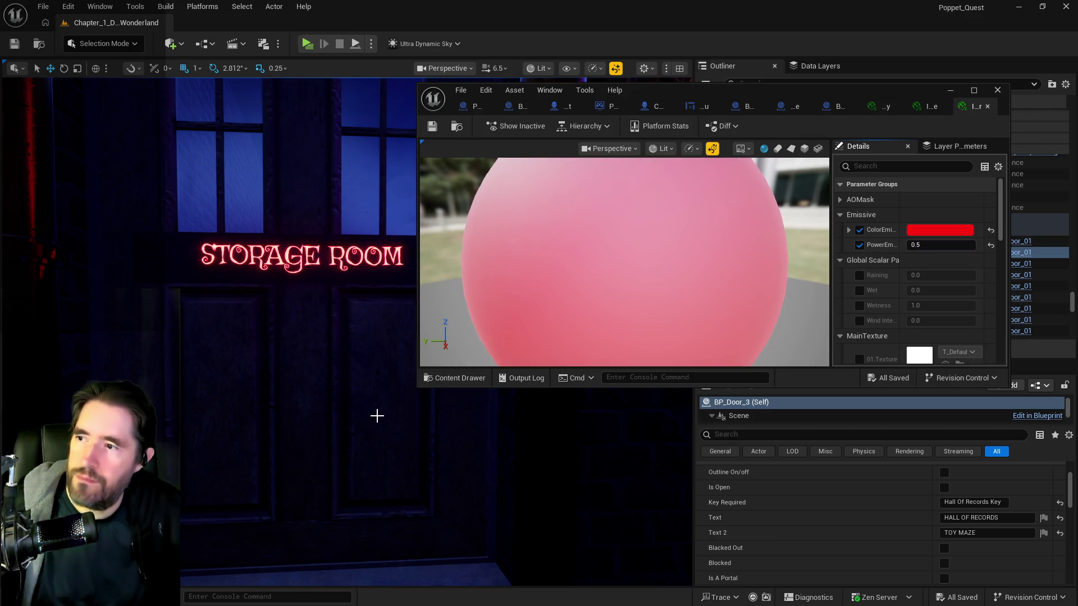
mouse_move(350, 419)
mouse_down()
mouse_move(280, 413)
mouse_move(264, 432)
mouse_move(170, 456)
mouse_up()
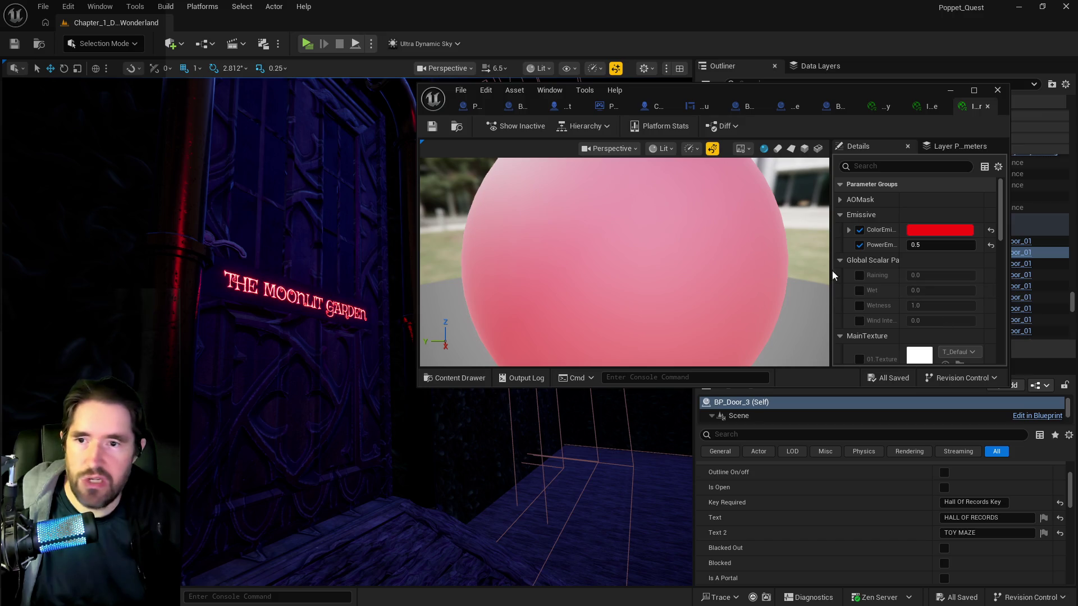
- Scroll through the material instance parameters, briefly checking the AOMask group
scroll(945, 278, down, 4)
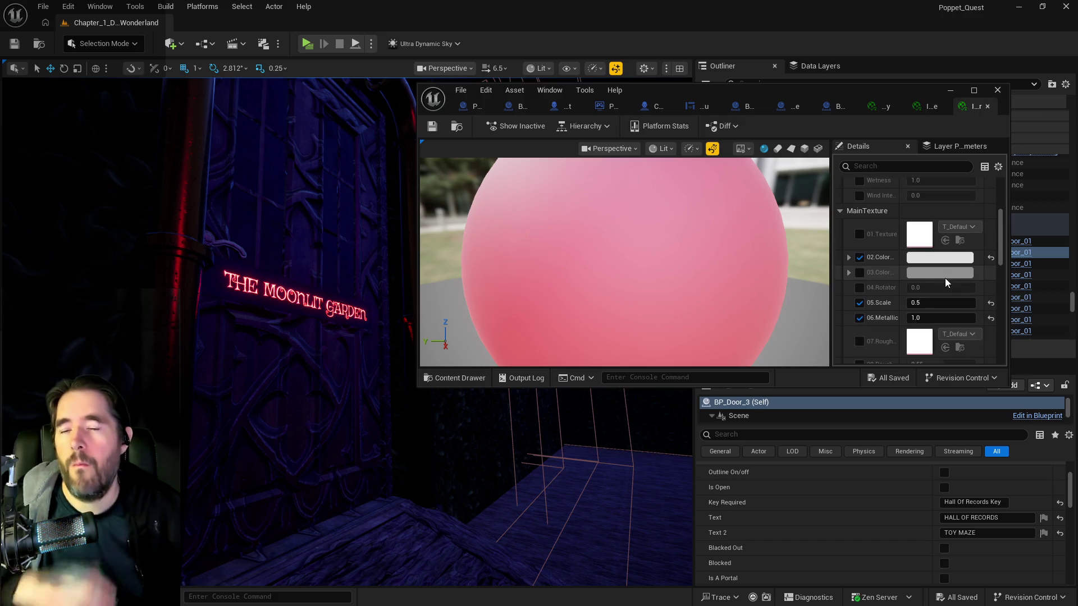
scroll(945, 277, up, 3)
scroll(945, 281, down, 2)
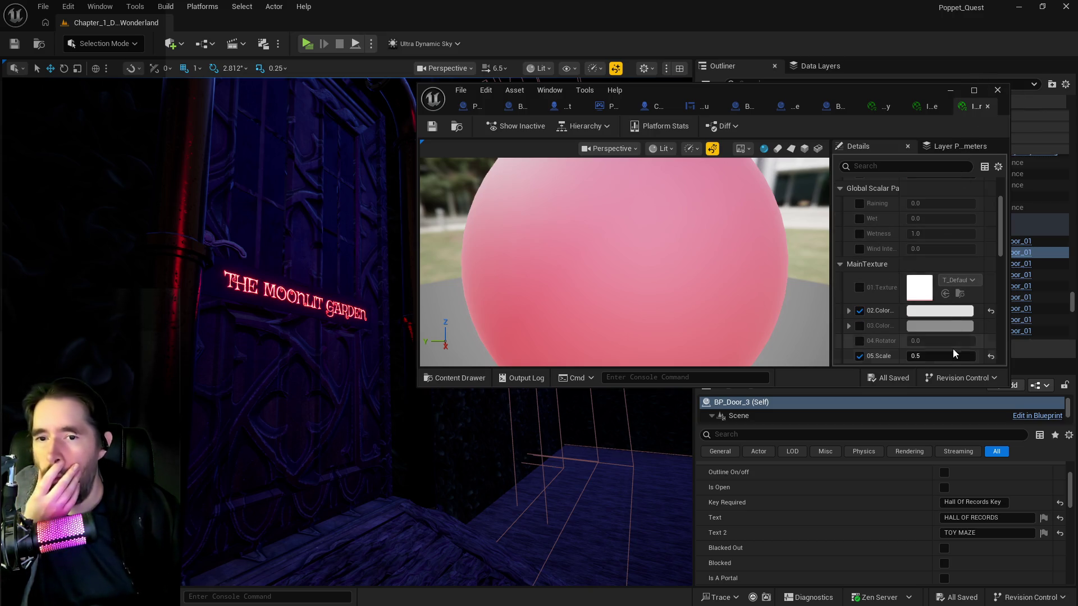
scroll(953, 348, down, 3)
scroll(952, 319, up, 5)
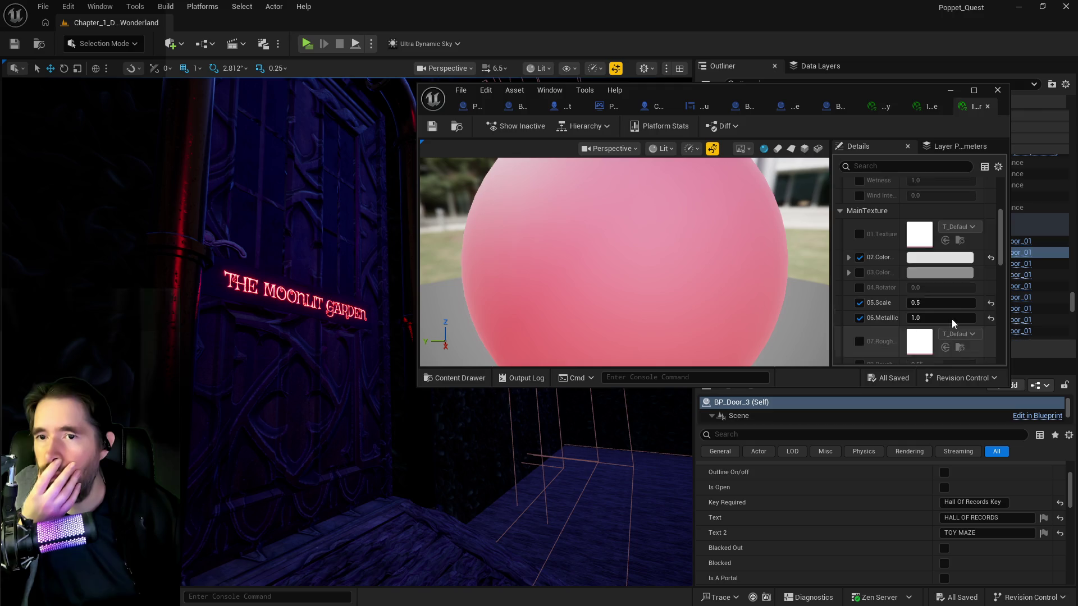
click(840, 200)
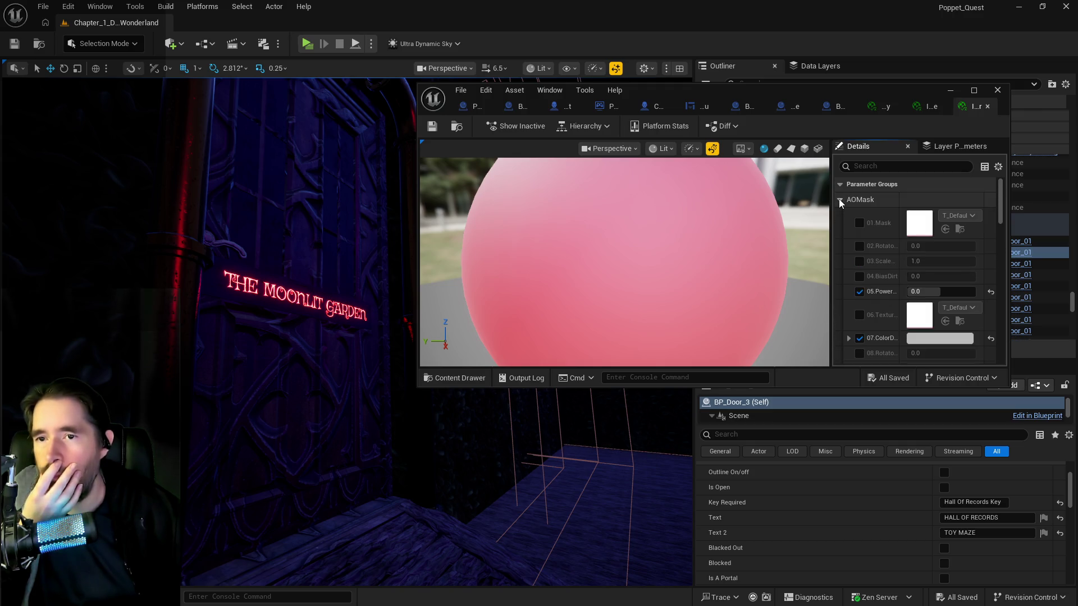
click(840, 200)
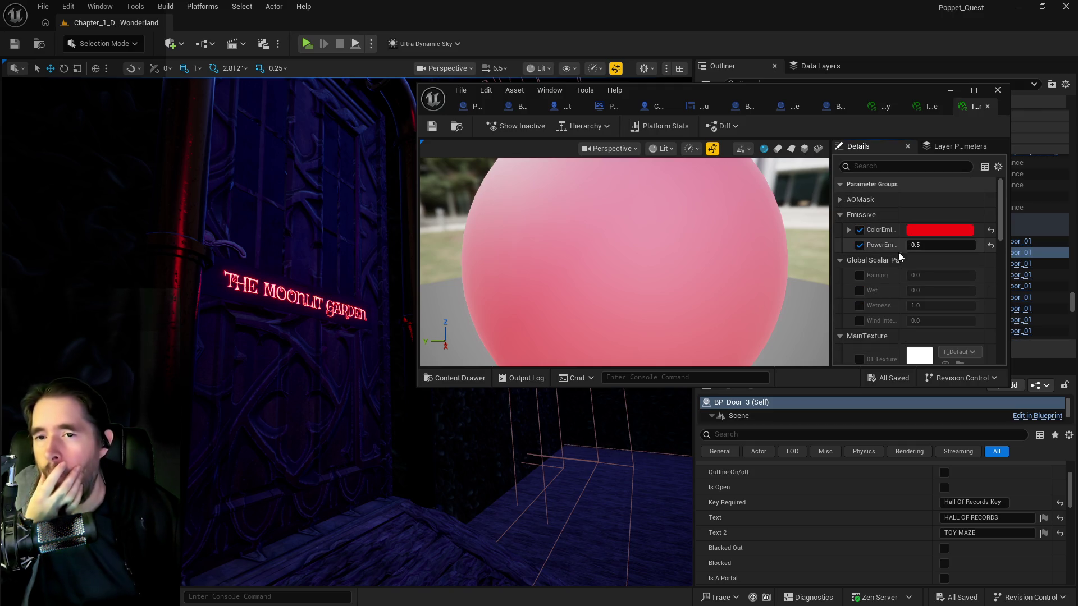
scroll(915, 275, down, 3)
scroll(924, 299, down, 10)
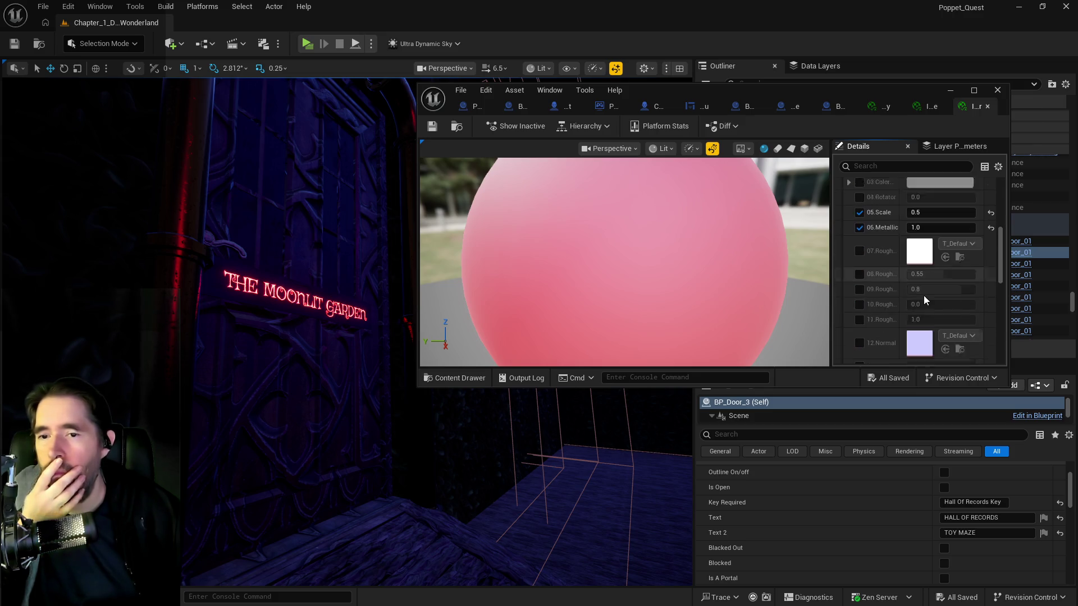
scroll(925, 299, up, 6)
scroll(924, 295, up, 3)
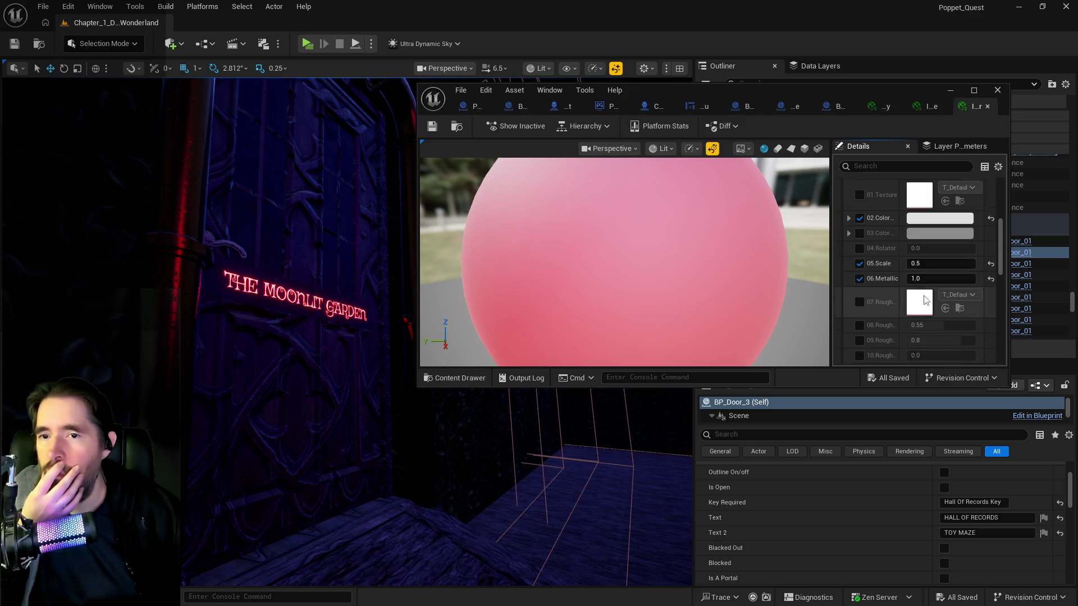
- Set 02.Color to pure red FF0000, save the instance, and fly to BP_Door_3
click(925, 255)
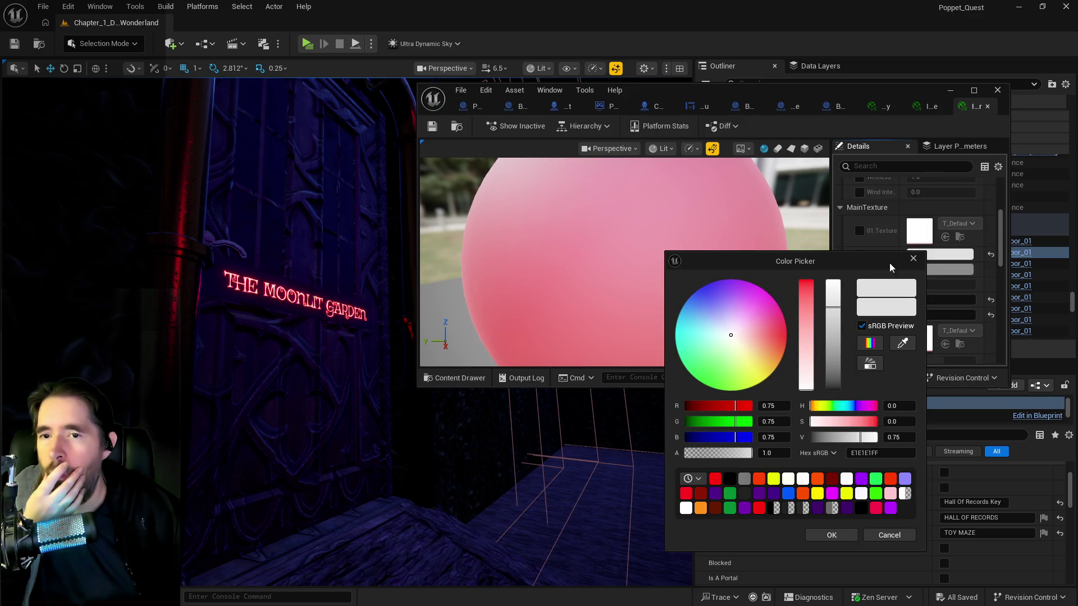
click(760, 510)
click(832, 535)
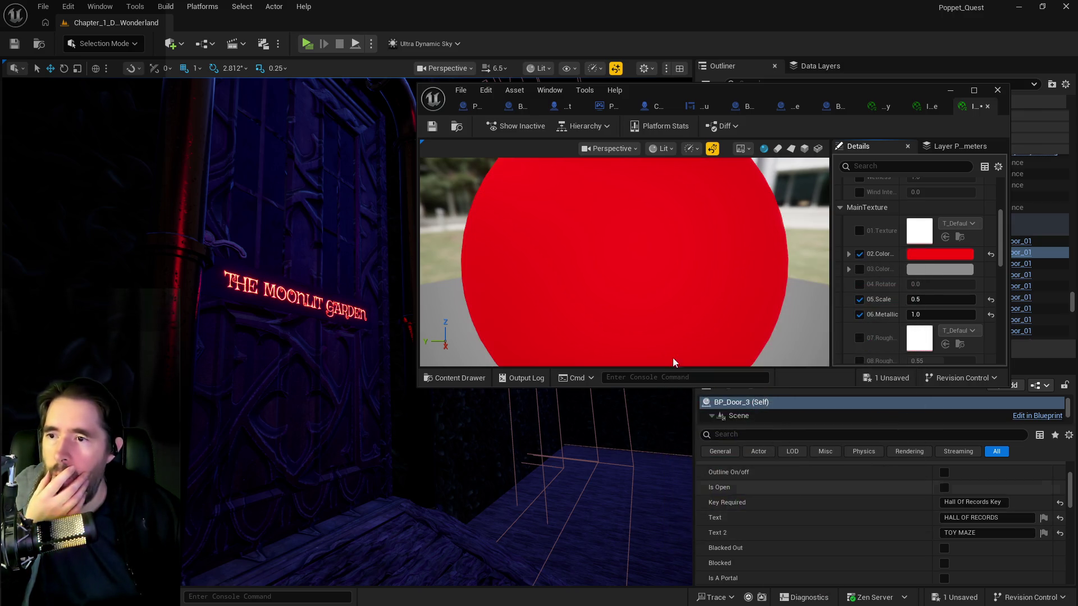
click(433, 131)
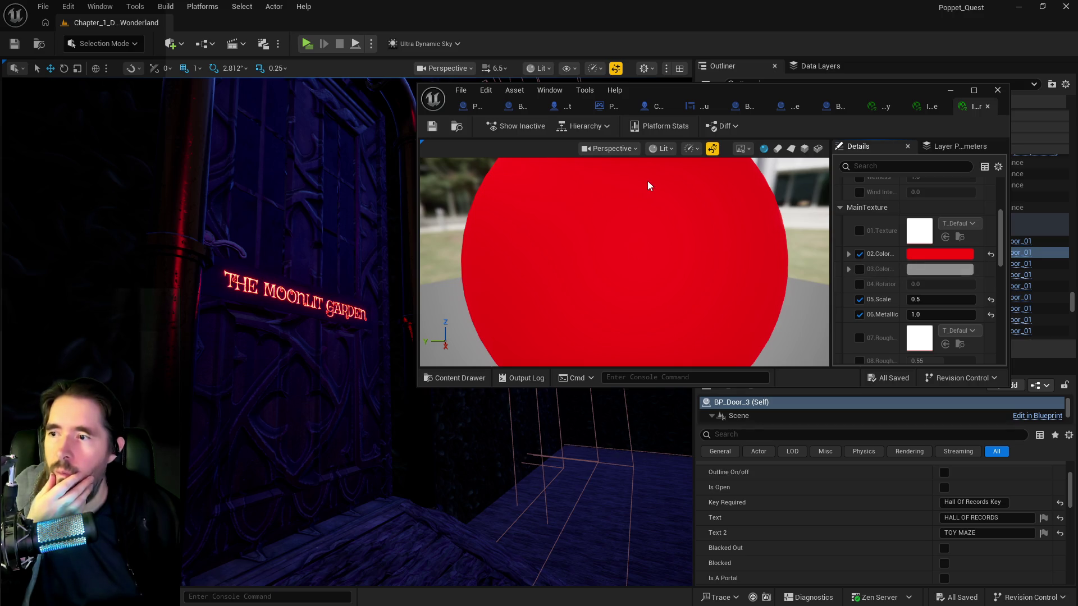
double_click(714, 270)
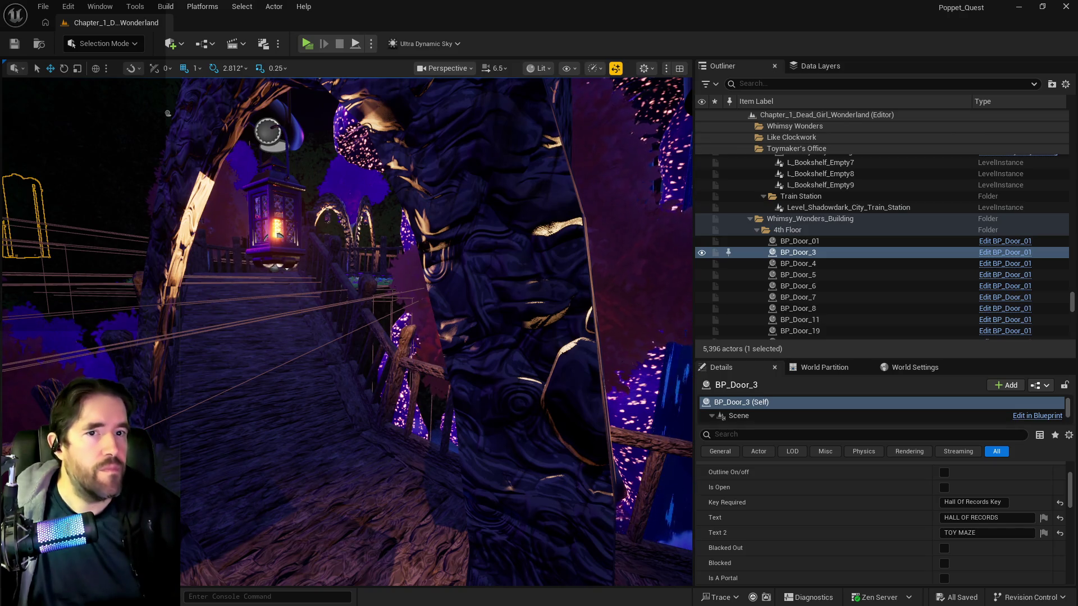
key(alt+Tab)
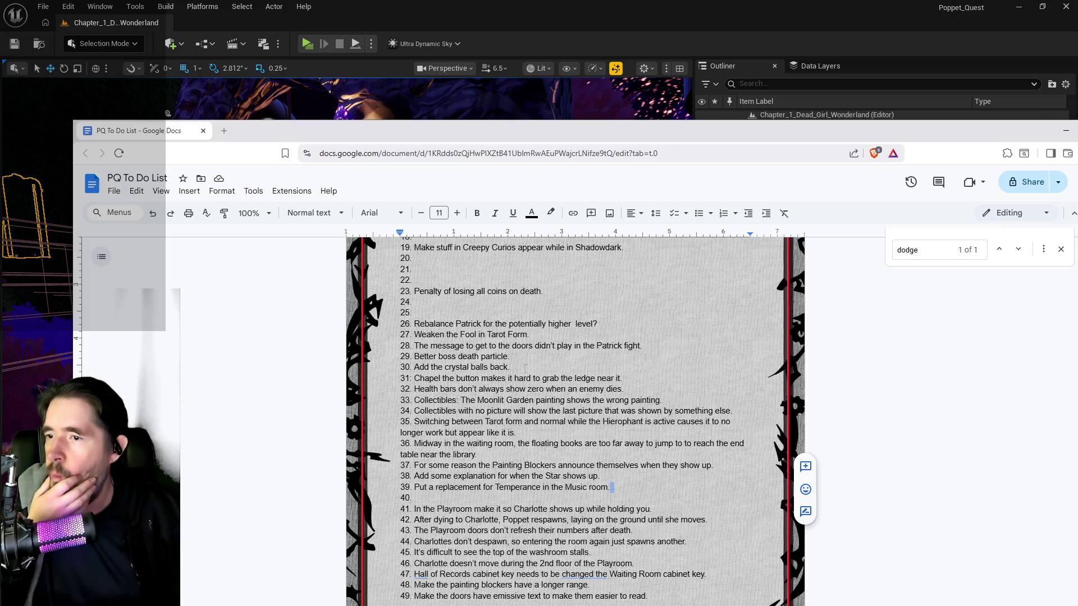
- Delete the finished emissive door text entry from item 49 and return to Unreal
scroll(528, 410, up, 5)
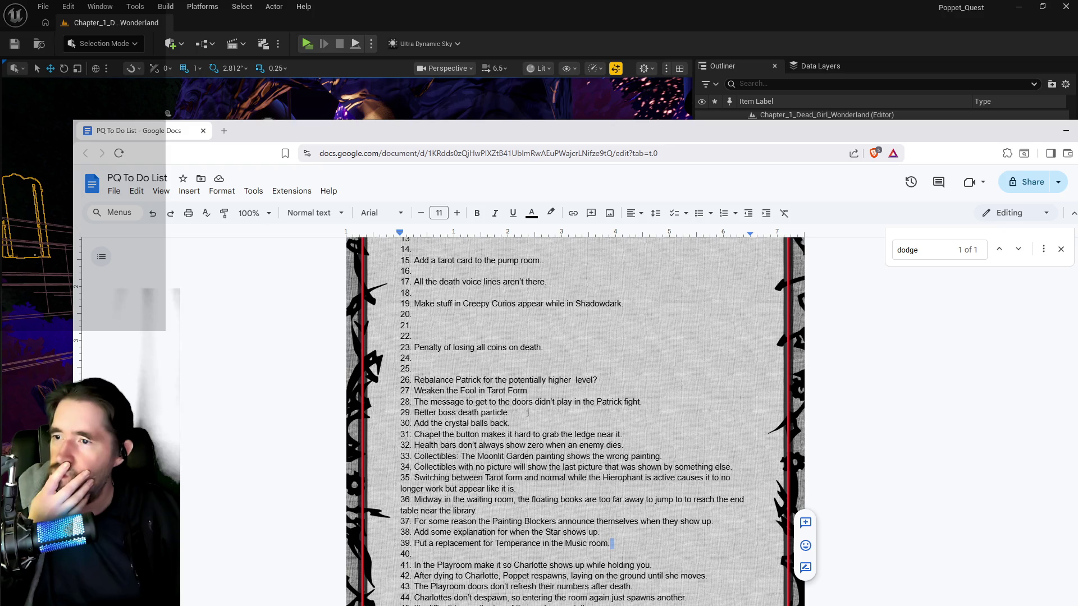
scroll(532, 441, down, 8)
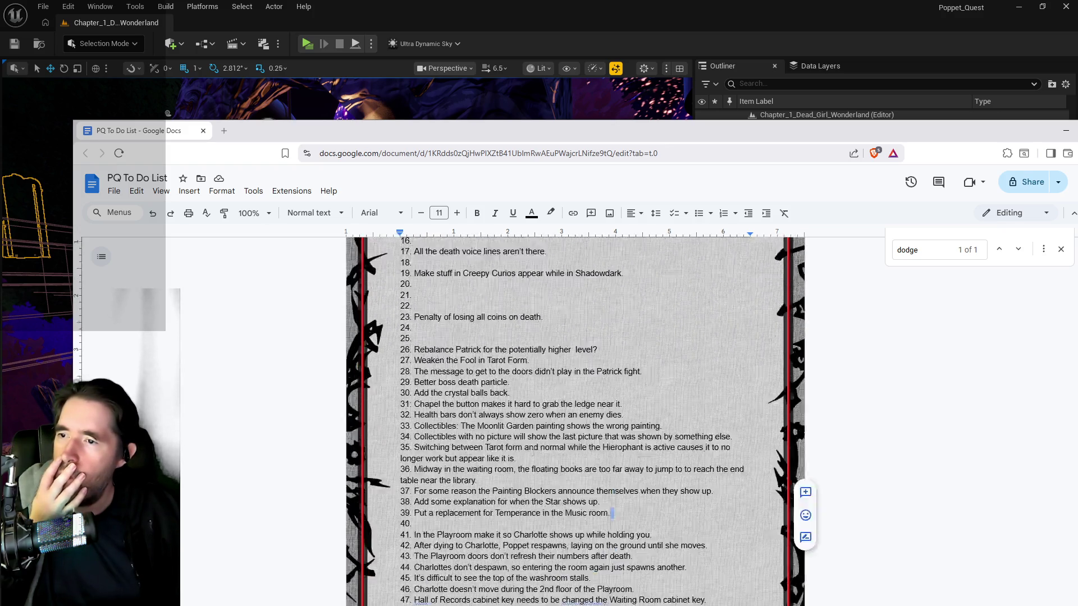
scroll(532, 457, down, 1)
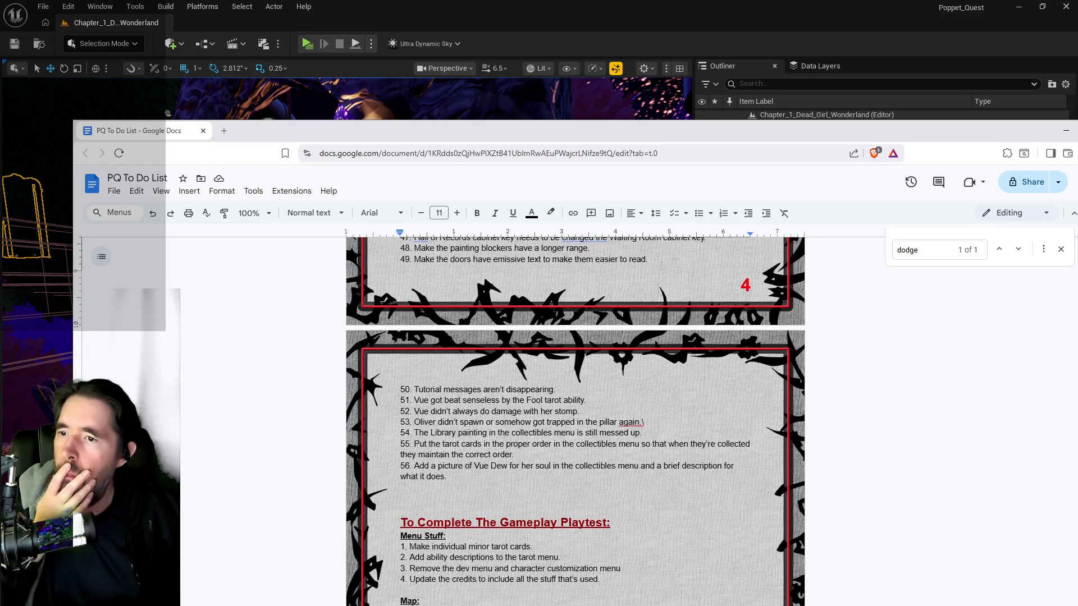
mouse_move(648, 260)
mouse_down()
mouse_move(438, 249)
mouse_move(417, 259)
mouse_up()
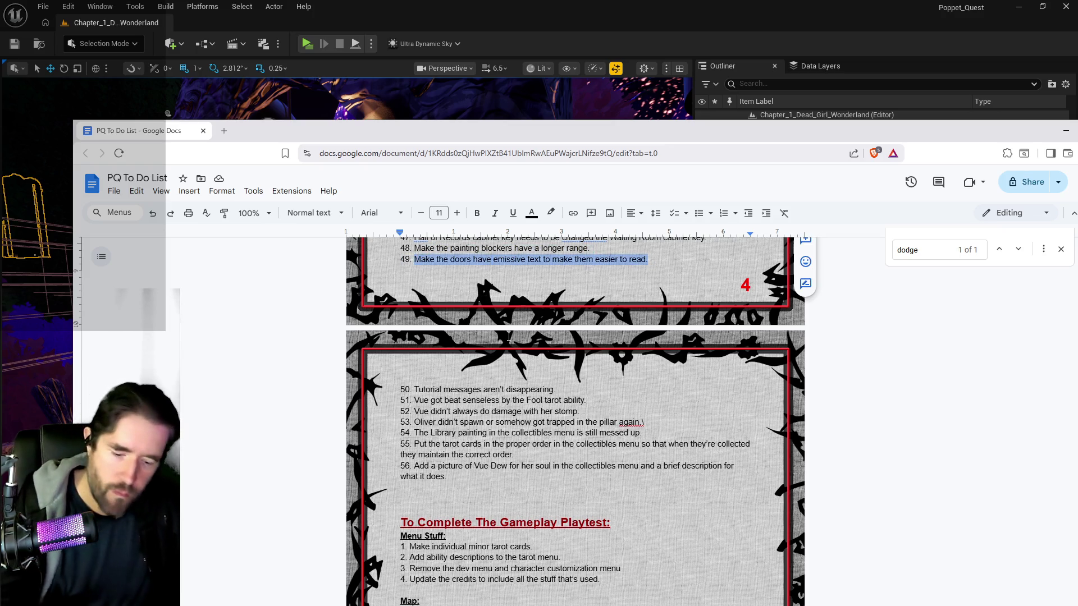
key(BackSpace)
scroll(517, 358, up, 2)
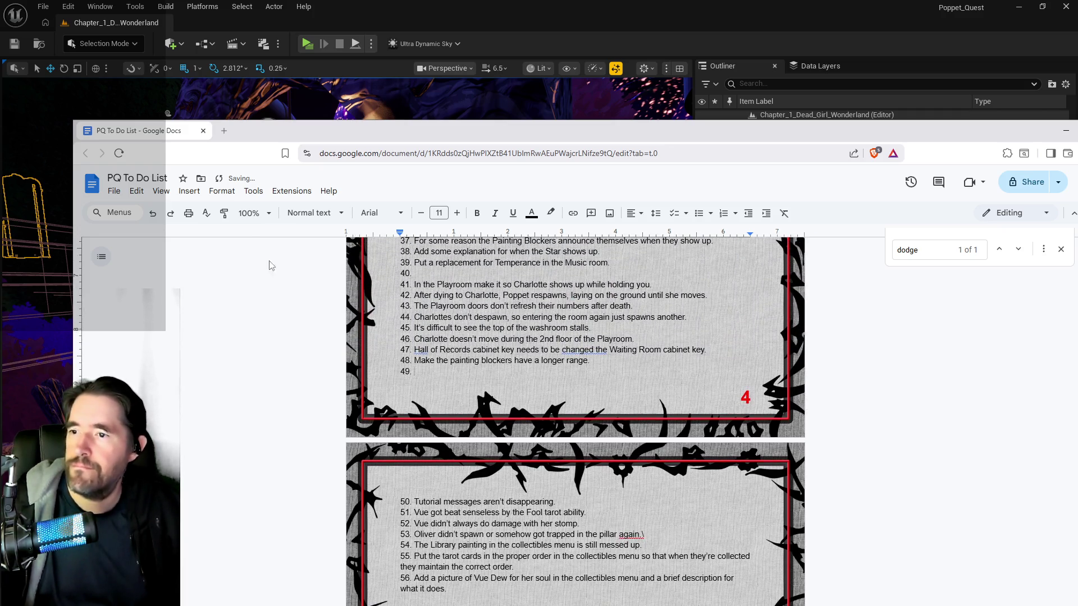
click(116, 191)
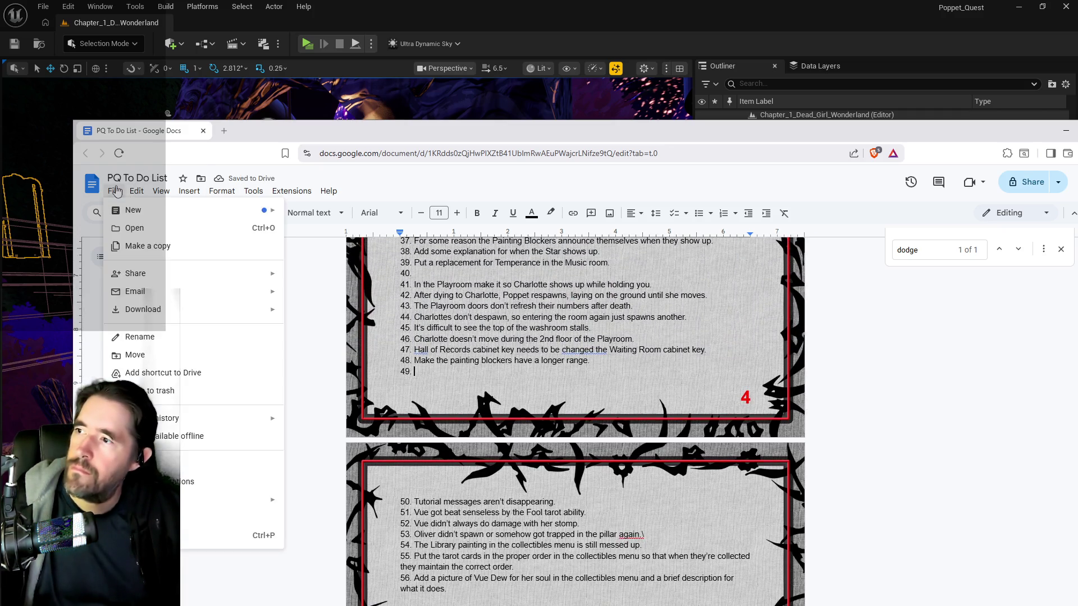
click(649, 371)
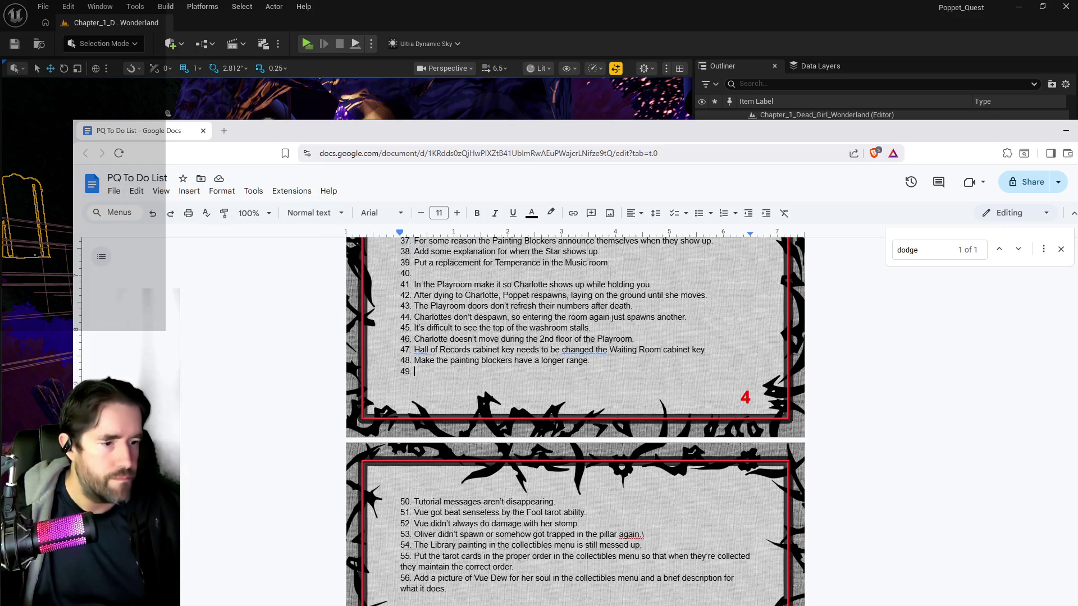
key(alt+Tab)
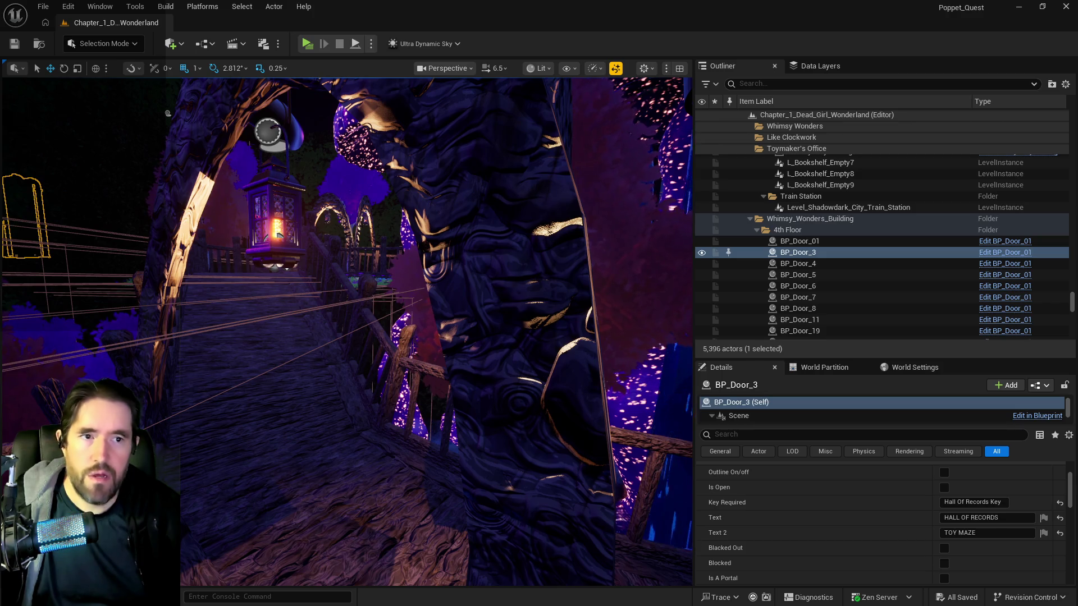
- Browse Characters > Enemies > Dead_Girl_Wonderland and open BP_Painting_Blocker_Chapter_1
key(ctrl+space)
mouse_move(252, 420)
mouse_down()
mouse_move(222, 250)
mouse_move(239, 175)
mouse_up()
scroll(231, 277, down, 10)
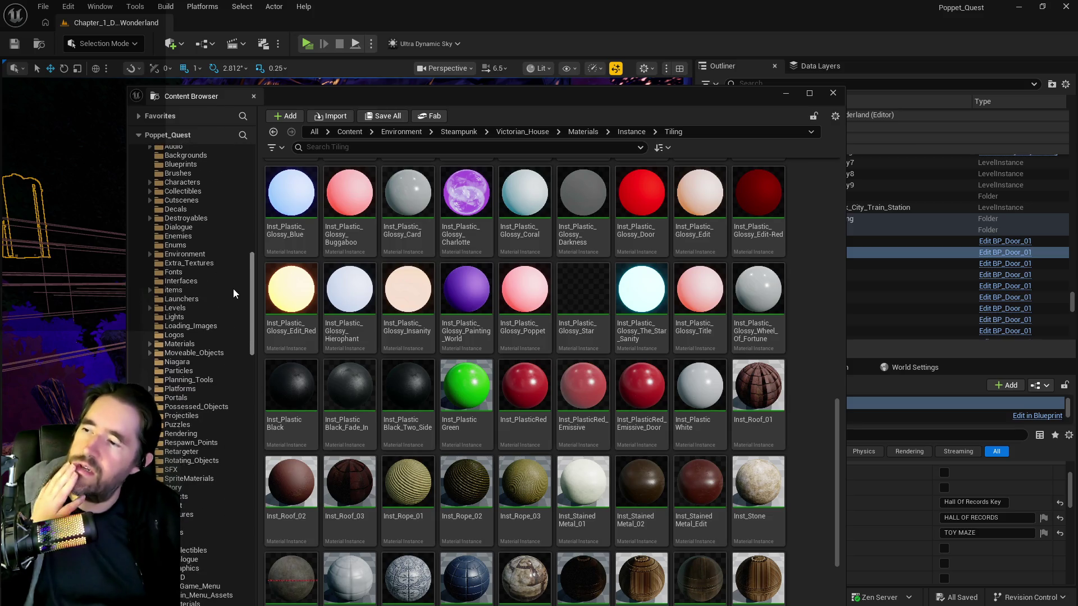
click(188, 256)
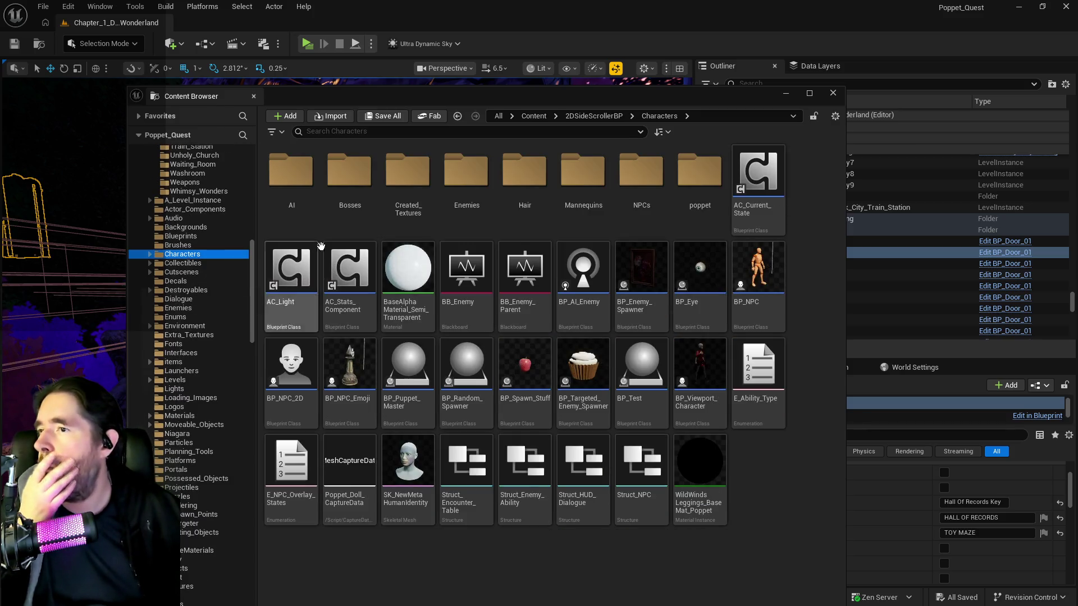
double_click(464, 190)
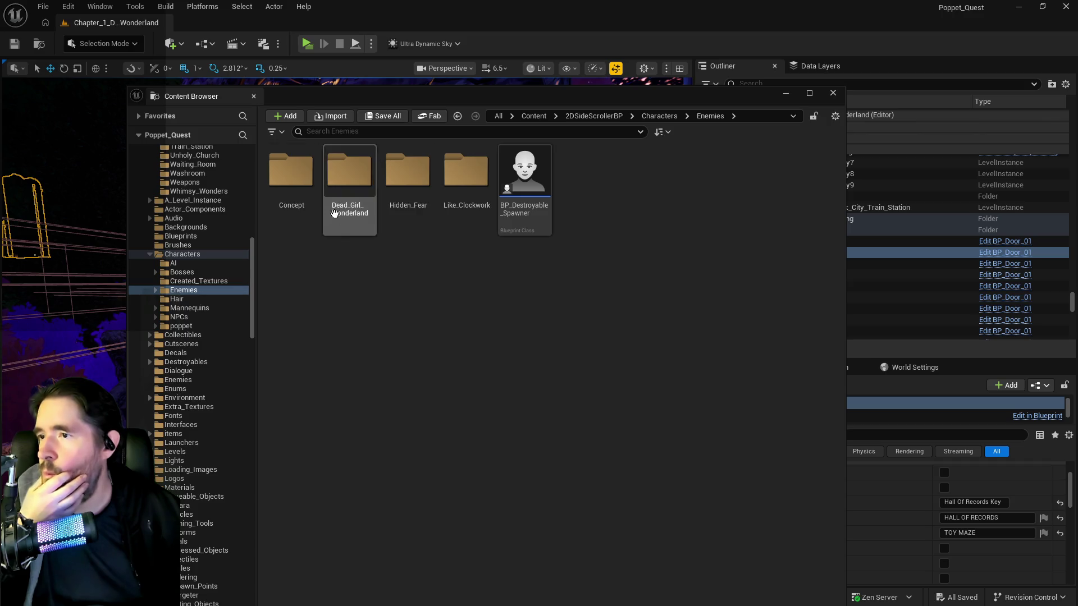
double_click(348, 174)
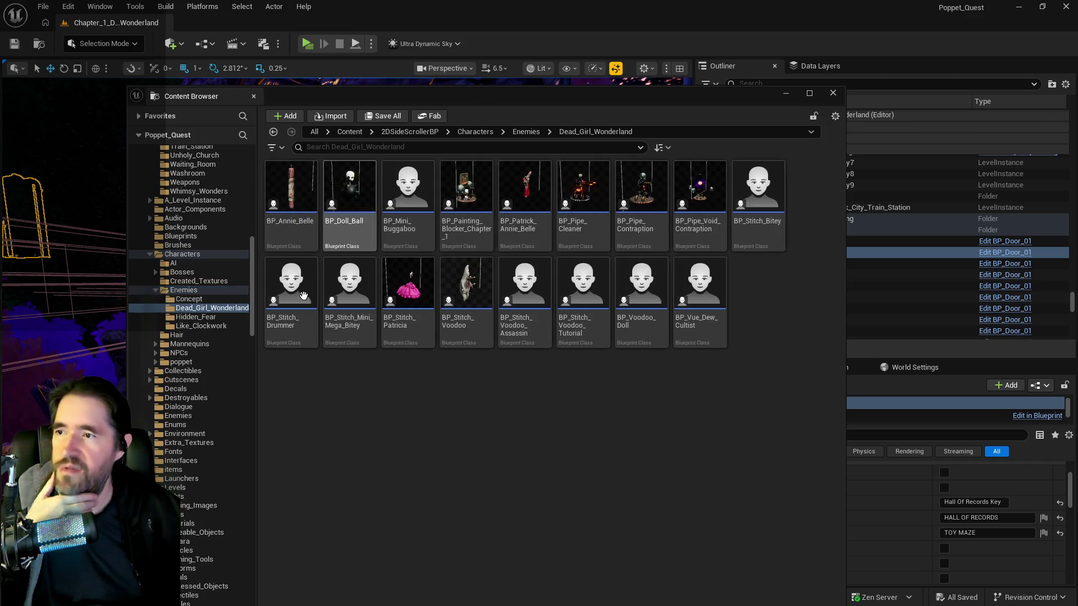
double_click(466, 191)
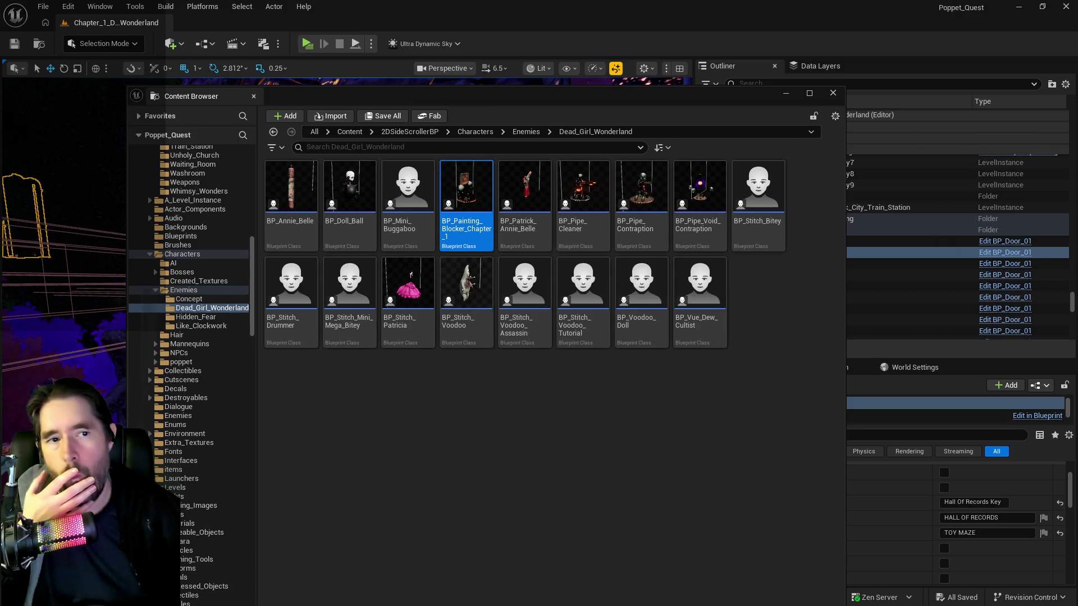
scroll(475, 377, up, 2)
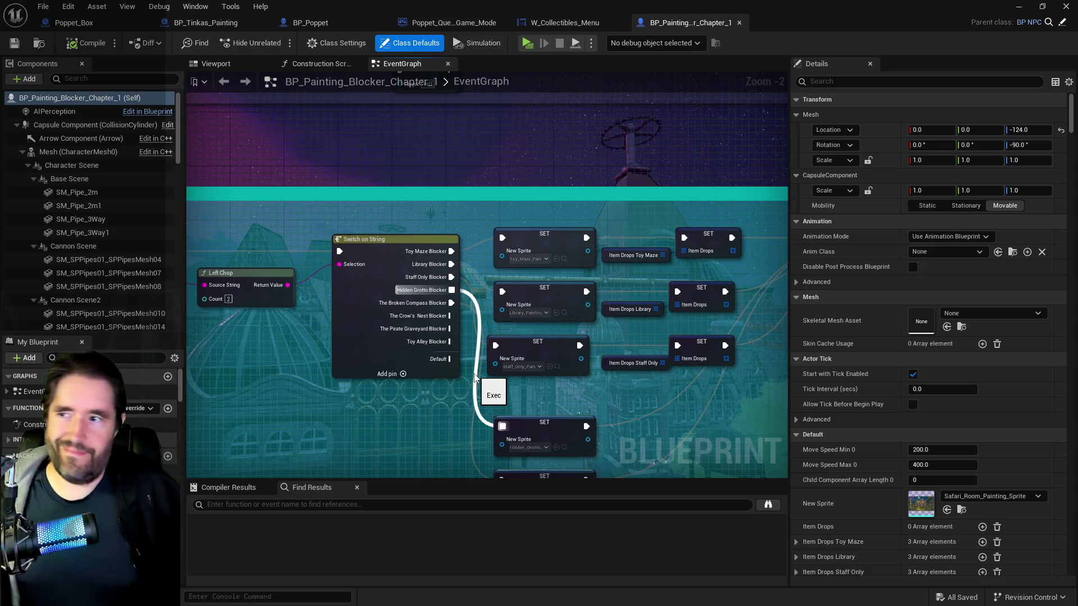
- Pan the event graph toward the attack nodes
drag(600, 390, 524, 342)
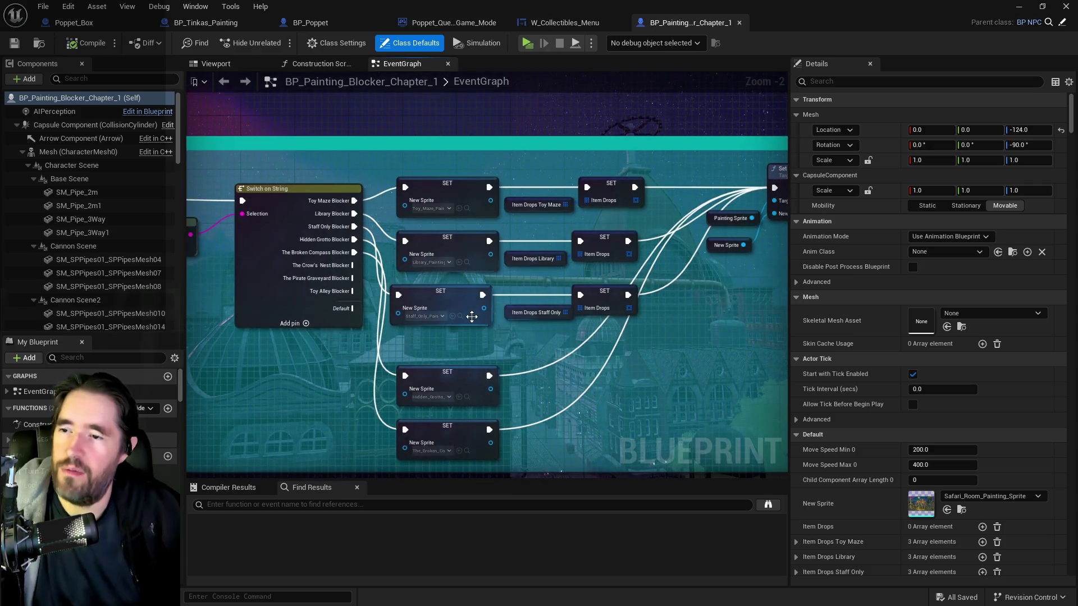
scroll(544, 352, down, 4)
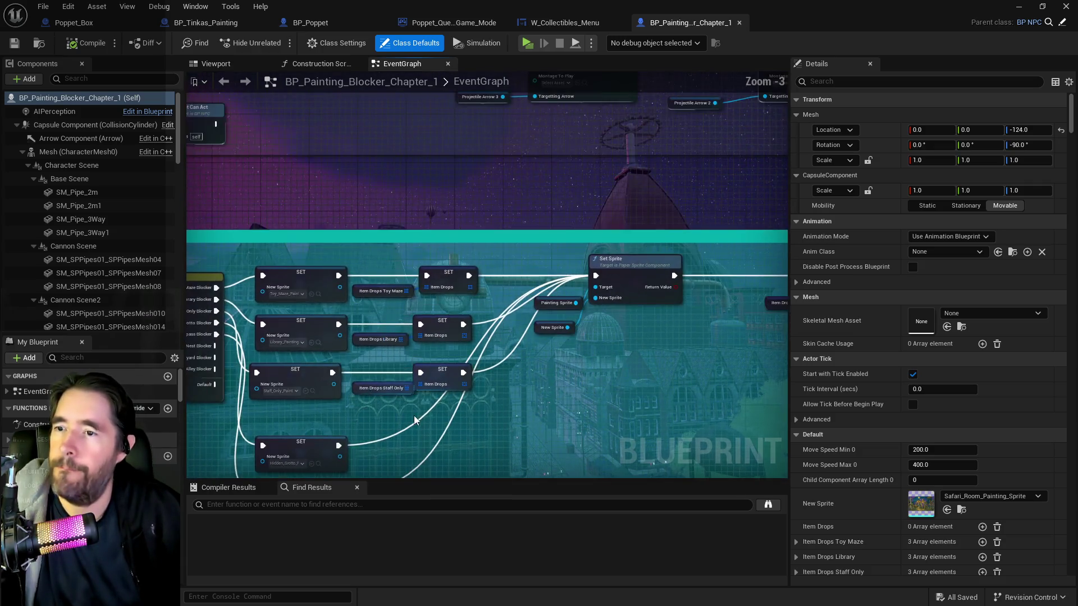
drag(415, 420, 597, 349)
scroll(515, 318, up, 3)
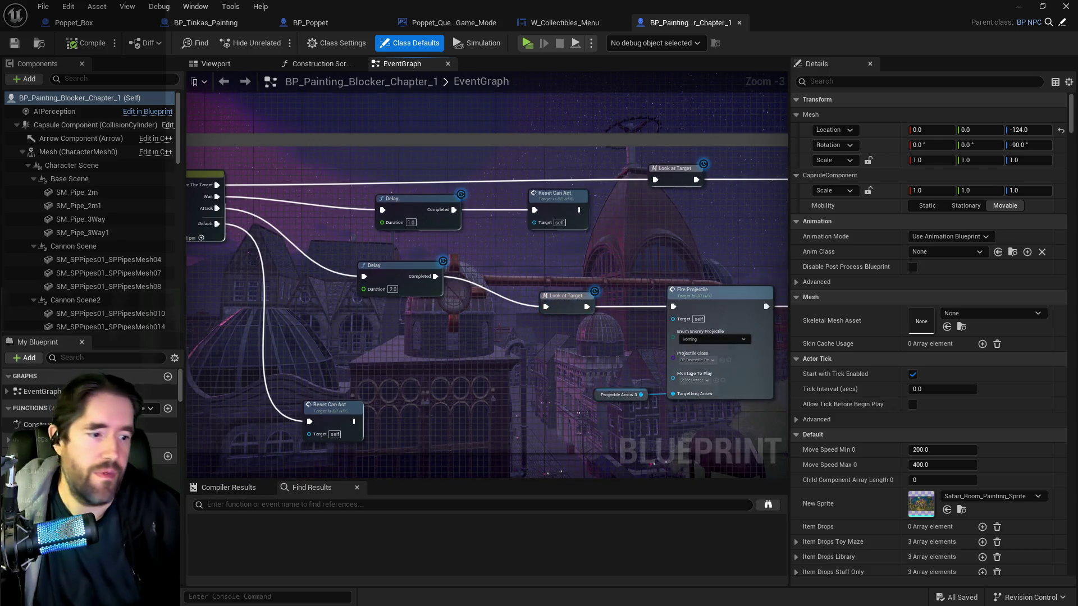
key(ctrl+b)
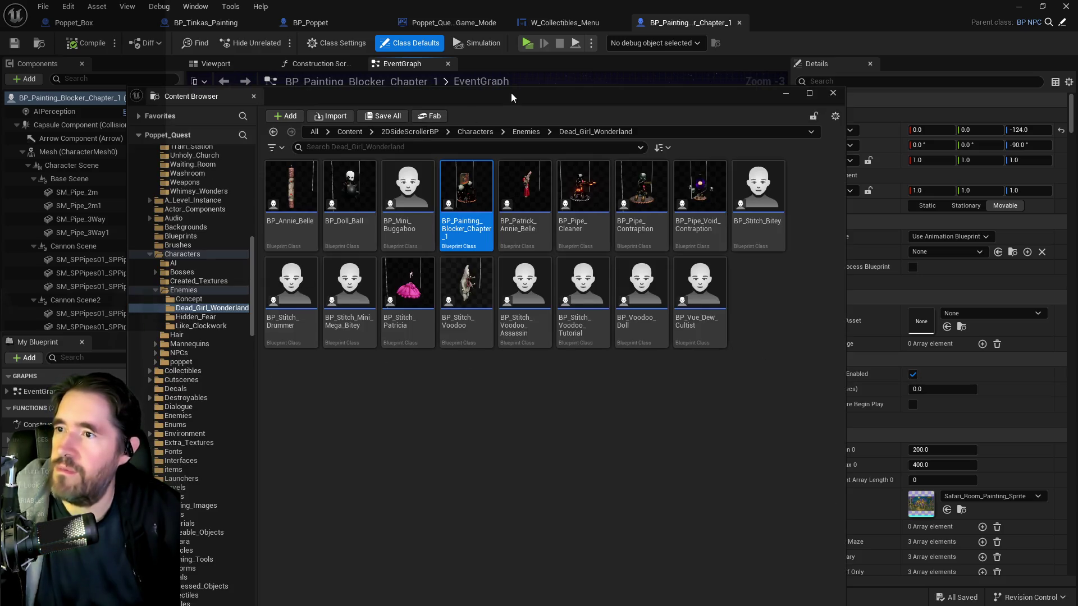
click(129, 330)
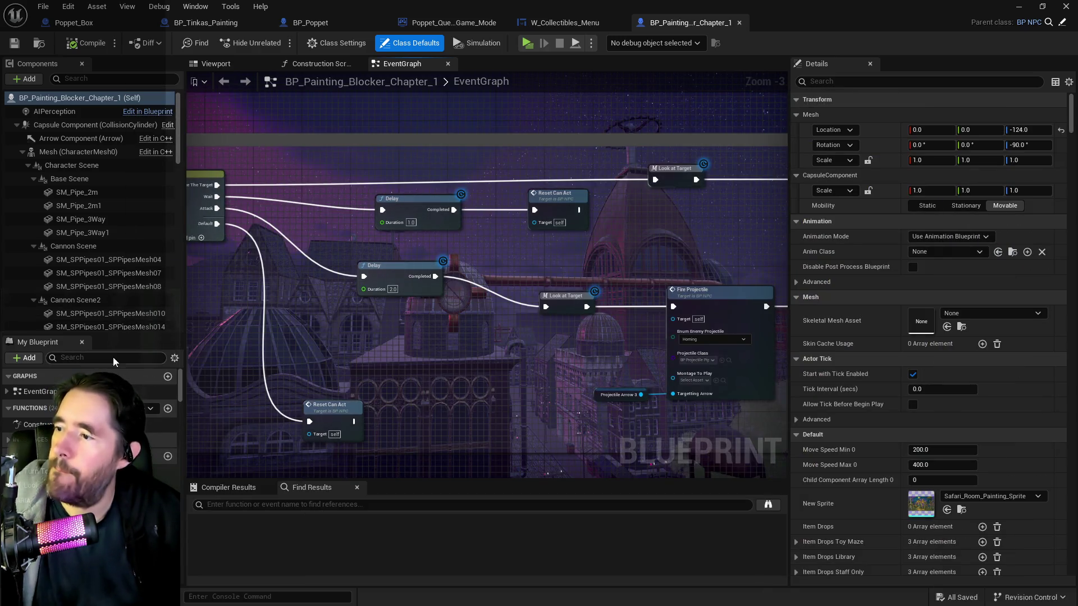
- Make the Canon Ball ability spawn the pipe painting-blocker projectile, save, and open that projectile
click(114, 358)
text(npc)
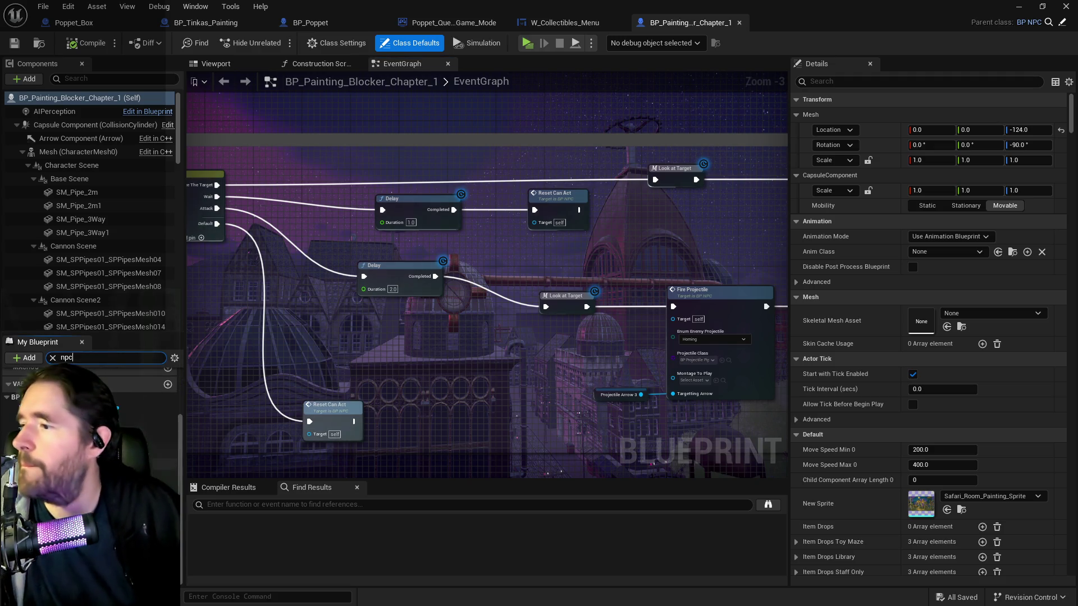
click(45, 441)
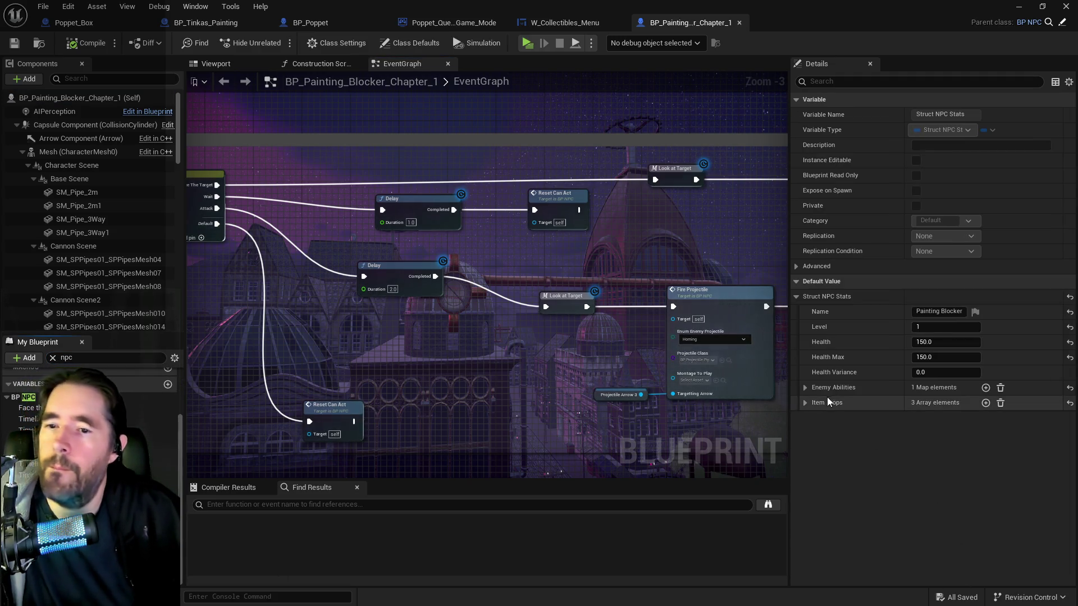
click(805, 387)
click(815, 403)
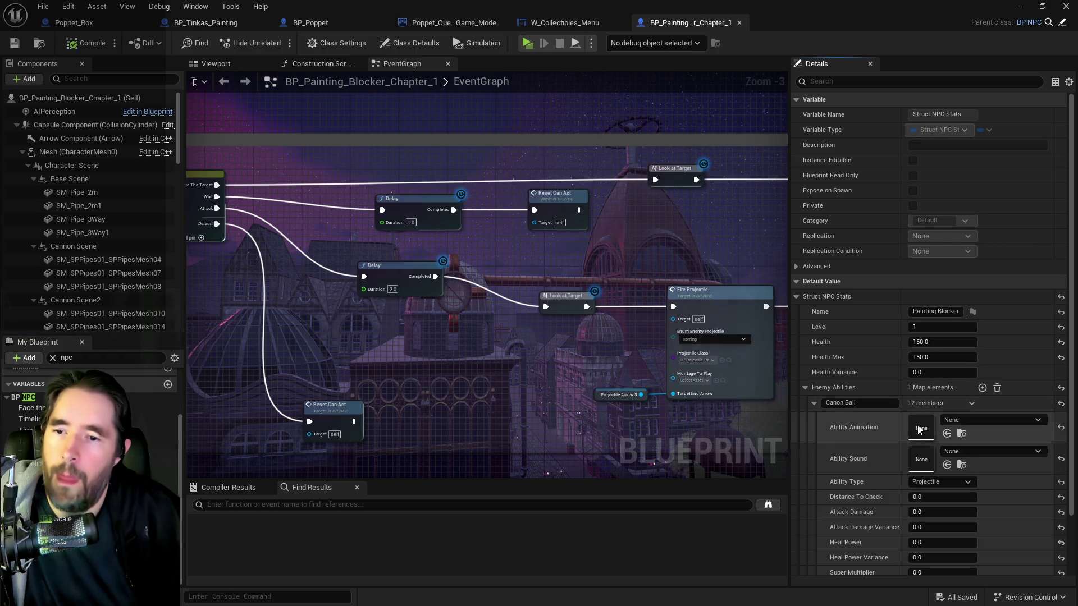
scroll(948, 493, down, 2)
scroll(948, 493, down, 2)
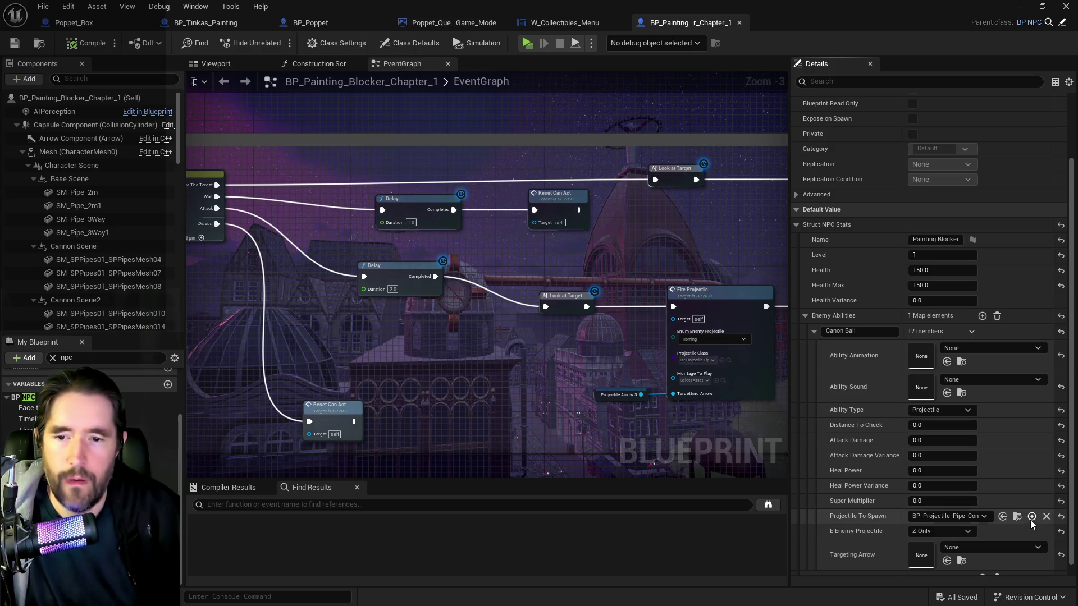
click(1003, 518)
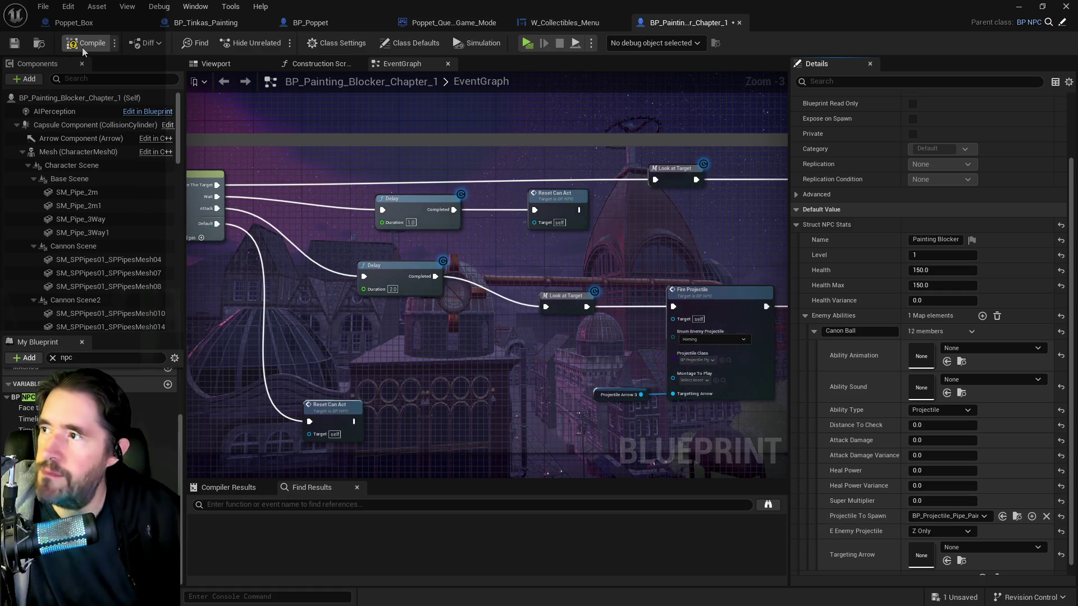
click(14, 44)
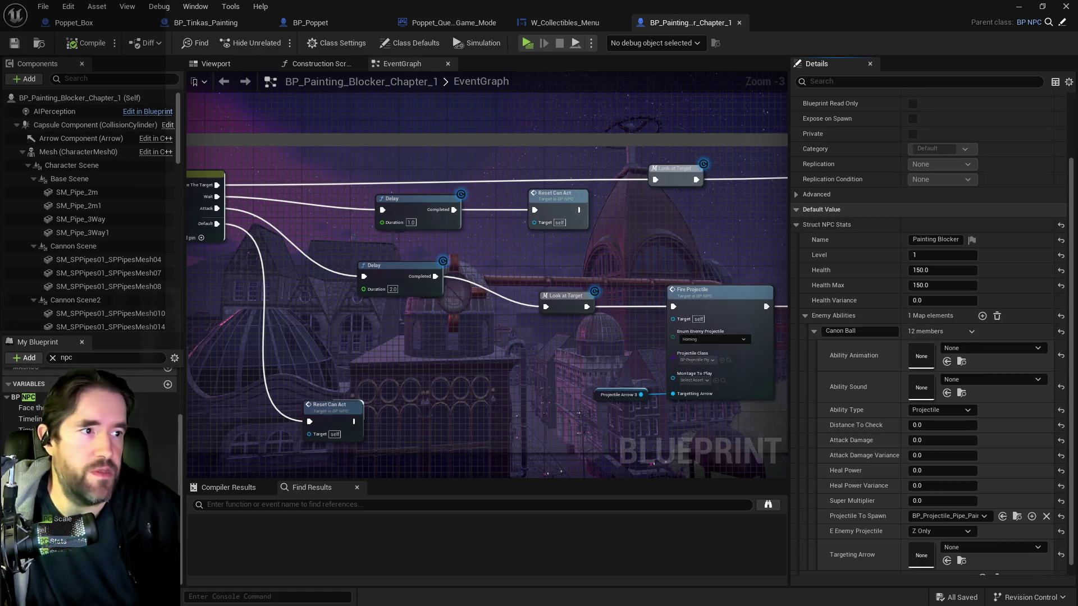
click(1017, 516)
click(590, 167)
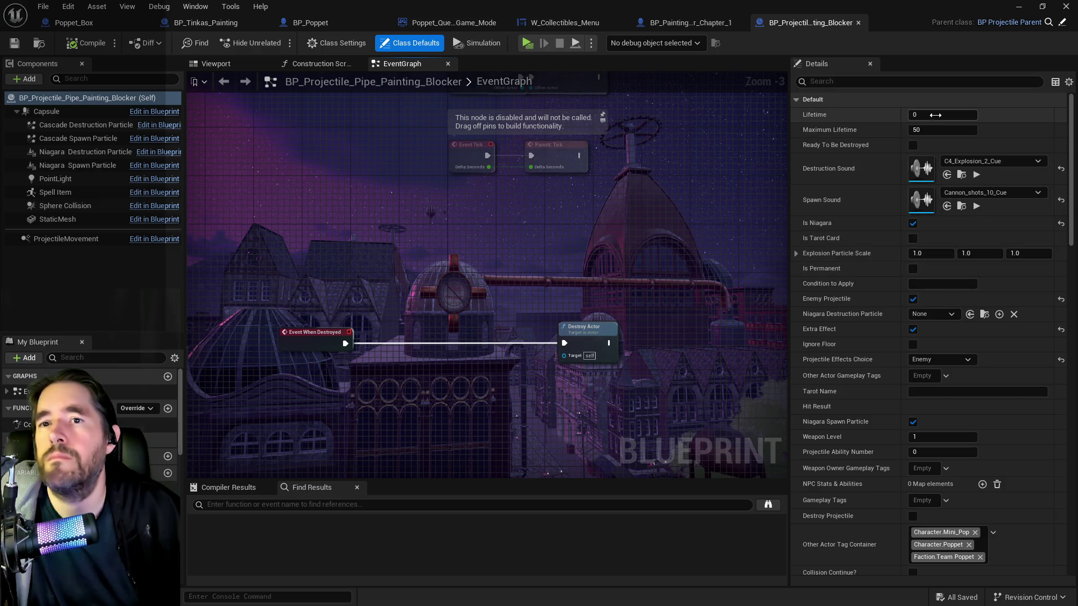
- Raise the projectile's Maximum Lifetime from 50 to 100, save, and return to the Chapter 1 blocker
click(928, 130)
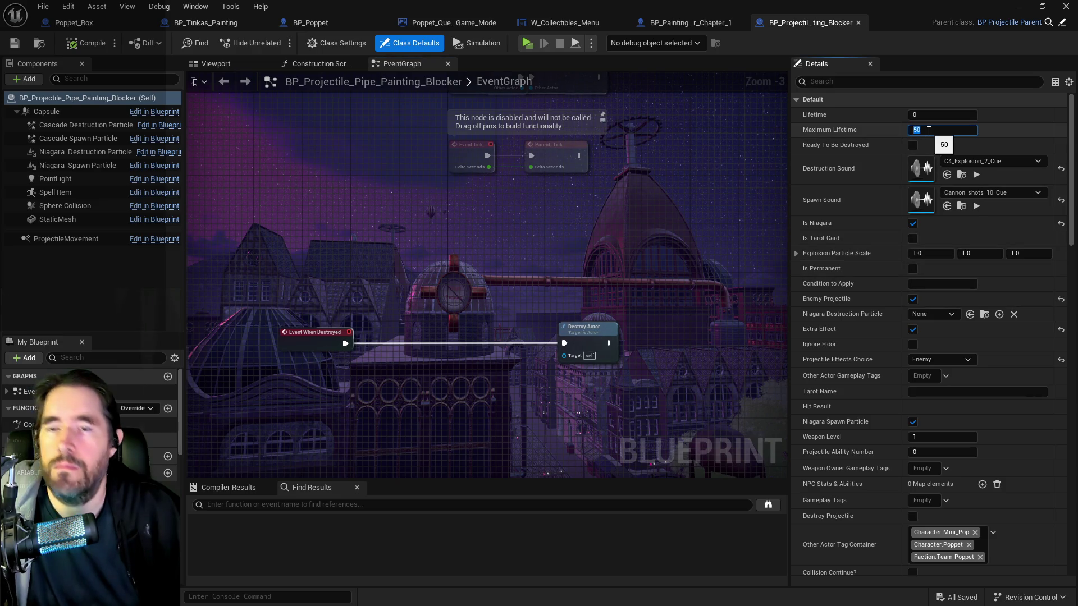
text(100)
key(Return)
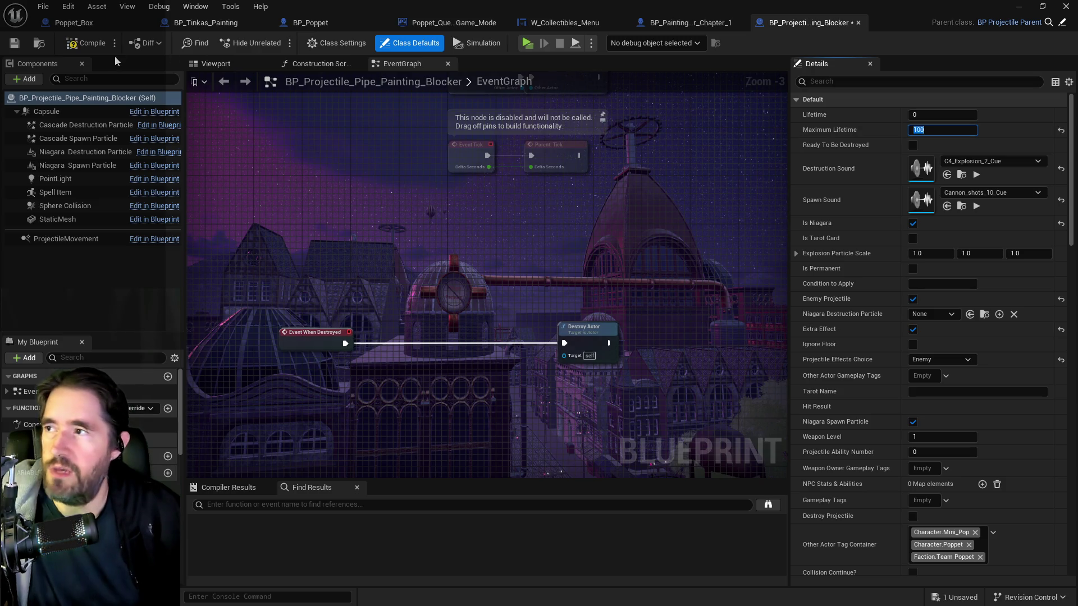
click(14, 43)
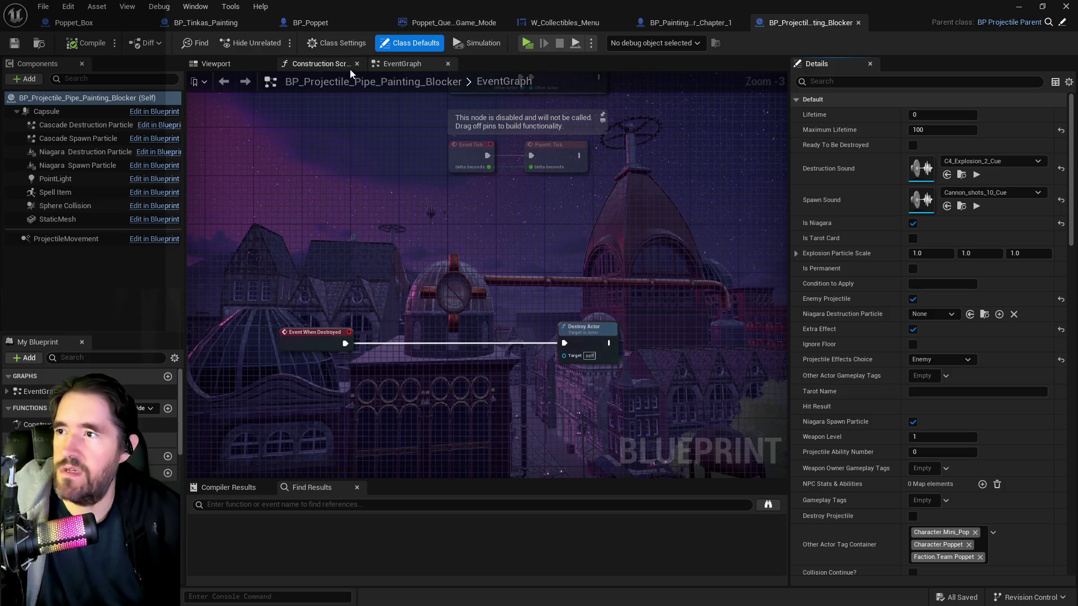
scroll(395, 166, down, 3)
drag(417, 200, 389, 294)
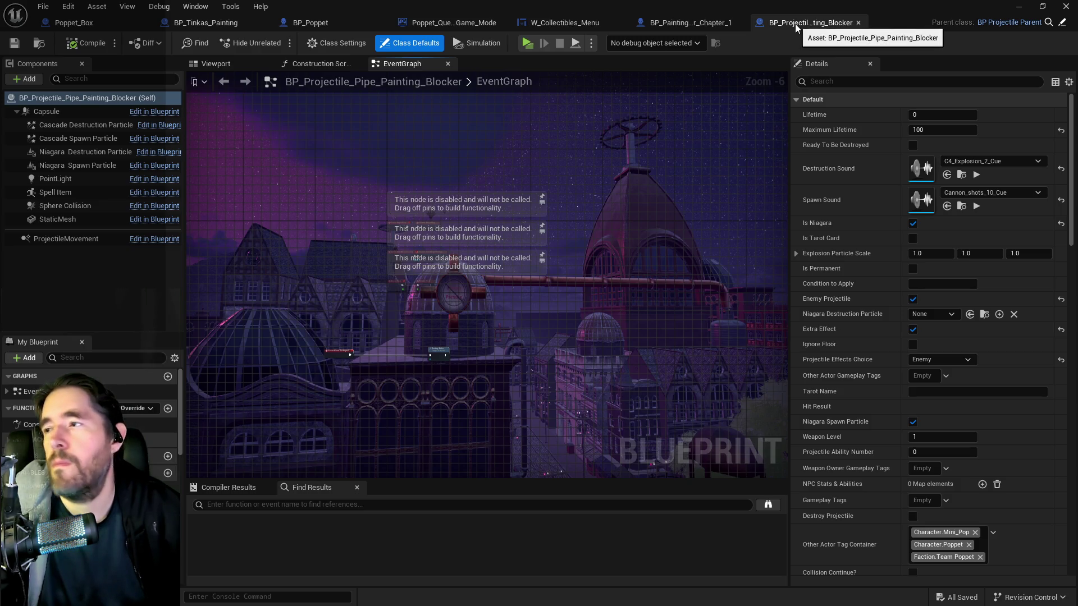
click(687, 23)
- Box-select the three Fire Projectile nodes and nudge them slightly up and right
mouse_move(533, 237)
mouse_down()
mouse_move(532, 272)
mouse_move(287, 209)
mouse_up()
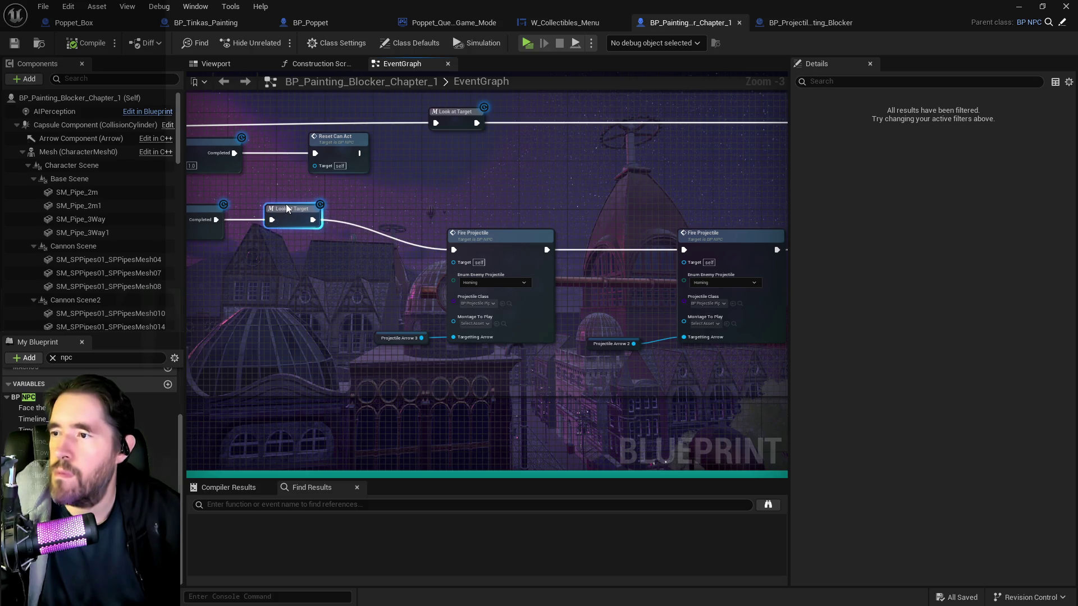
scroll(396, 217, down, 2)
scroll(396, 216, up, 1)
mouse_move(393, 223)
mouse_down()
mouse_move(866, 344)
mouse_move(787, 320)
mouse_move(753, 337)
mouse_up()
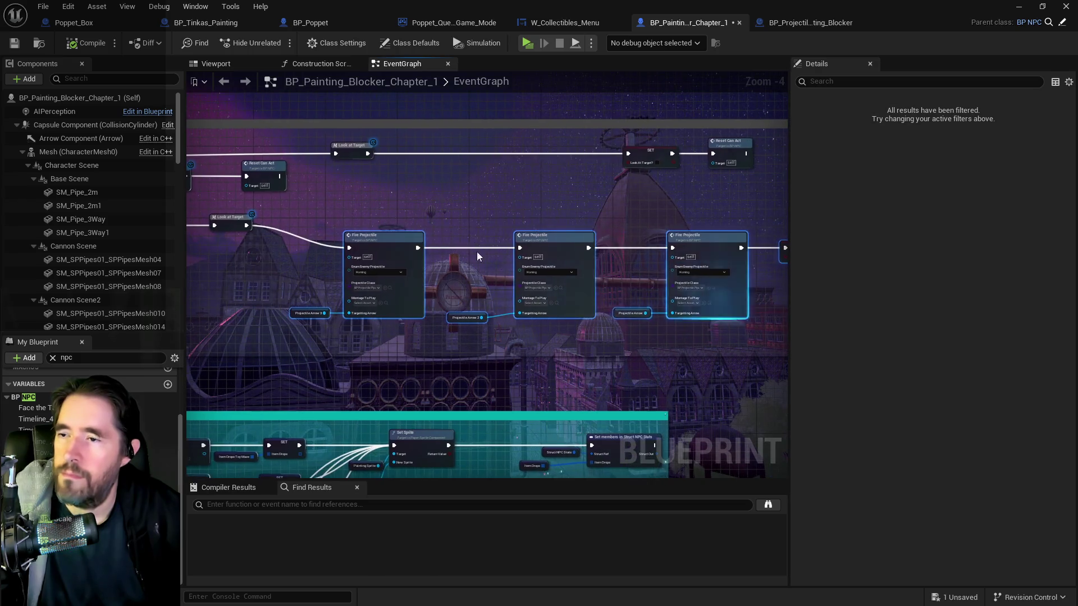
drag(393, 238, 415, 216)
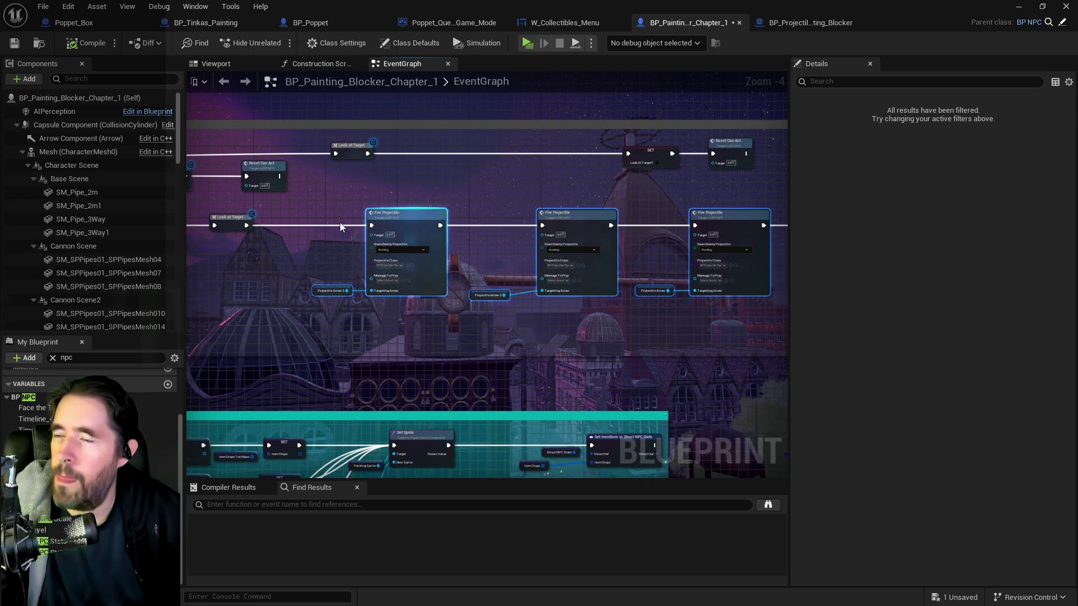
- Recentre the graph on the first Fire Projectile node and select it alone
scroll(328, 227, up, 1)
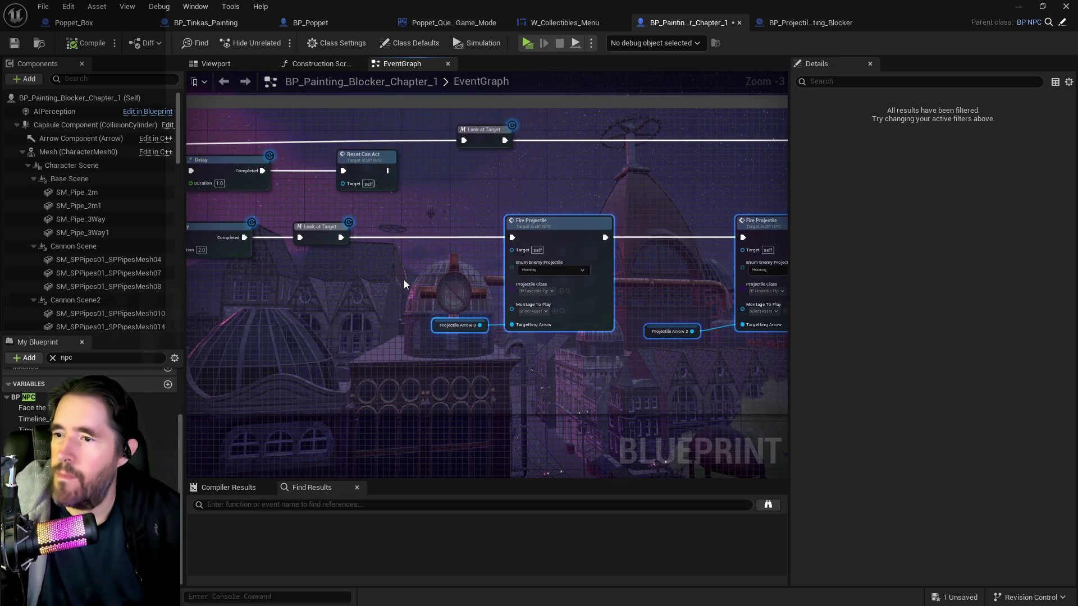
drag(343, 246, 707, 253)
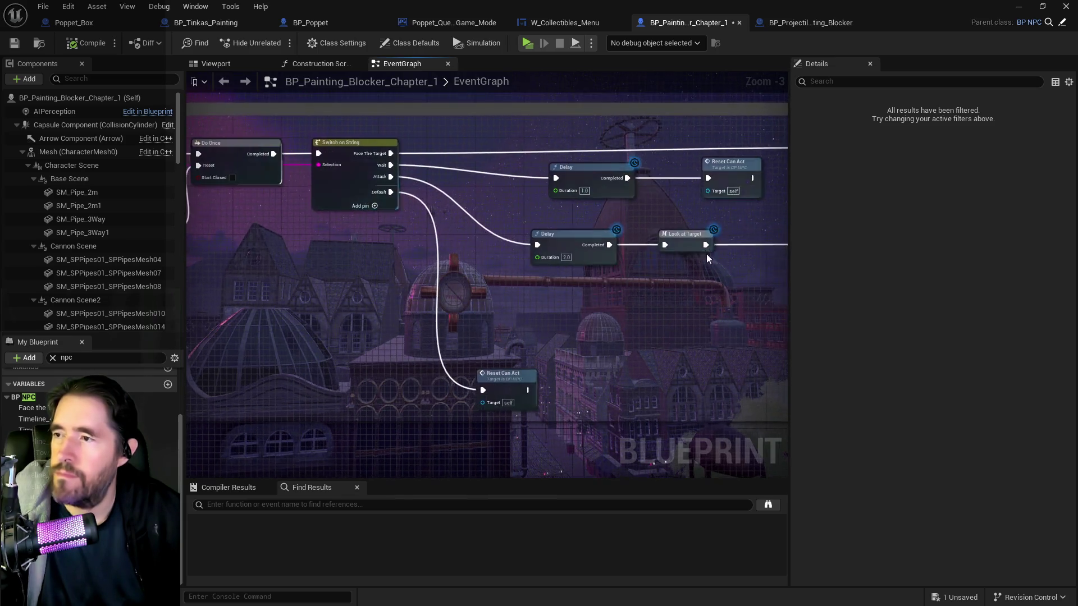
mouse_move(583, 281)
mouse_down()
mouse_move(819, 303)
mouse_move(618, 307)
mouse_move(632, 301)
mouse_up()
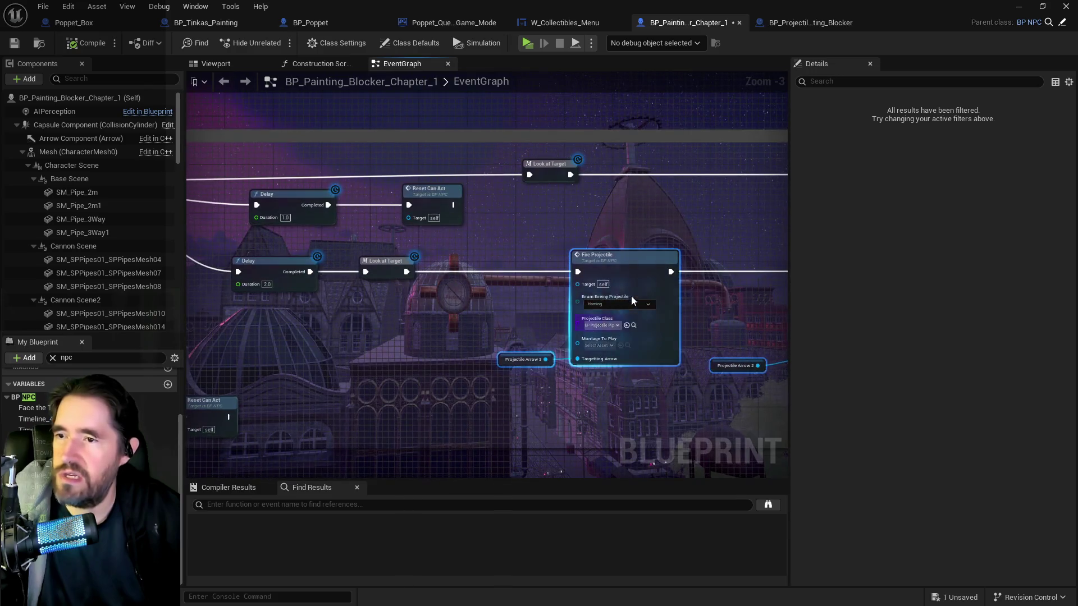
click(638, 264)
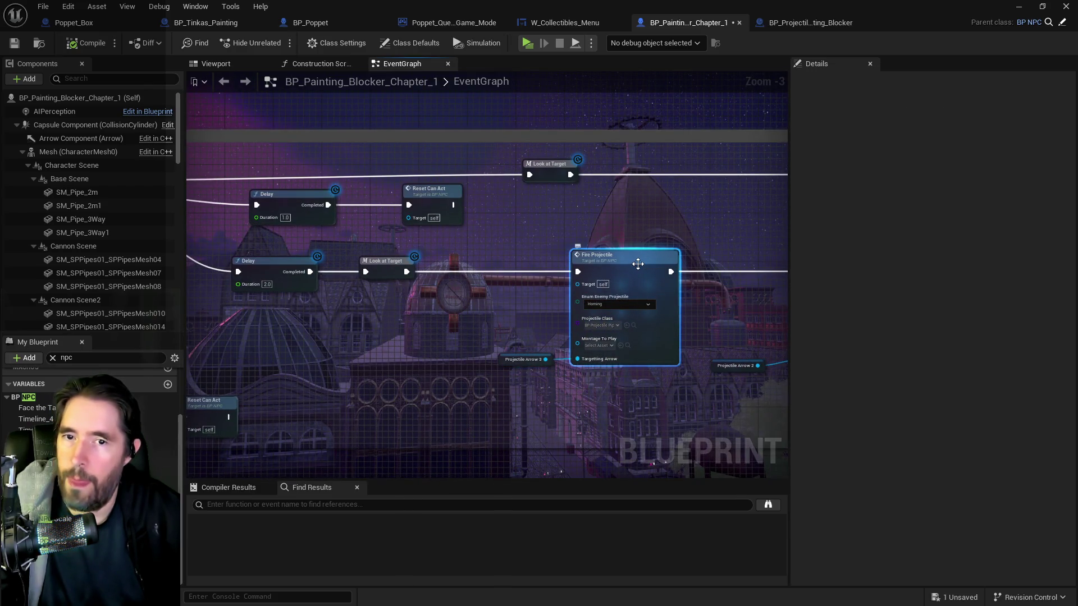
- Open BP_NPC's Fire Projectile function and survey its Is Valid, targeting arrow and comment blocks
double_click(638, 264)
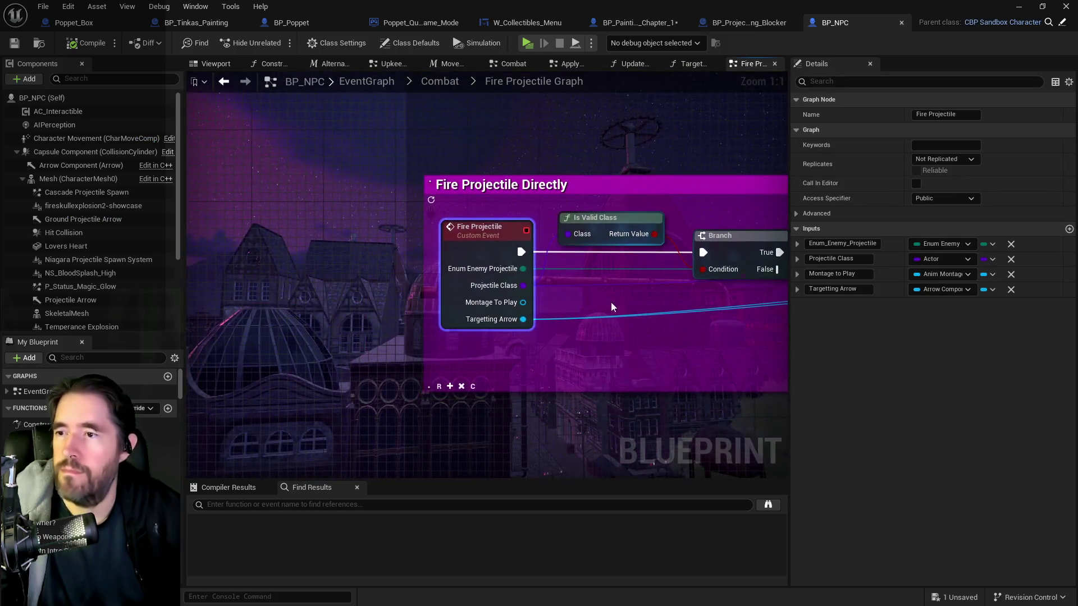
drag(554, 361, 457, 353)
scroll(524, 361, down, 2)
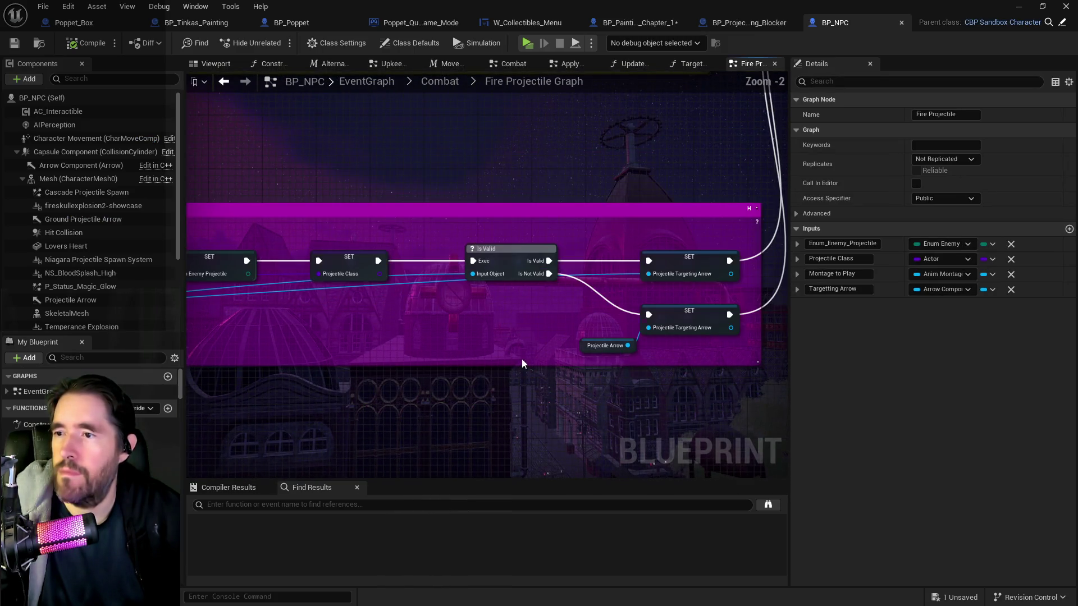
drag(533, 352, 433, 373)
scroll(621, 373, down, 2)
scroll(770, 337, up, 3)
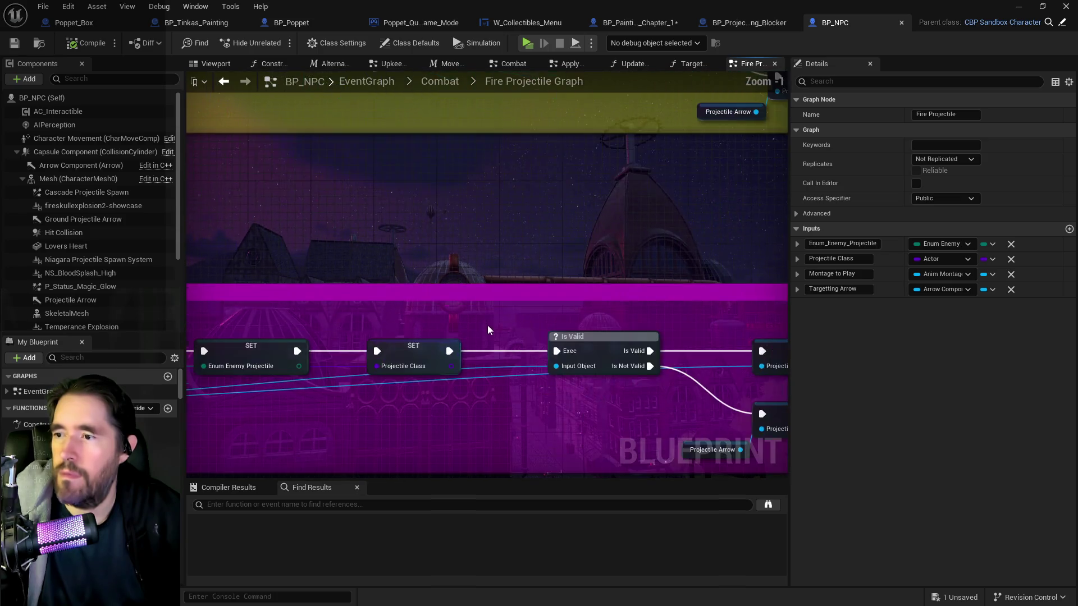
mouse_move(517, 413)
mouse_down()
mouse_move(547, 413)
mouse_move(388, 361)
mouse_up()
scroll(512, 366, down, 4)
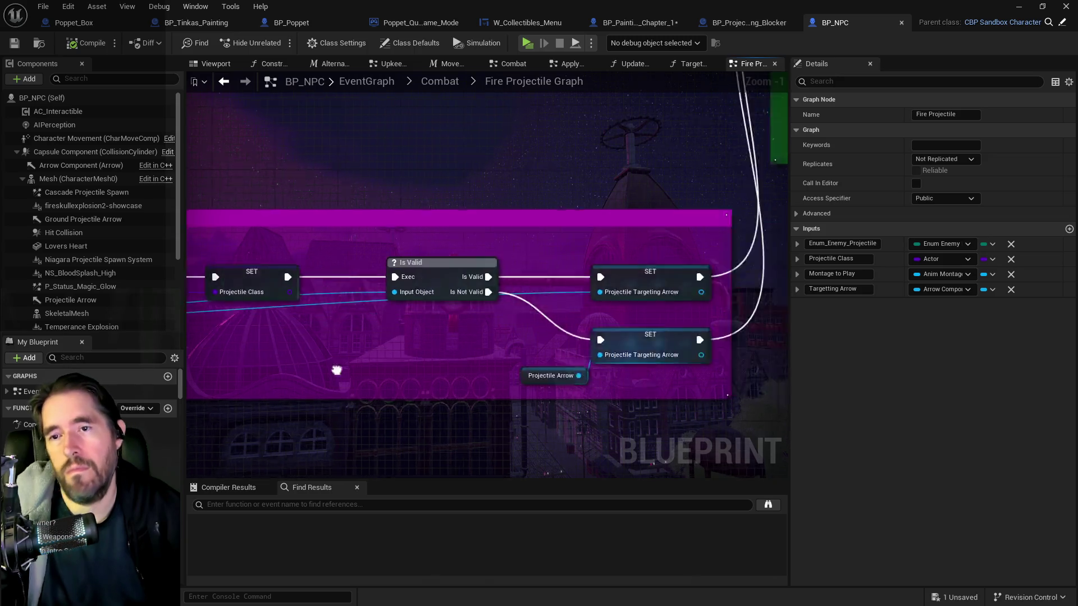
drag(645, 324, 273, 355)
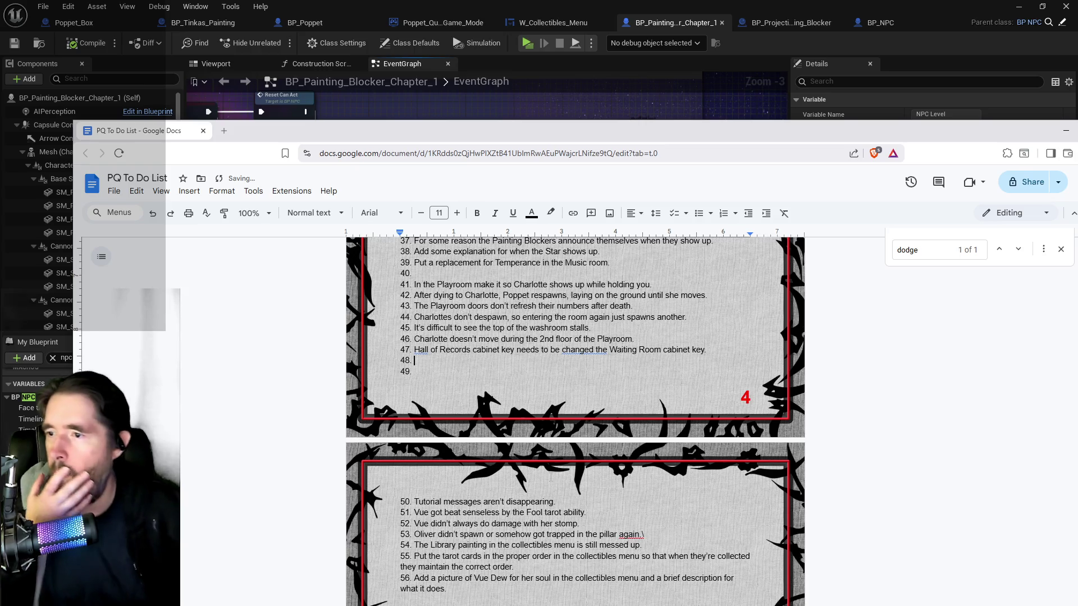
scroll(551, 477, up, 1)
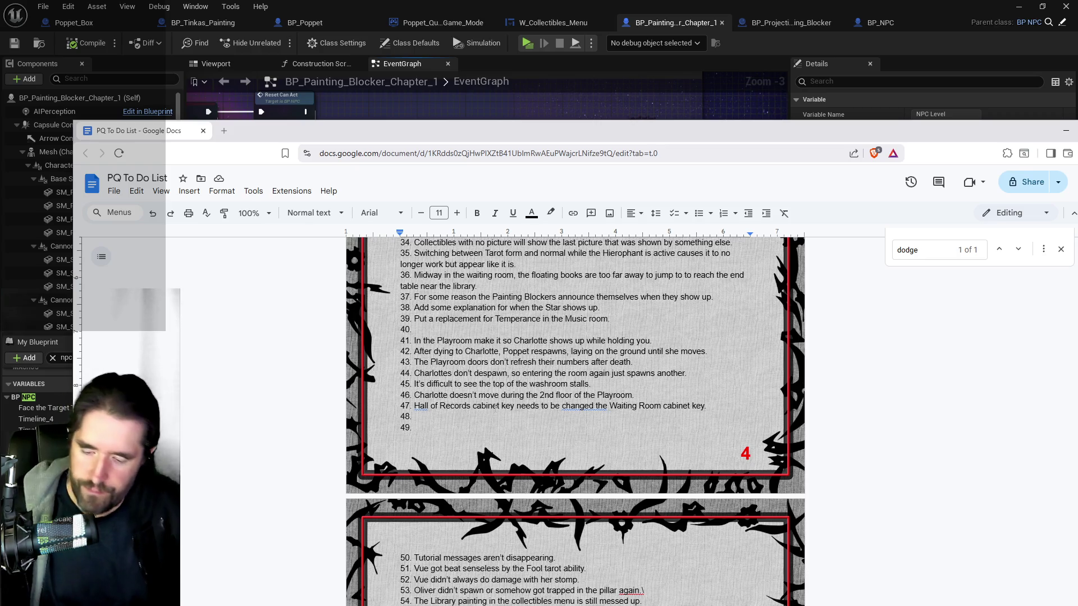
- Search the to-do list for 'blocker' and delete line 5's painting blockers revenge-shot note
key(ctrl+f)
text(blocker)
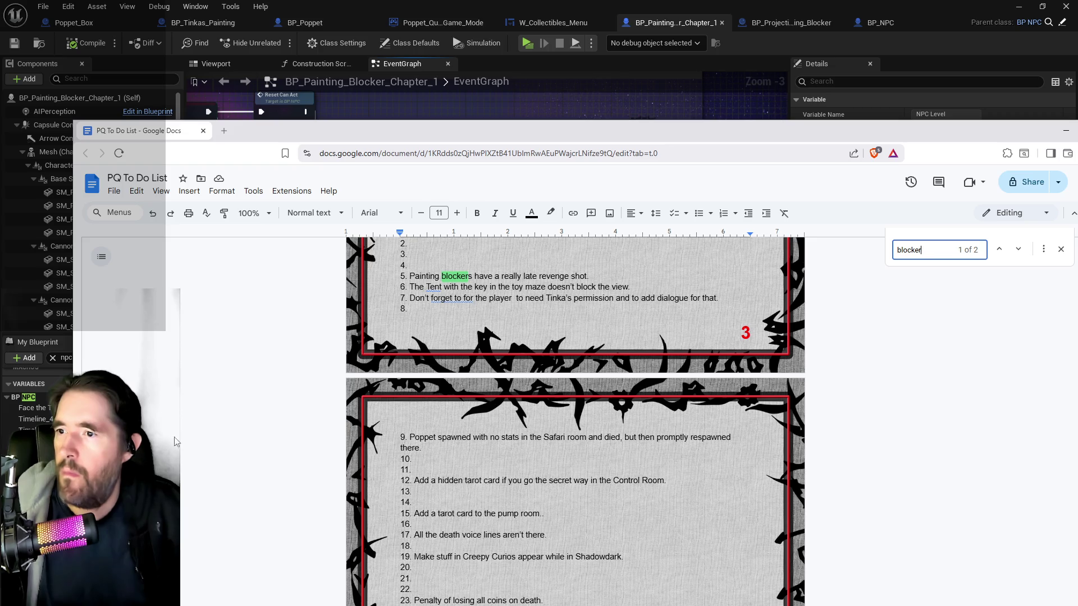
drag(589, 276, 409, 275)
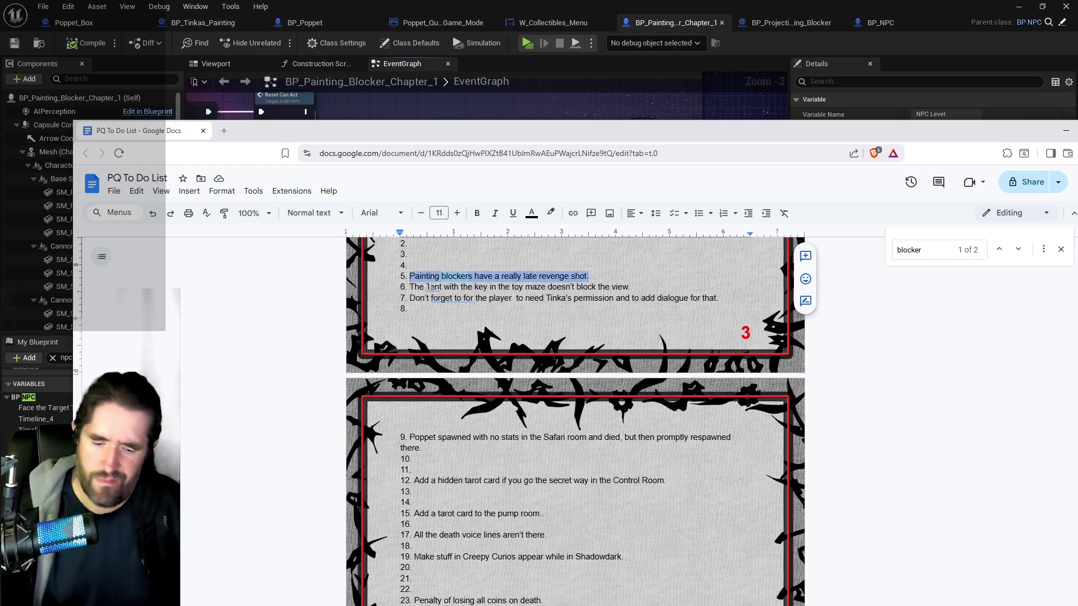
key(BackSpace)
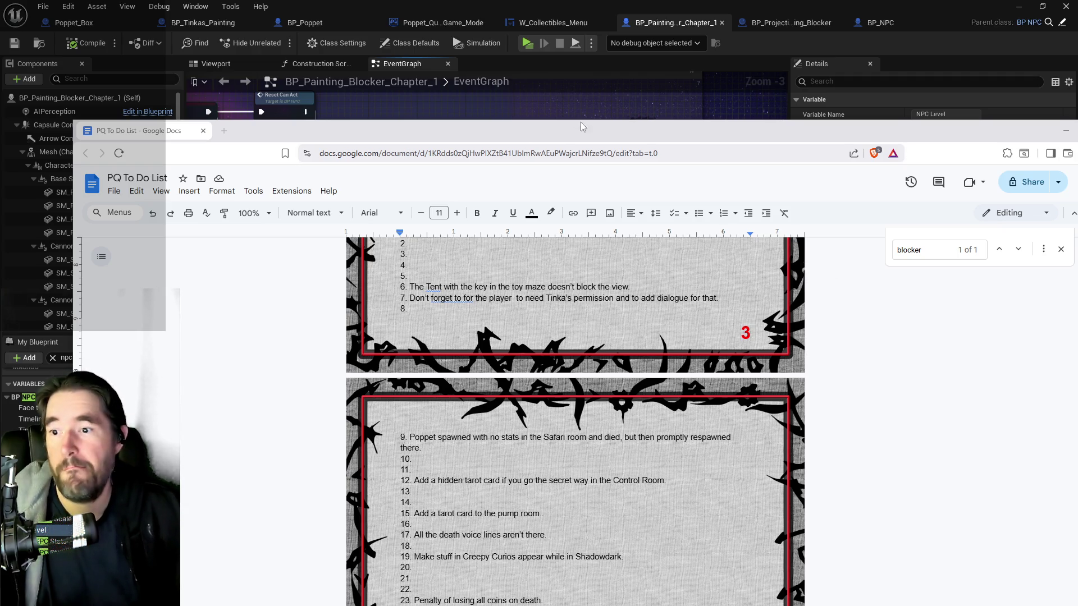
- Remove the stray backslash after 'again.' on line 53 and move the document aside
scroll(550, 463, down, 7)
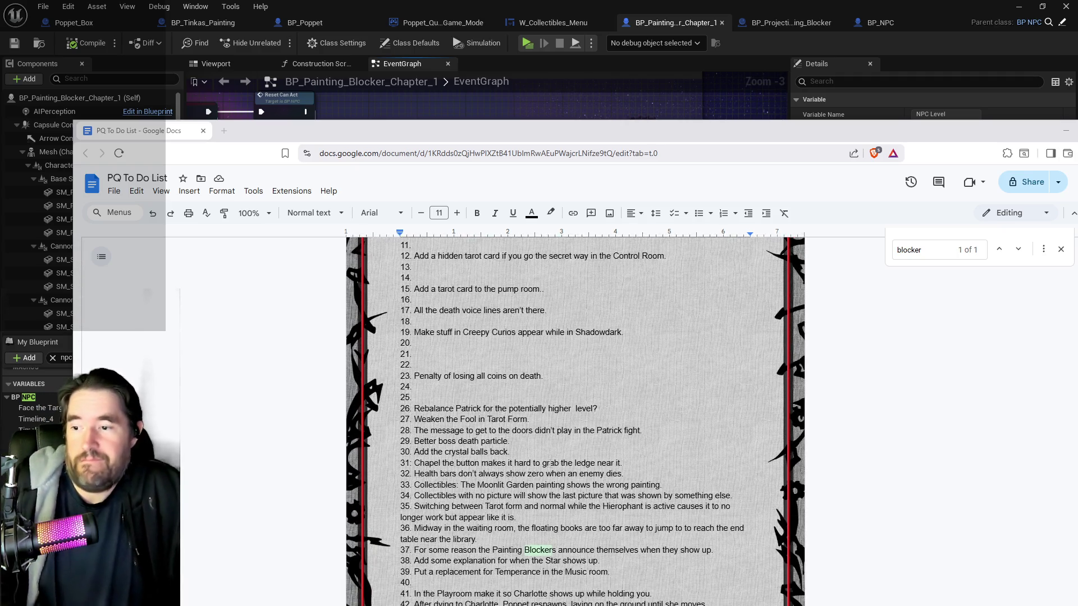
scroll(549, 464, down, 6)
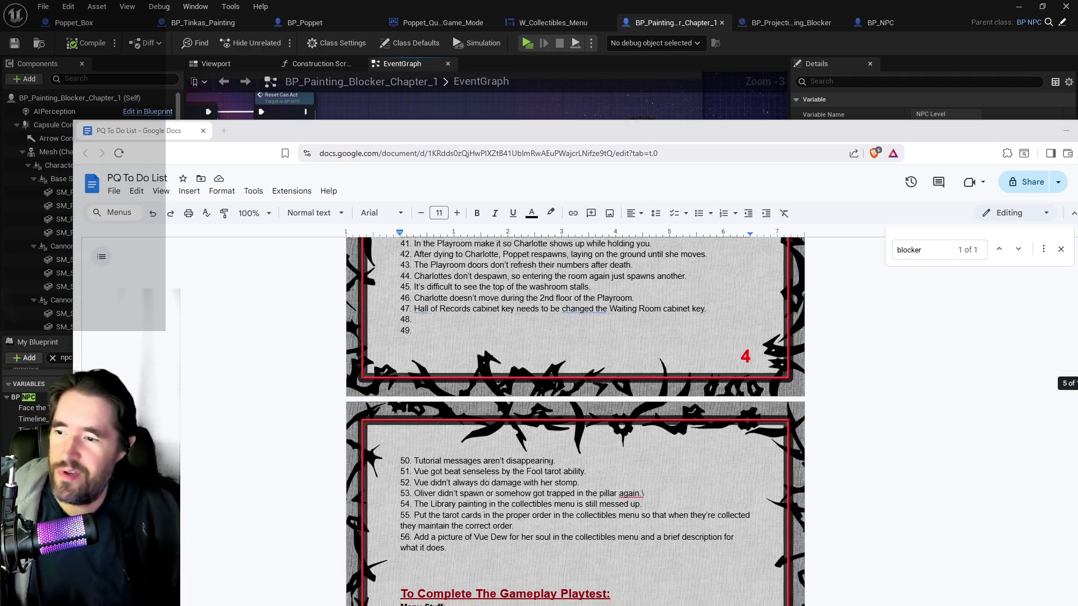
scroll(549, 464, up, 1)
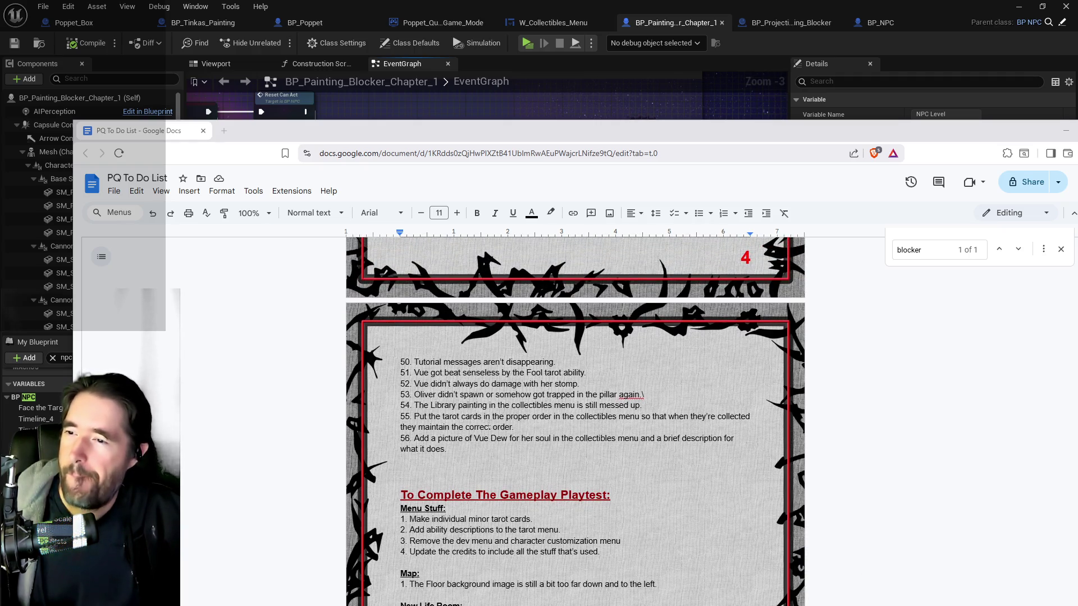
click(655, 396)
key(BackSpace)
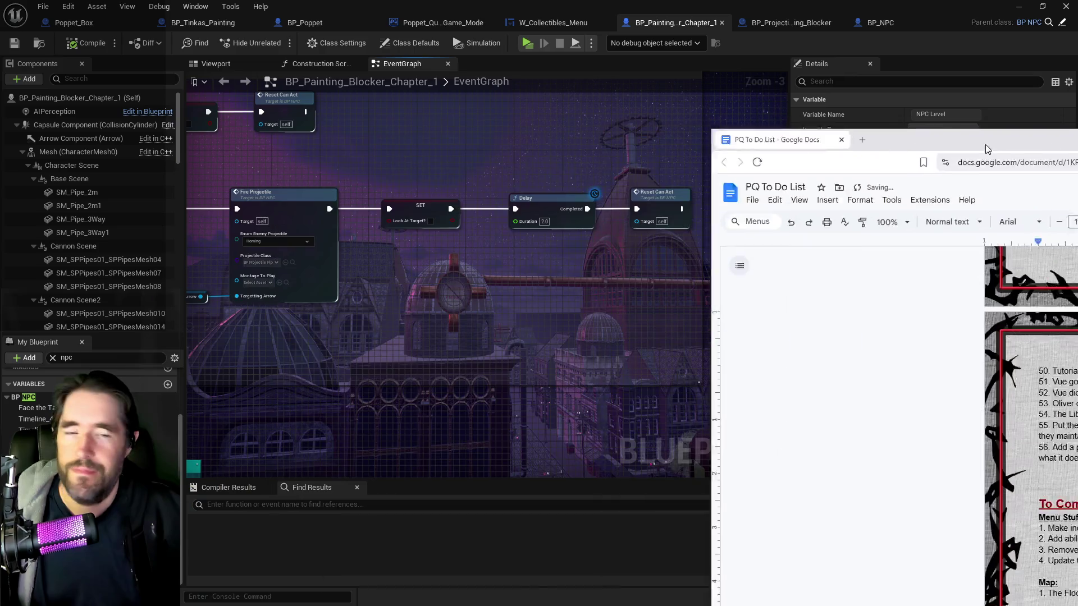
drag(349, 141, 1077, 128)
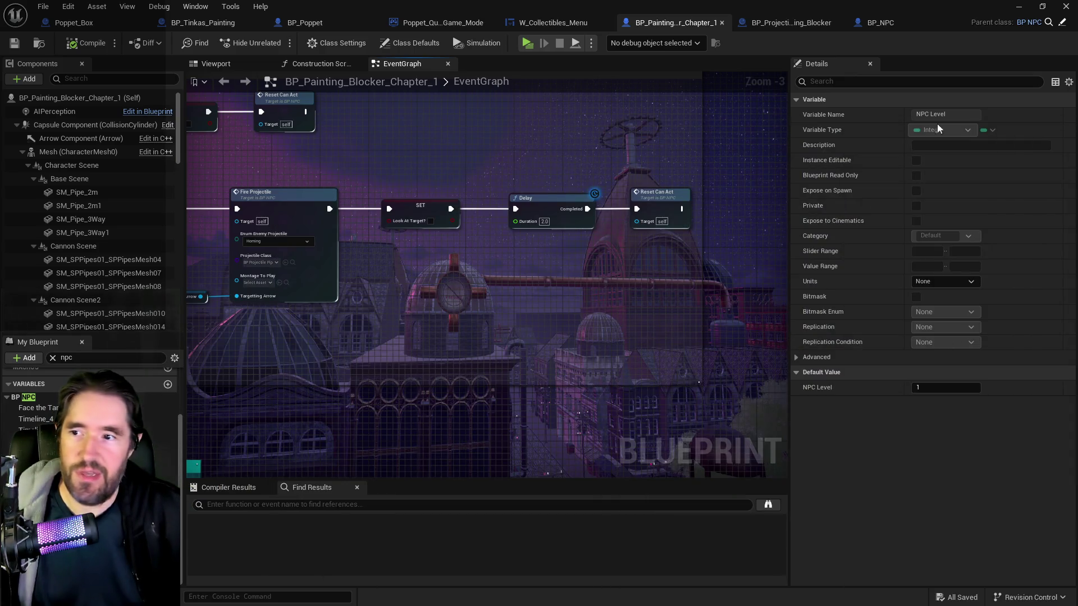
- Close the asset browser and frame the viewport on the BP_Door_3 display case
key(alt+Tab)
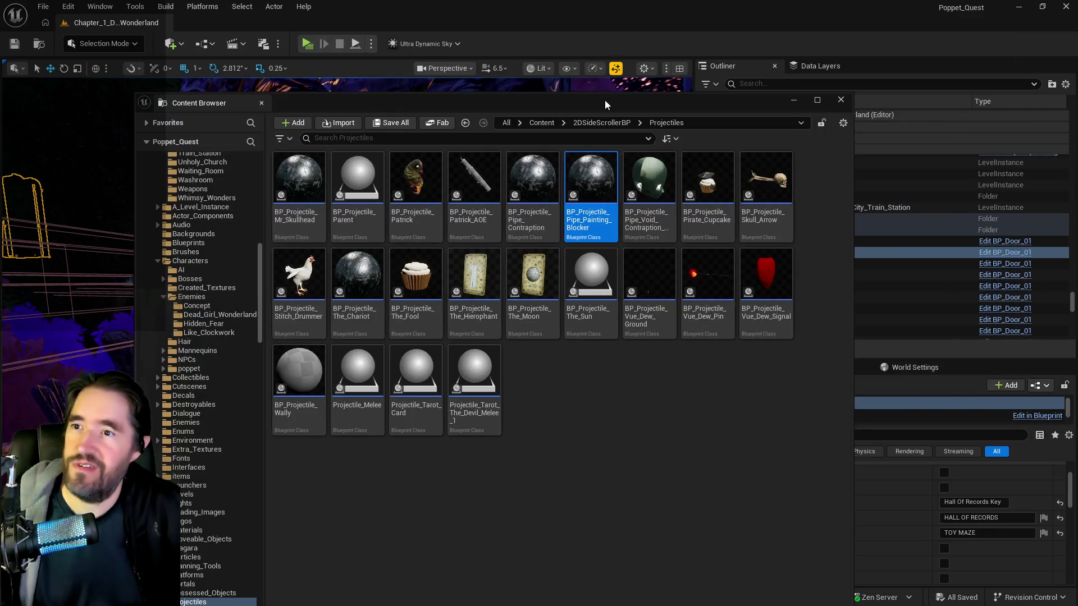
click(605, 100)
key(f)
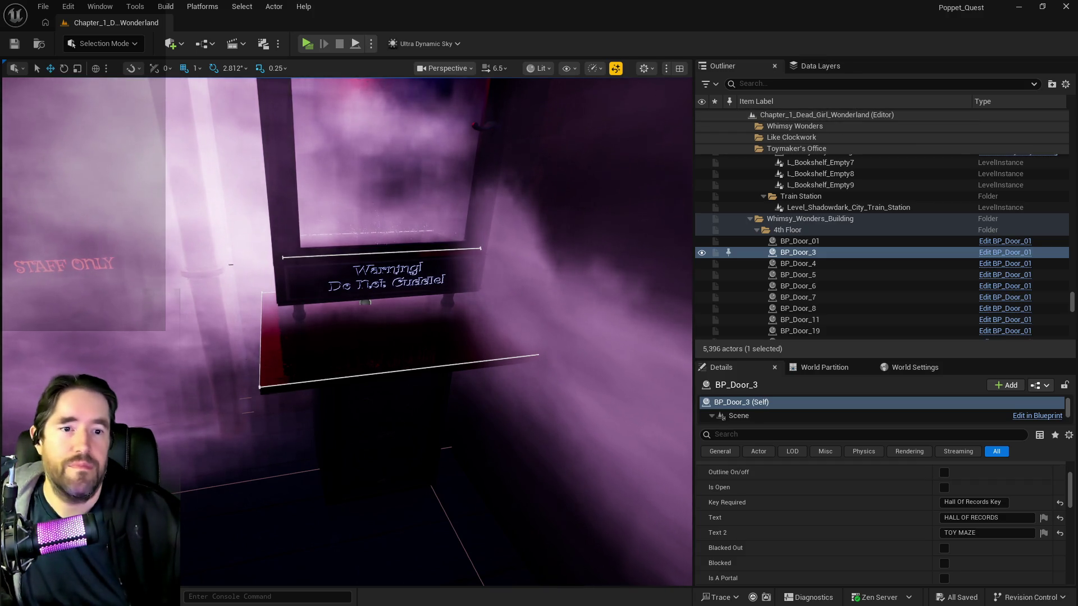
key(ctrl+space)
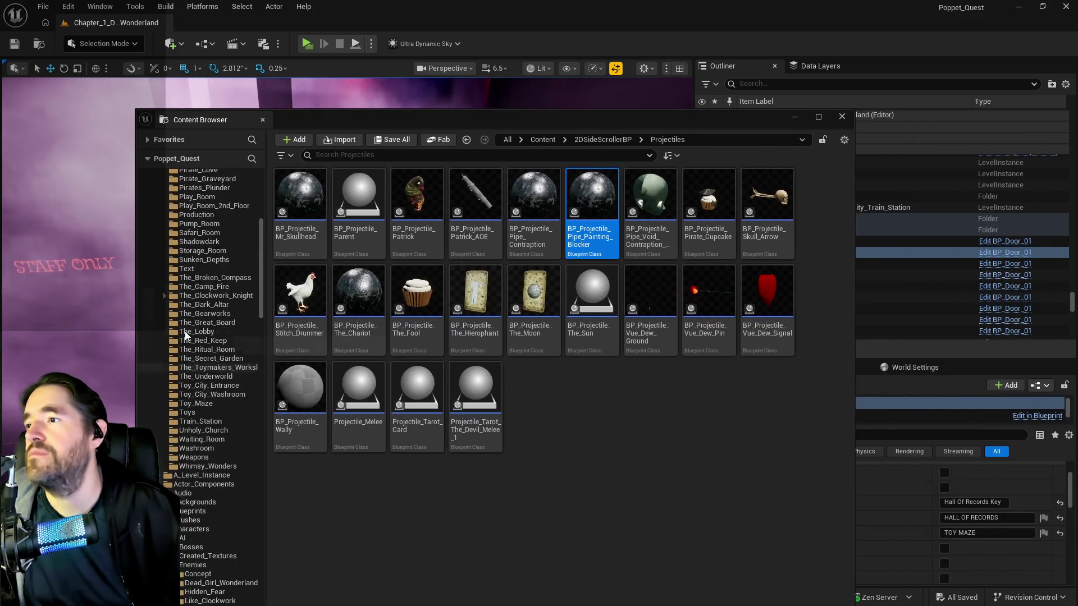
- Browse the folder tree to the Characters folder and select the BP_Puppet_Master Blueprint
scroll(186, 335, up, 10)
scroll(183, 331, up, 15)
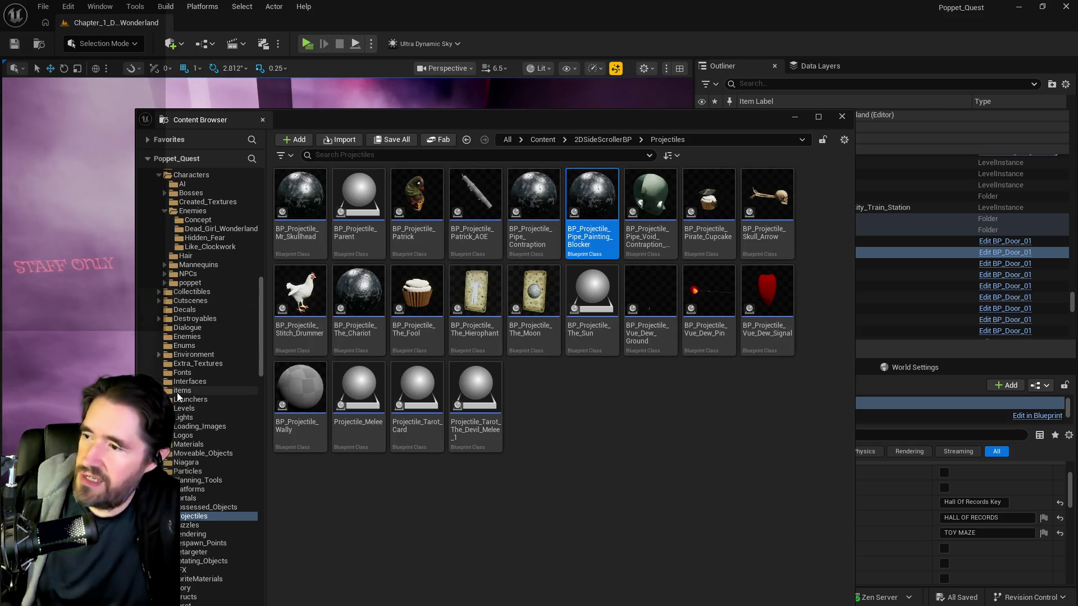
scroll(168, 427, down, 2)
scroll(166, 449, down, 2)
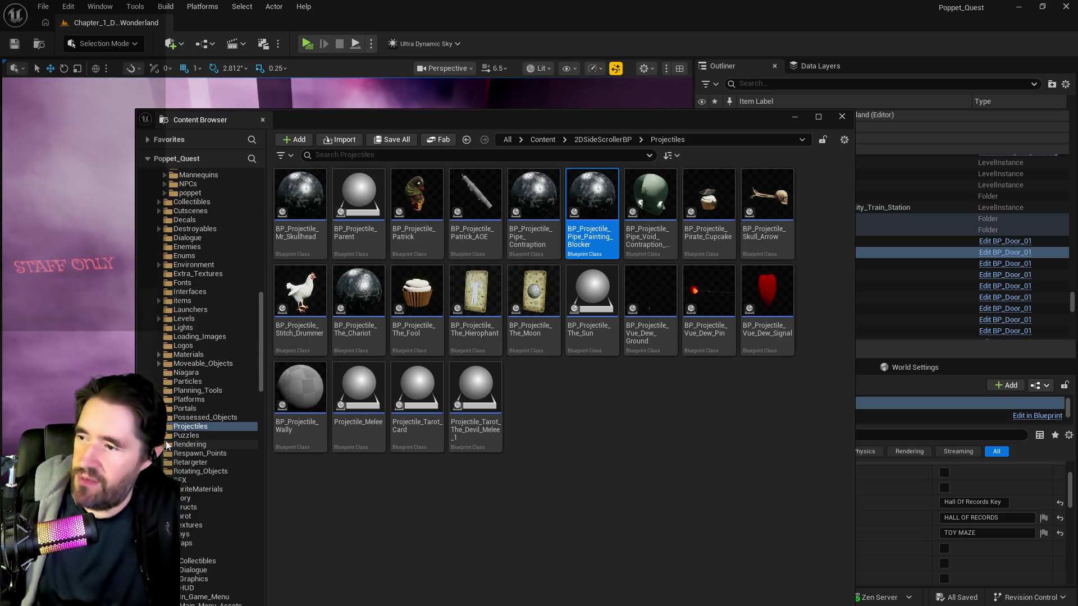
scroll(166, 415, down, 2)
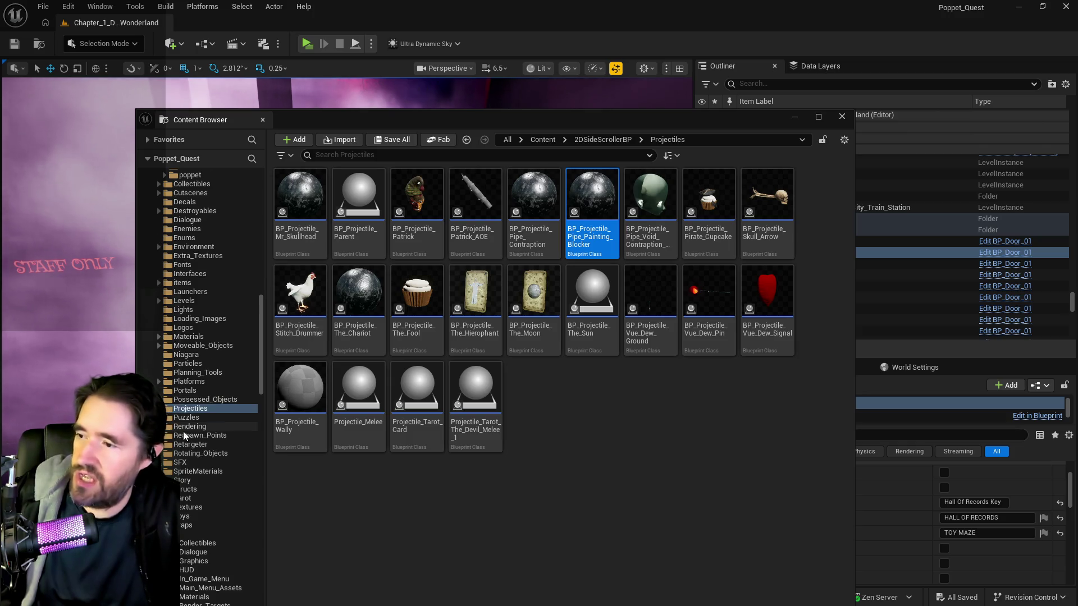
scroll(196, 447, up, 5)
scroll(196, 444, up, 4)
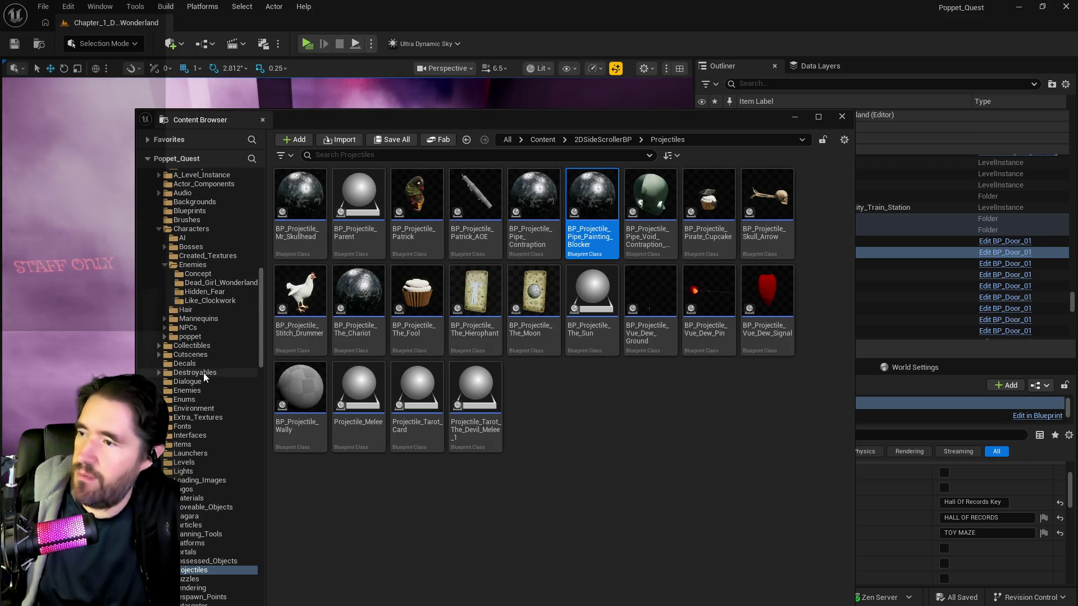
click(191, 229)
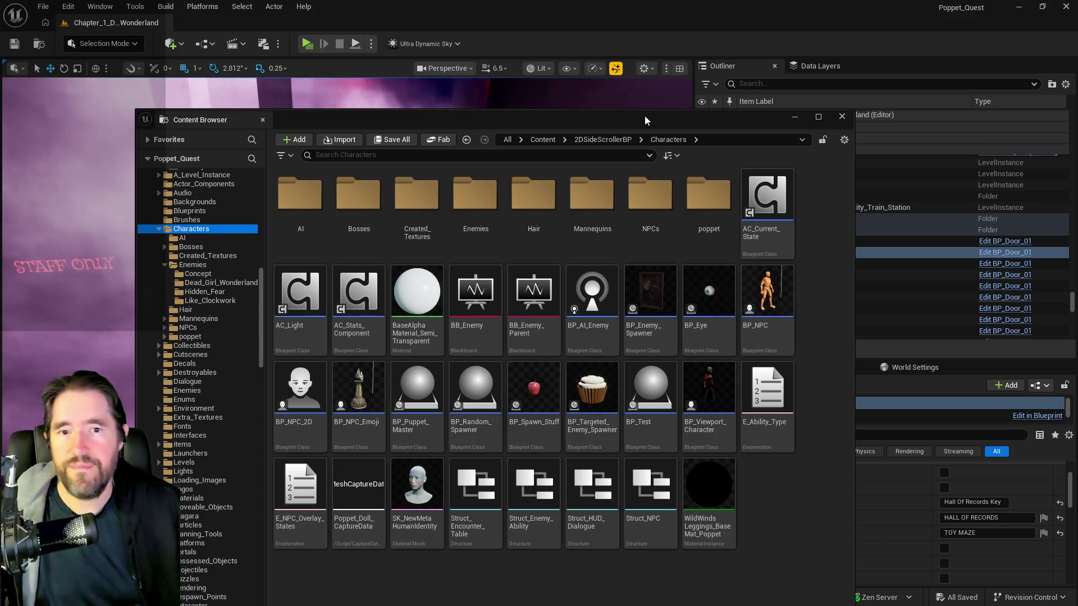
click(650, 196)
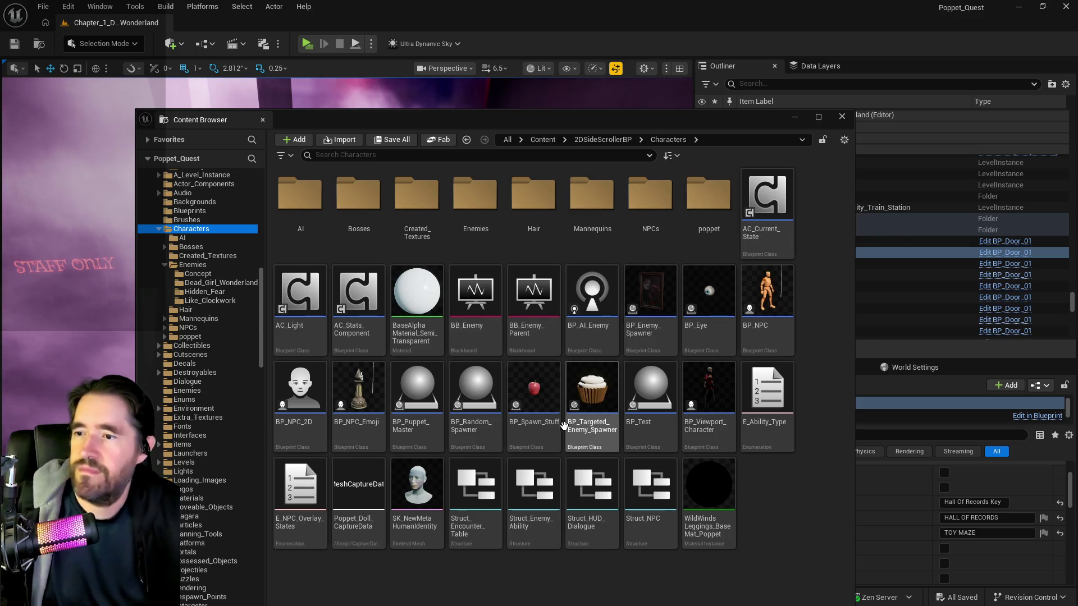
mouse_move(490, 408)
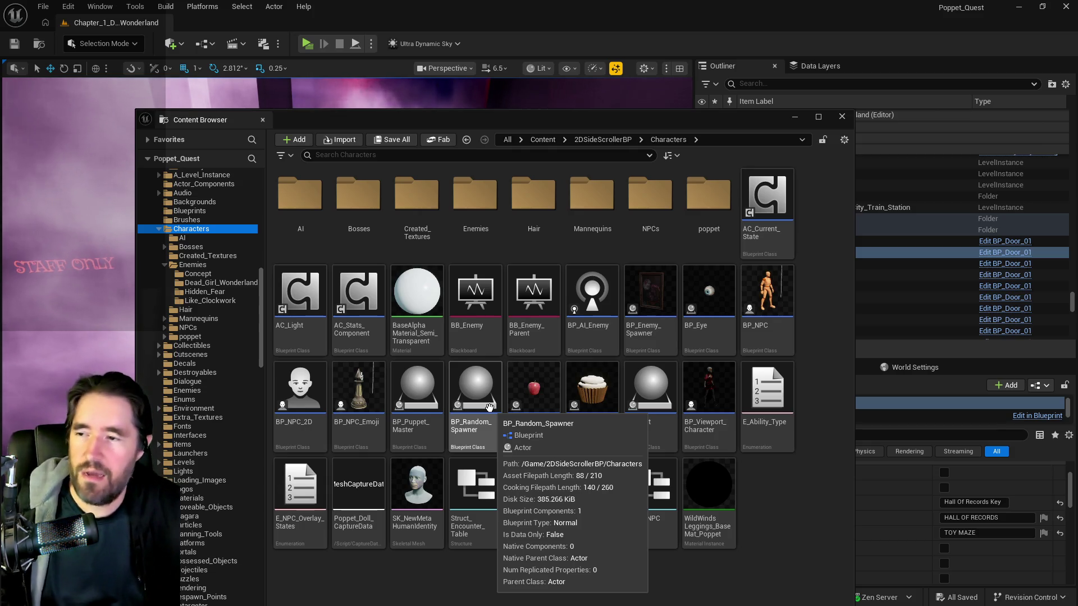
mouse_move(658, 447)
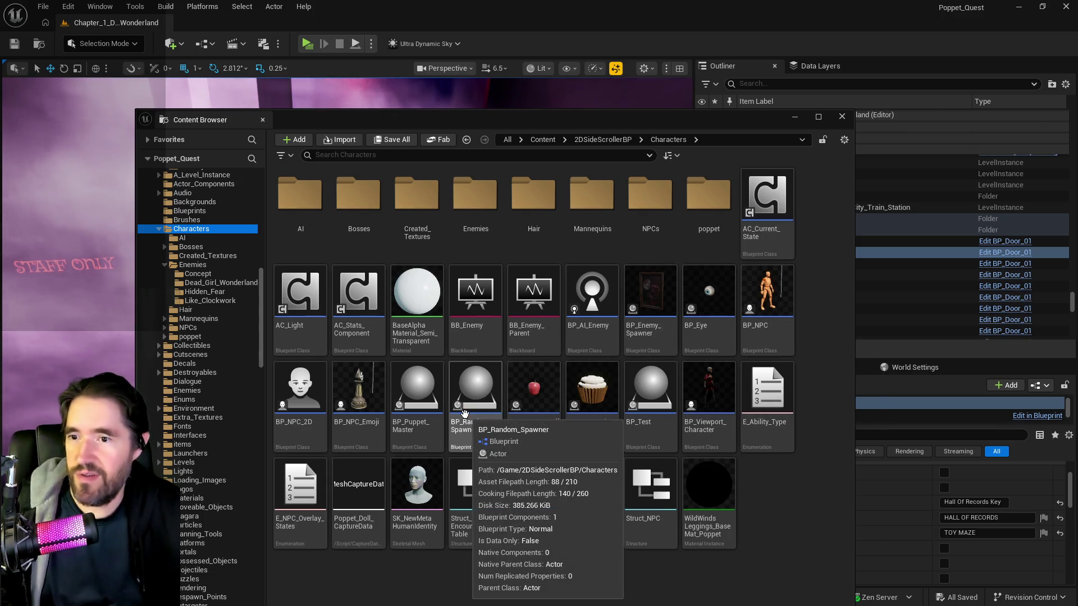
click(422, 422)
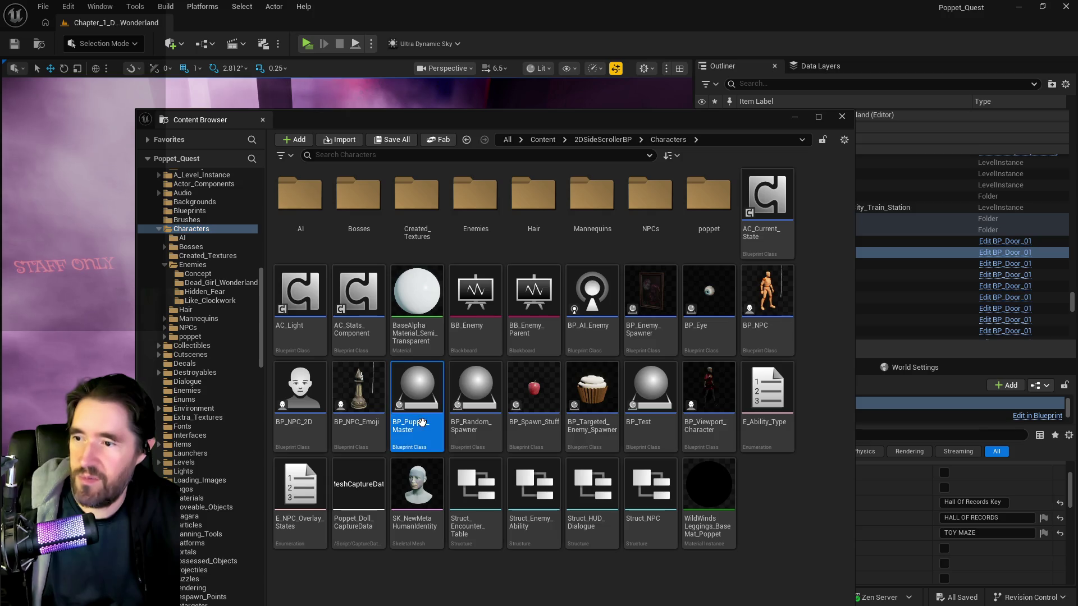
- Open BP_Puppet_Master on its Spawn Enemy Graph and inspect the spawn logic nodes
key(Return)
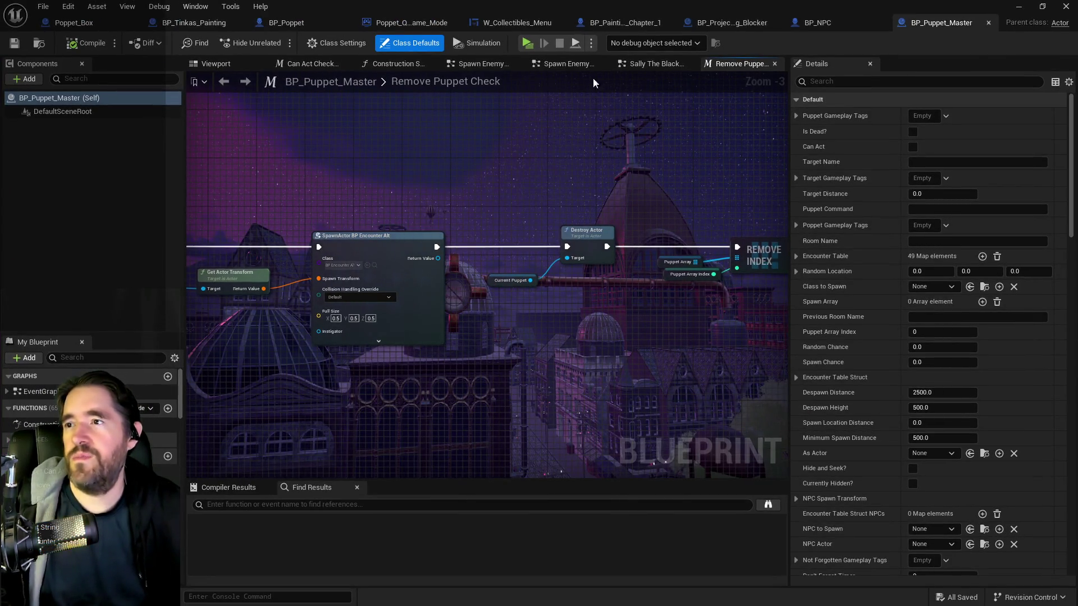
click(637, 66)
click(566, 66)
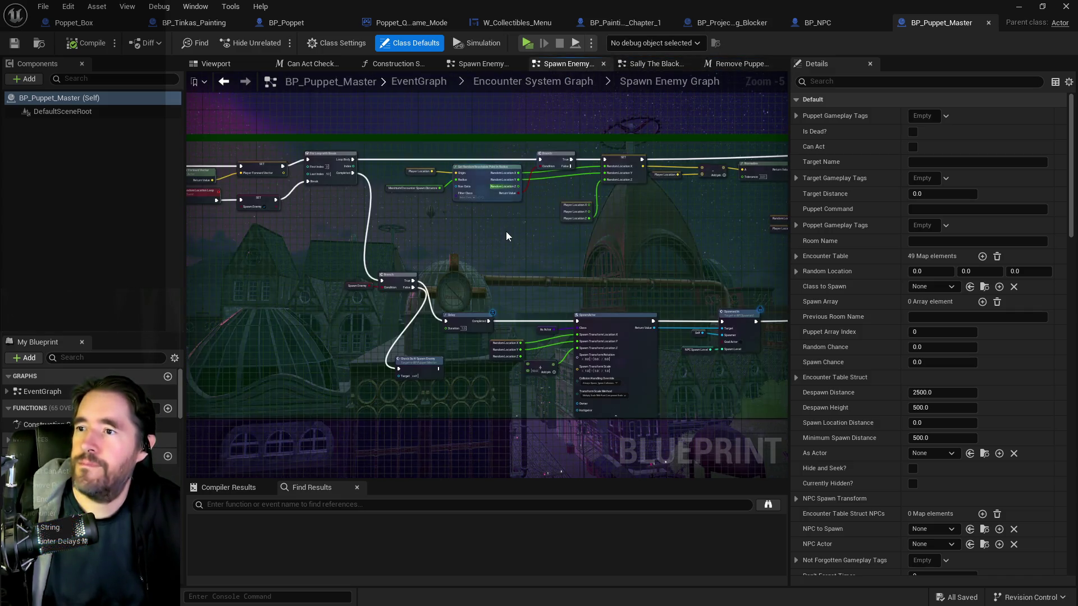
scroll(506, 236, down, 2)
mouse_move(536, 178)
mouse_down()
mouse_move(607, 188)
mouse_move(522, 133)
mouse_move(472, 164)
mouse_up()
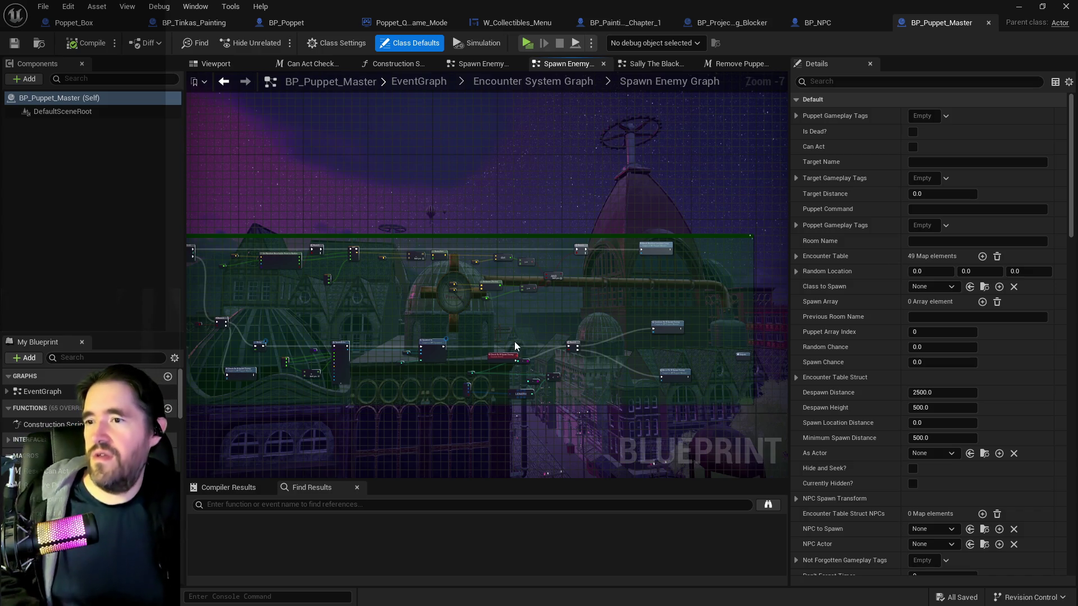
mouse_move(497, 325)
mouse_down()
mouse_move(626, 308)
mouse_move(652, 281)
mouse_up()
scroll(522, 292, up, 5)
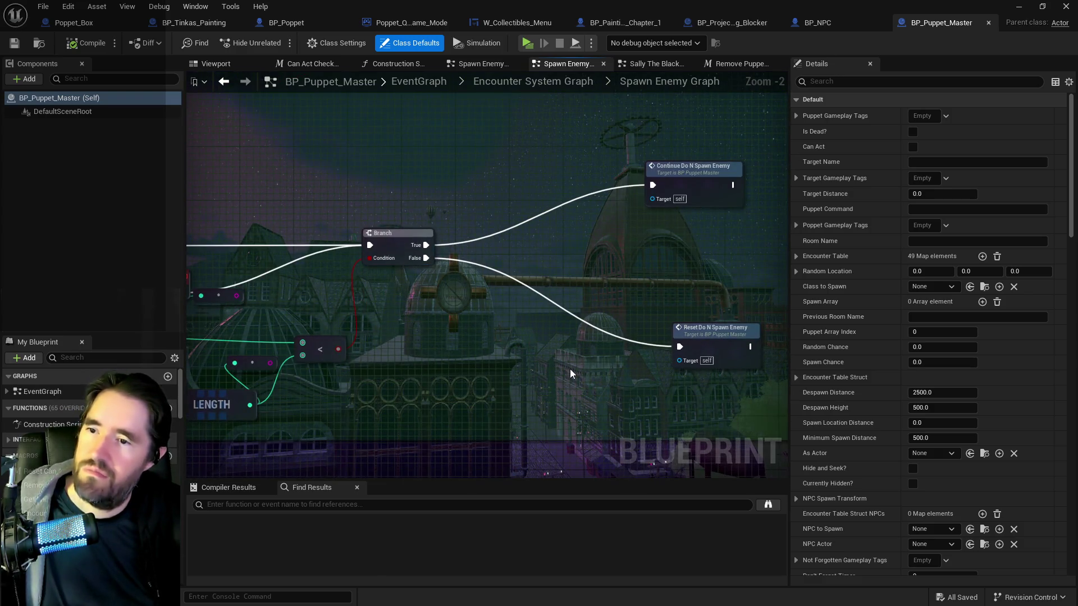
key(ctrl+b)
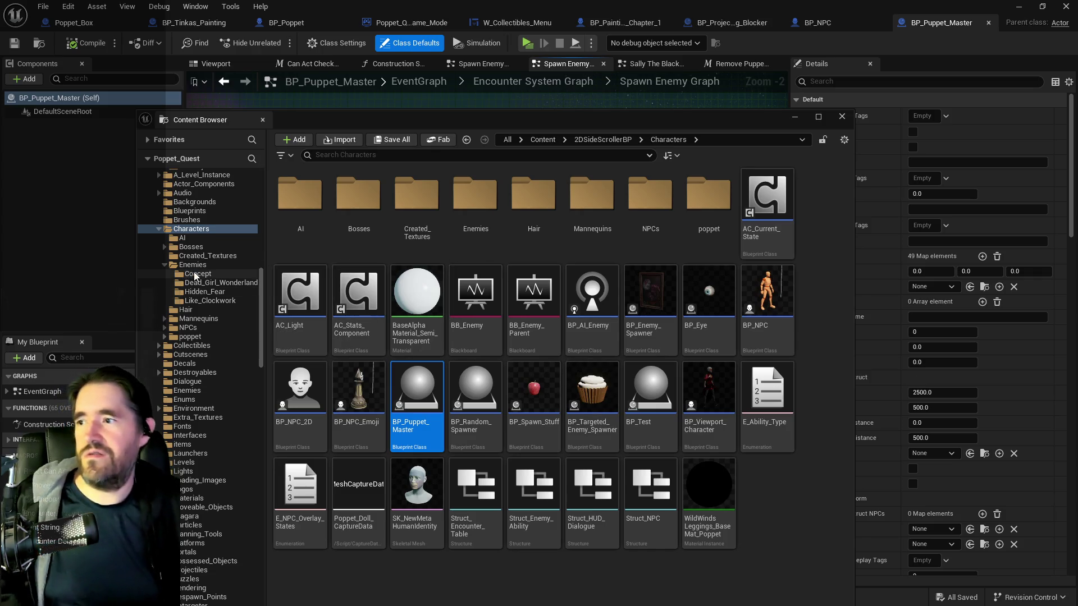
- Open BP_Oliver from Characters › NPCs and inspect its Character Movement component
click(188, 328)
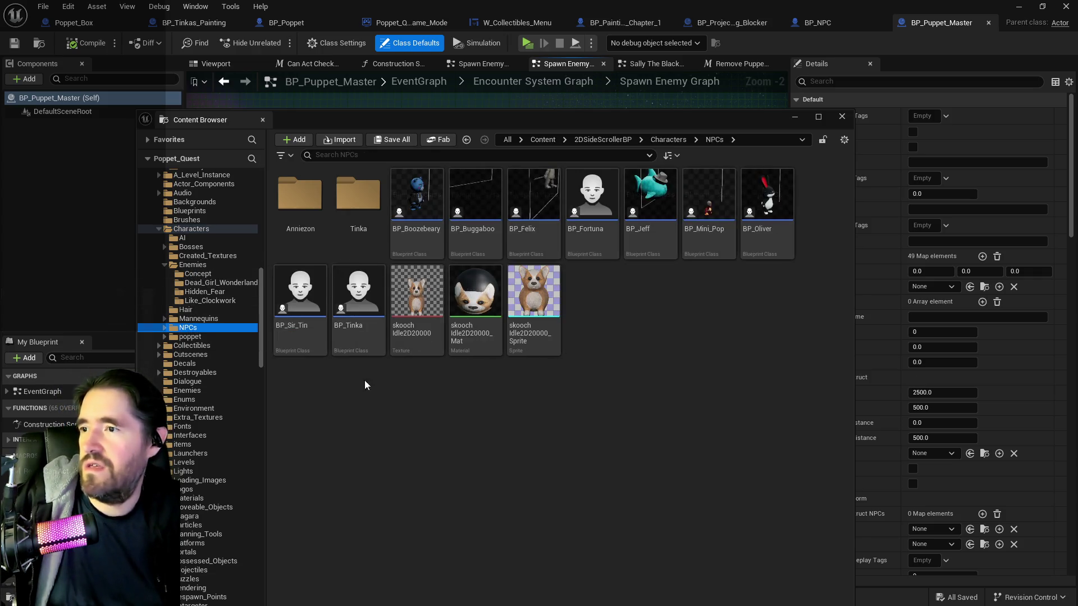
click(761, 238)
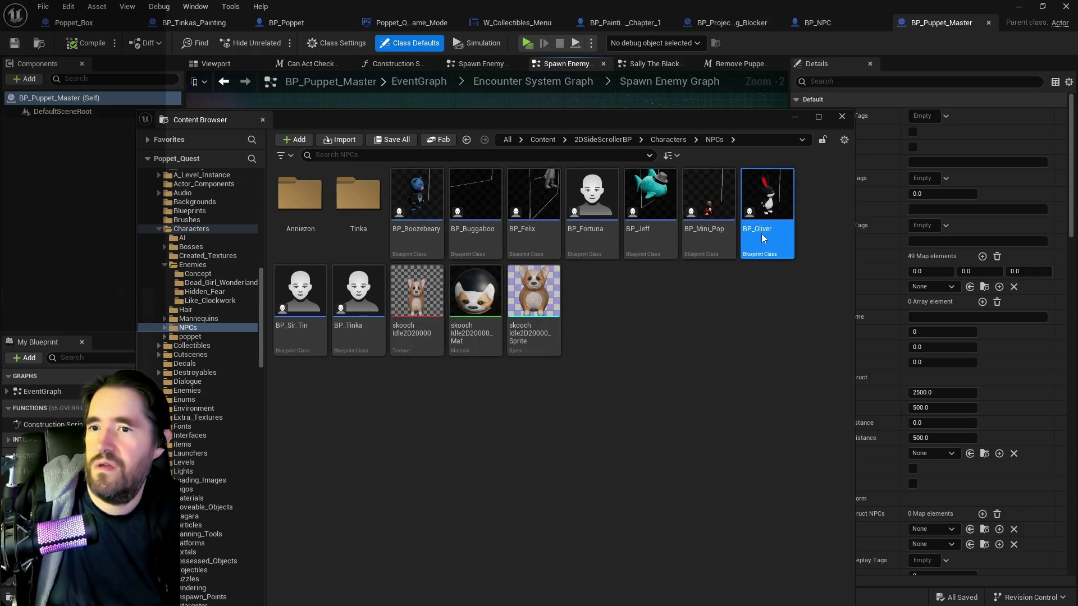
key(ctrl+space)
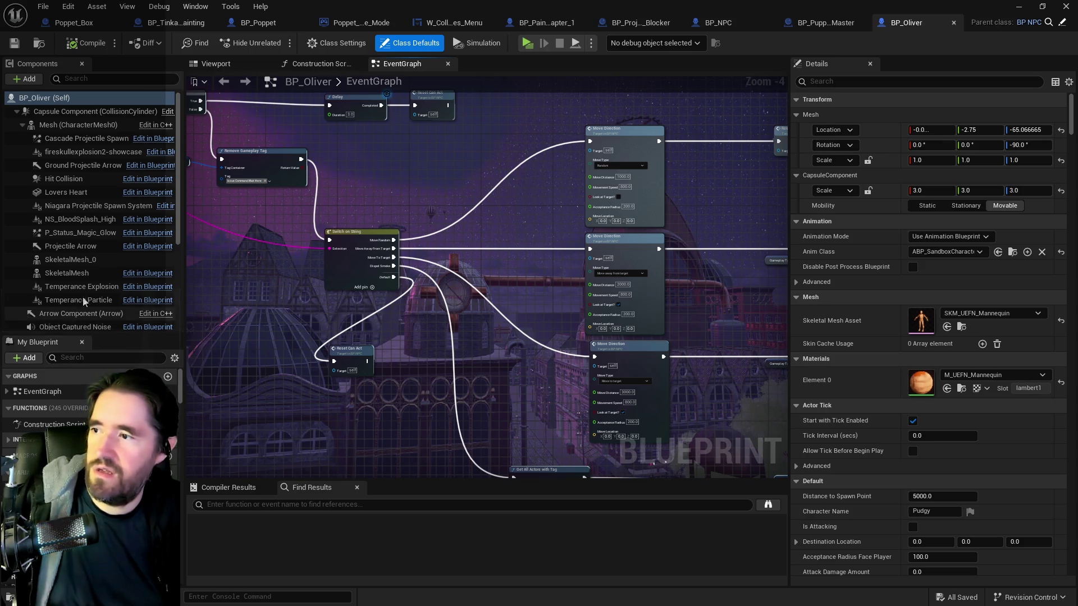
scroll(82, 296, down, 5)
click(64, 298)
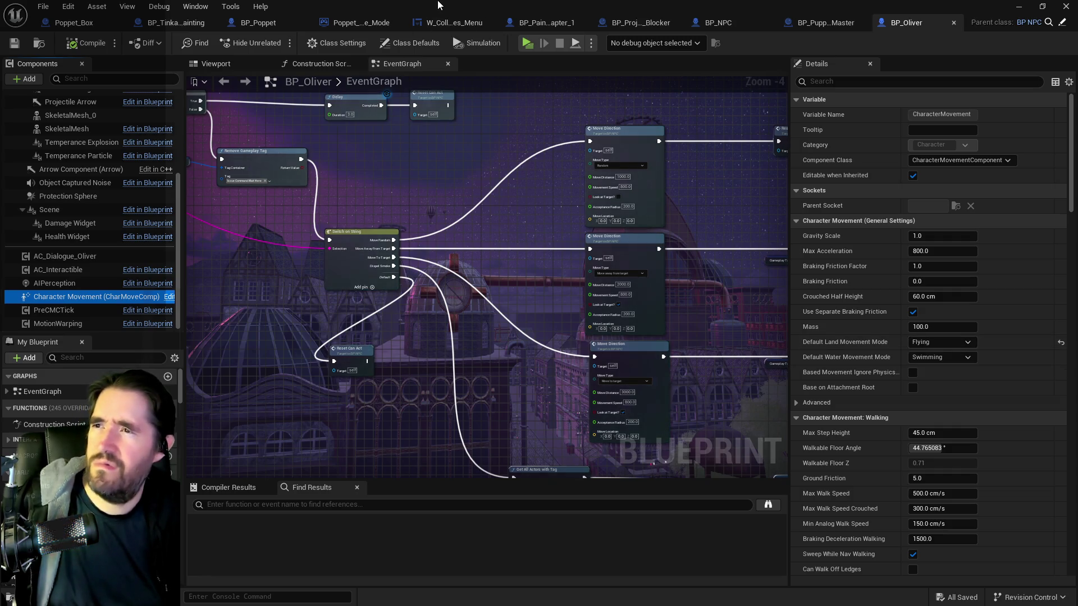
- Search BP_Oliver's My Blueprint panel for 'movement mode' to check the Movement Mode default
click(77, 358)
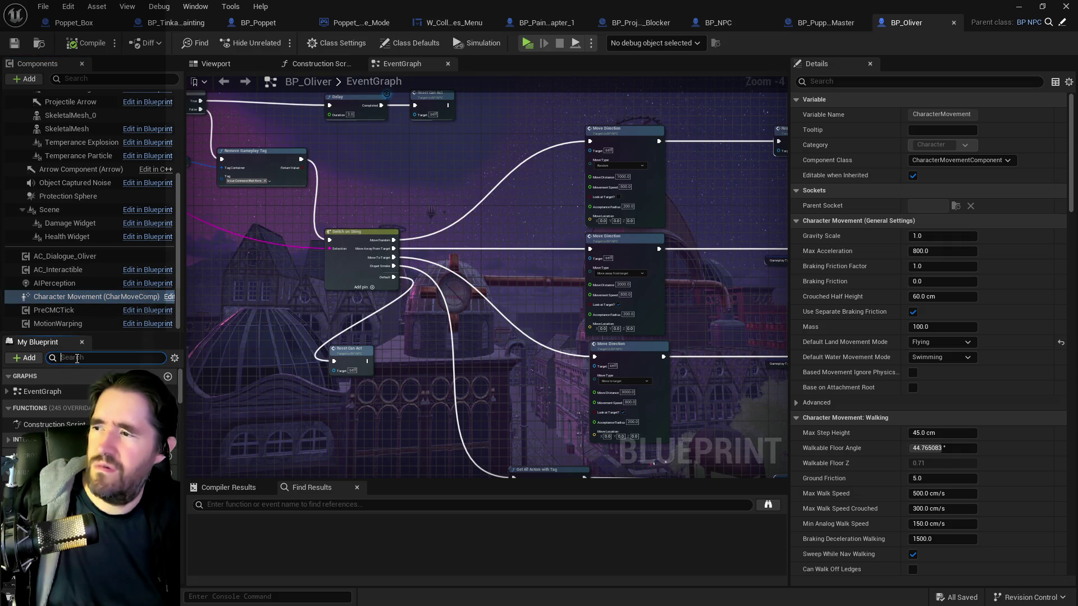
text(movement mode)
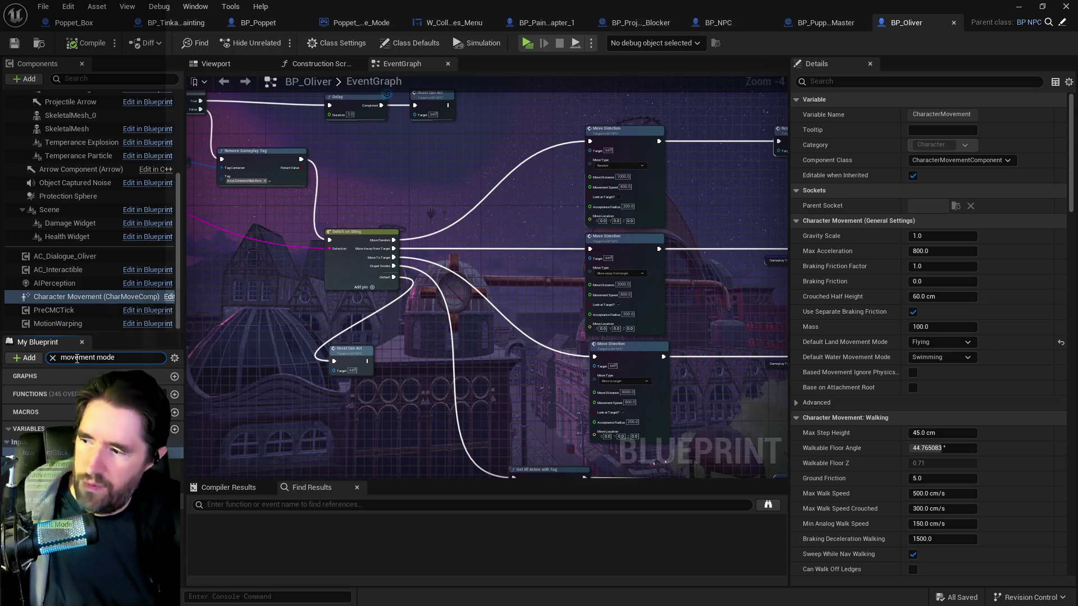
click(44, 474)
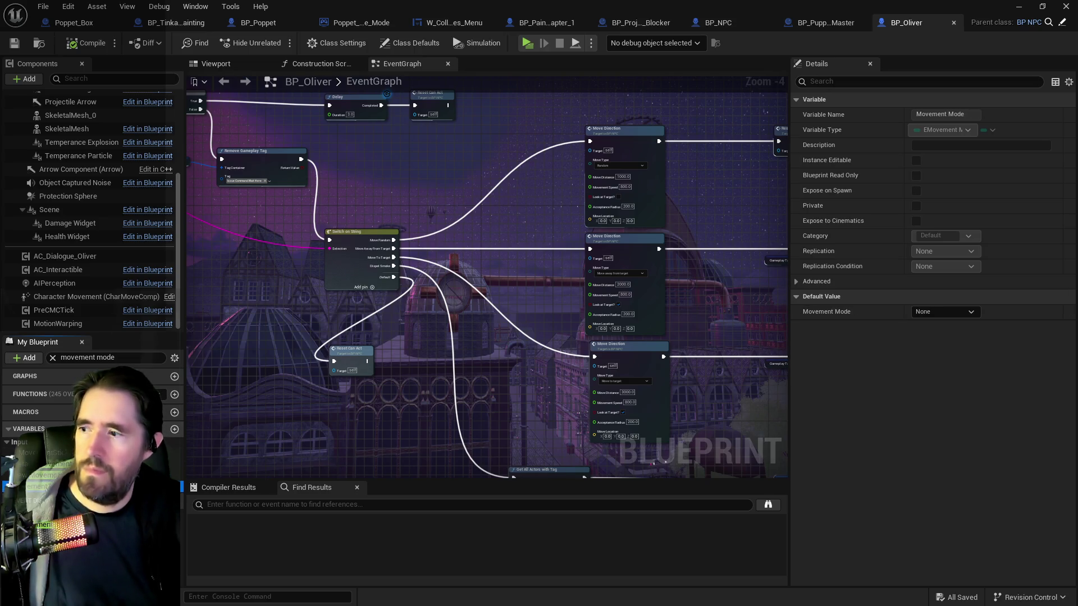
click(1018, 6)
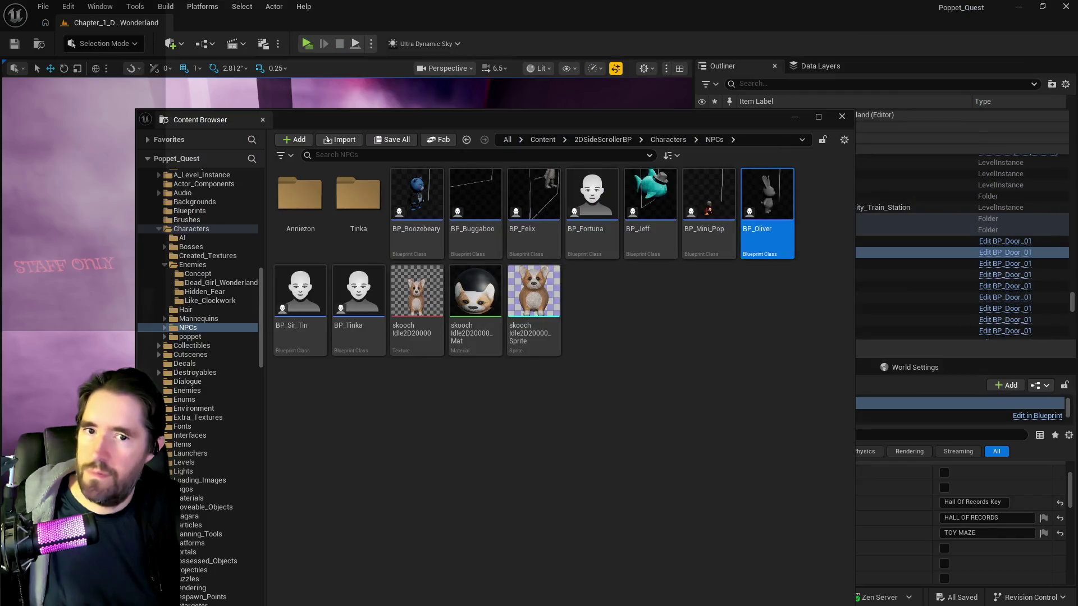
- Close the asset browser and frame the whole BP_Door_3 display case in the viewport
click(668, 101)
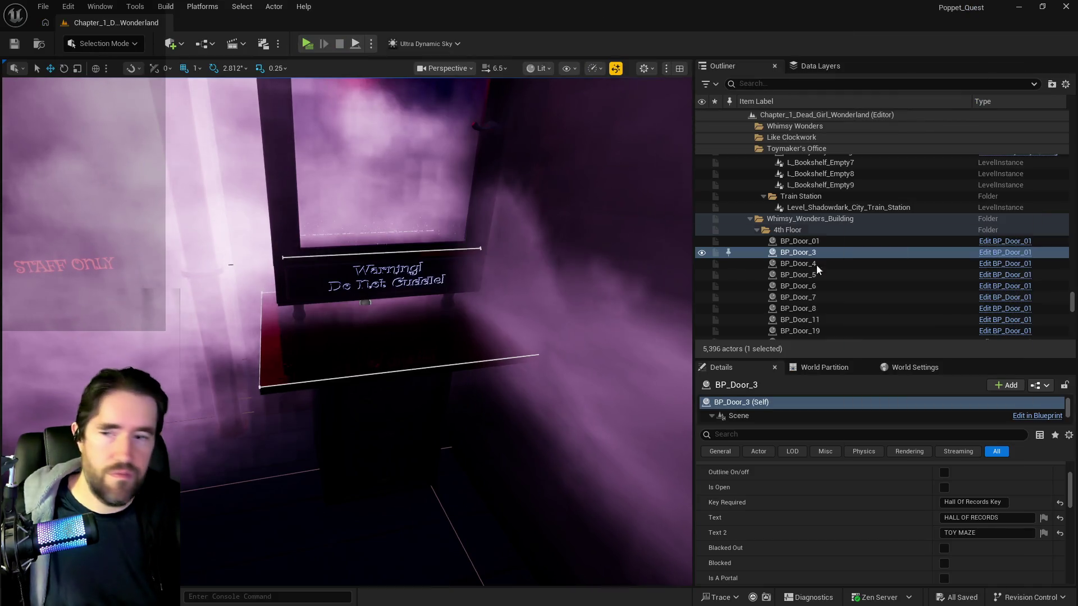
scroll(347, 331, up, 3)
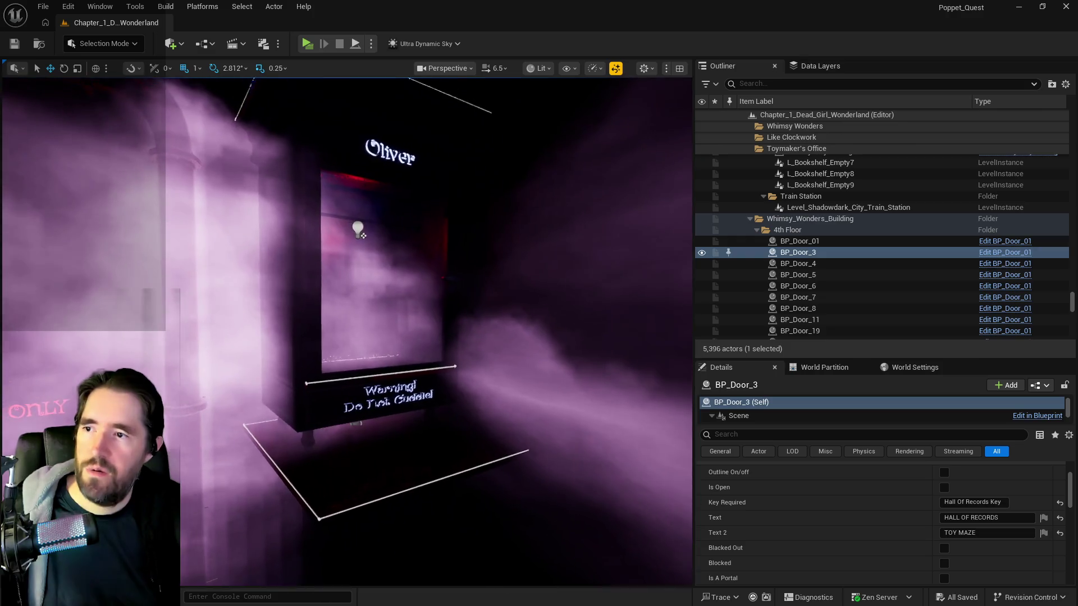
scroll(347, 332, down, 5)
key(f)
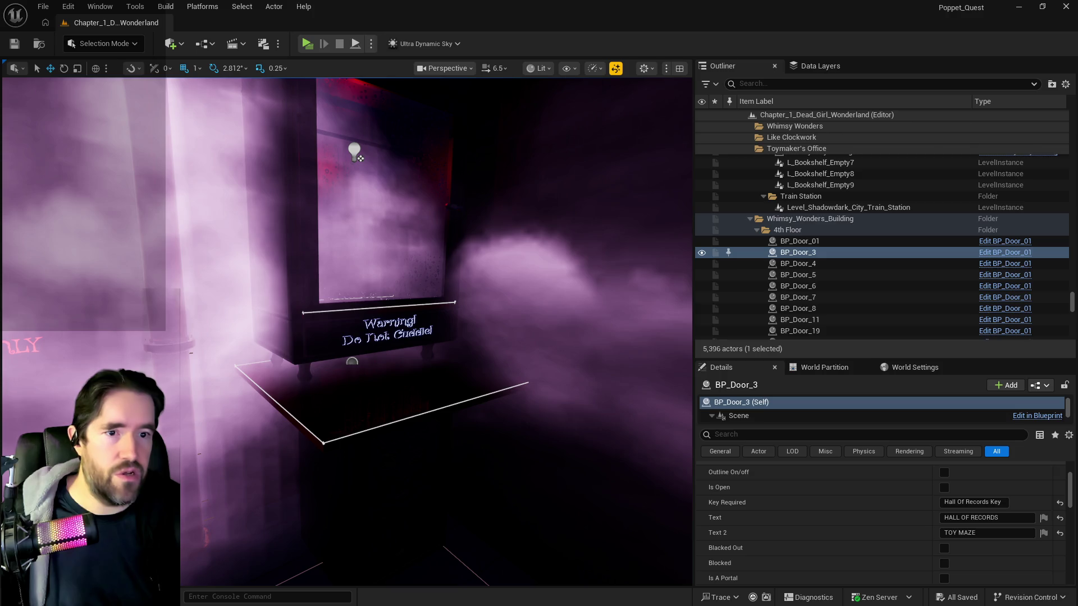
key(alt+Tab)
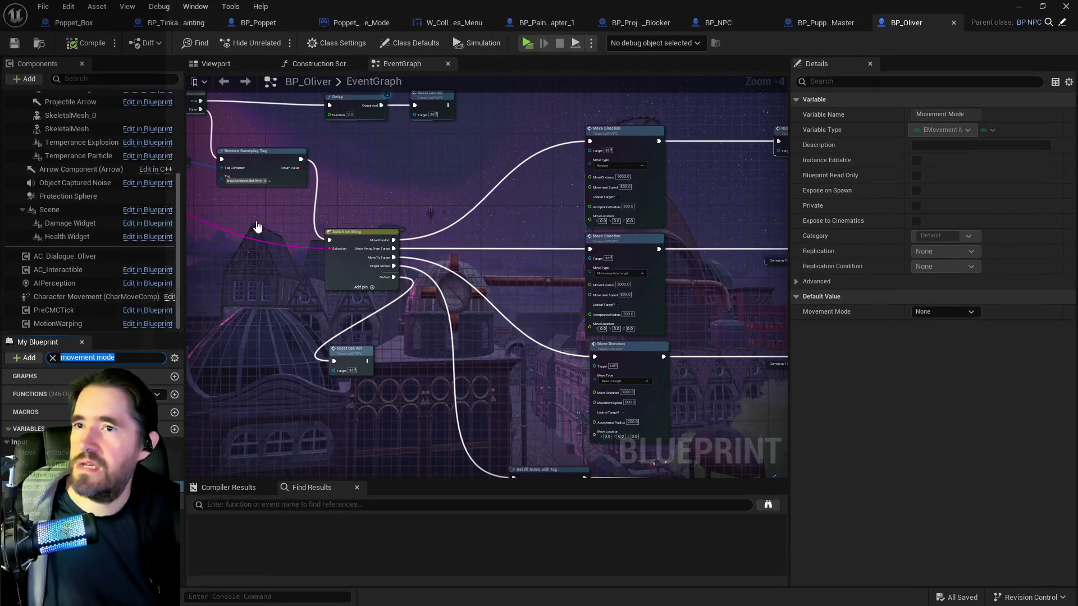
- Expand BP_Puppet_Master's Encounter Table to Forbidden Toys Room › NPCs › Index 0 › NPC Transform
key(ctrl+Tab)
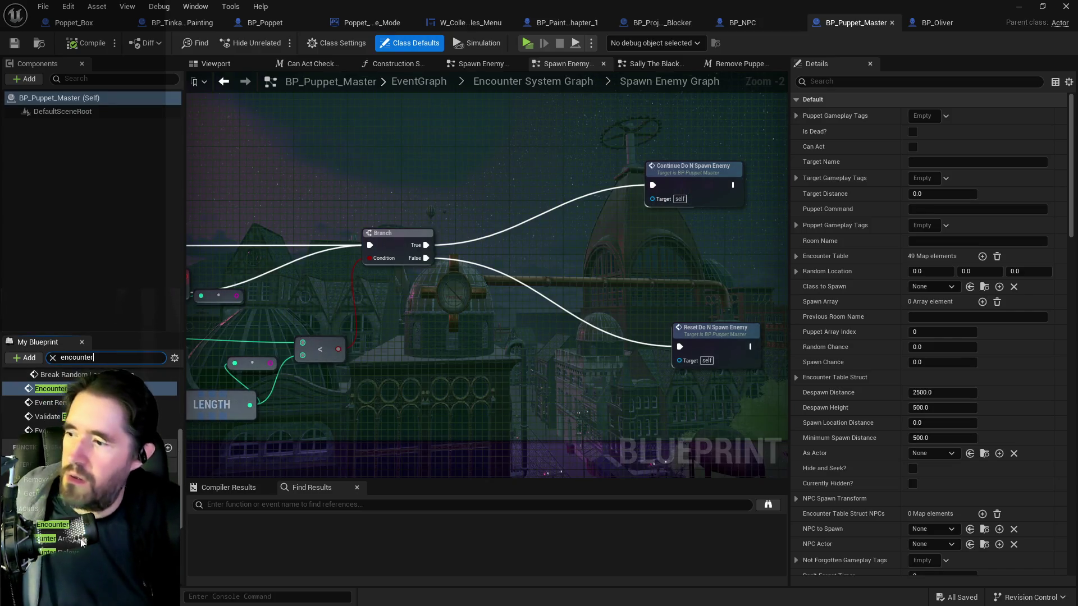
click(51, 548)
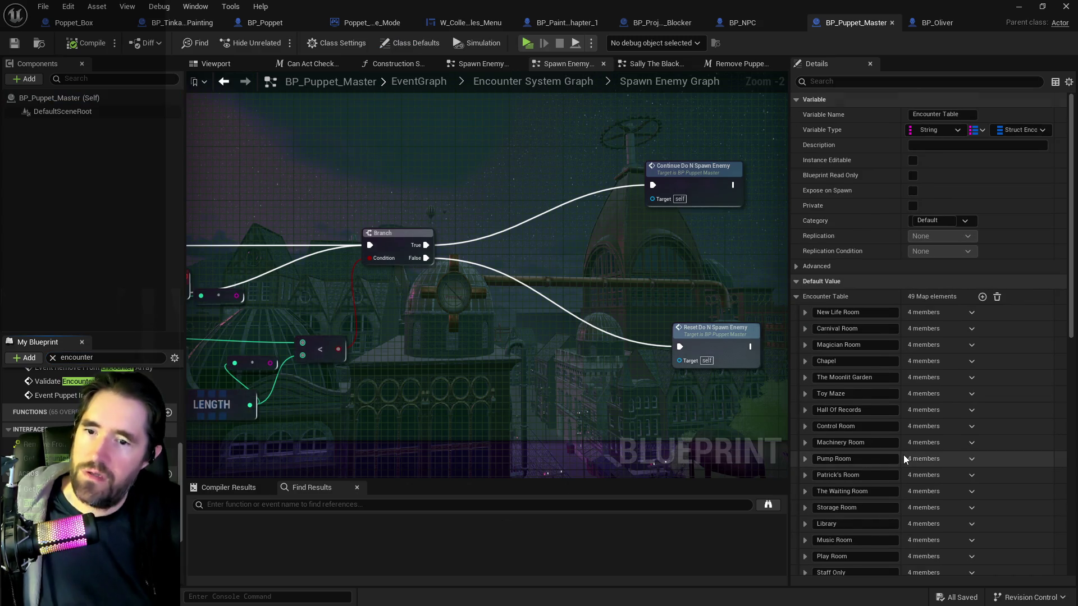
scroll(904, 454, down, 5)
scroll(842, 388, down, 4)
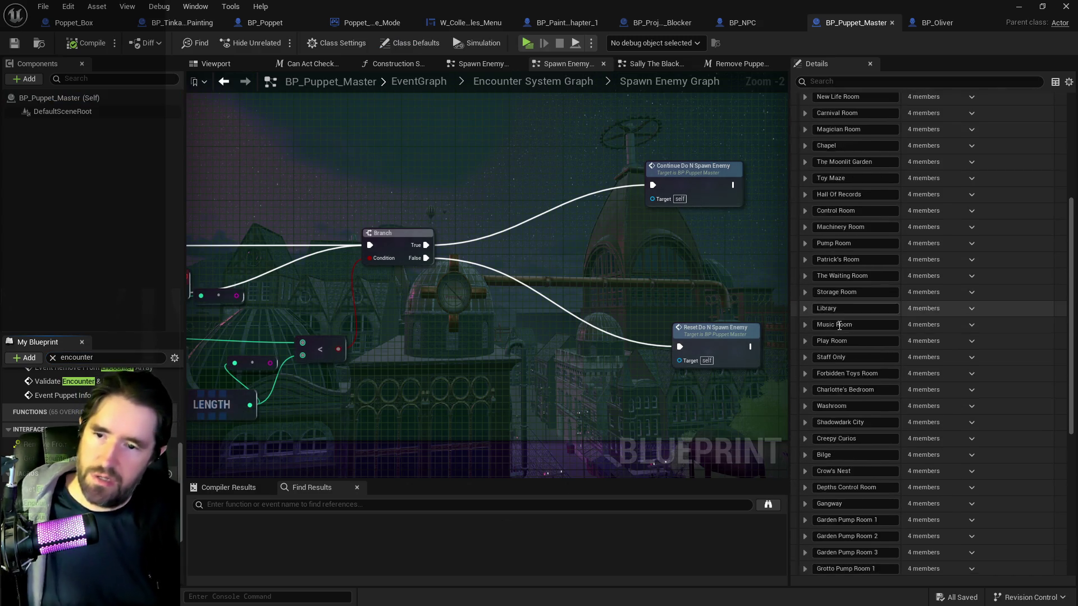
click(804, 357)
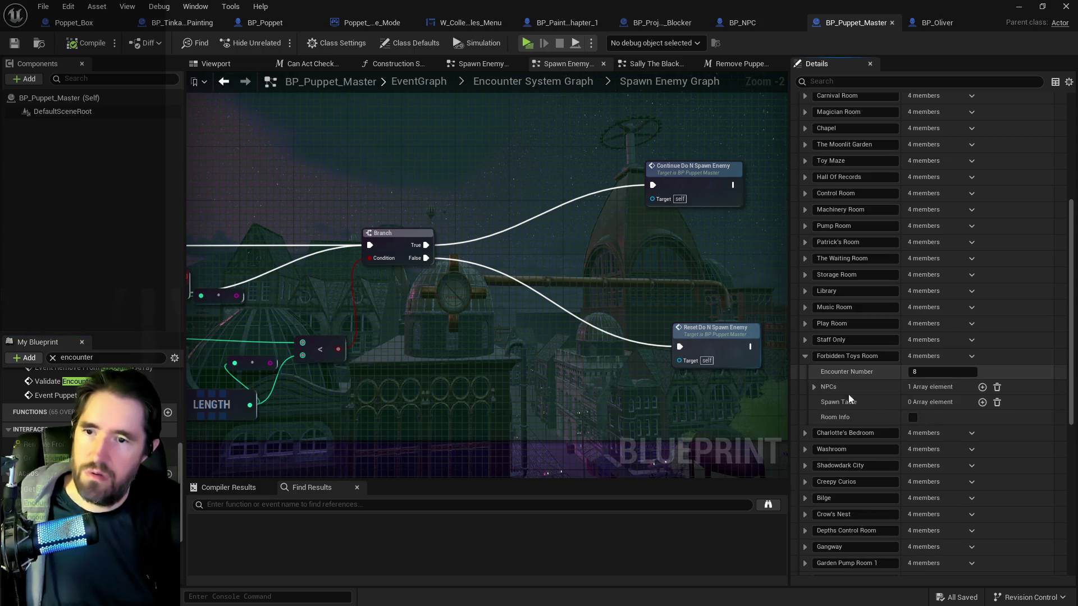
click(814, 388)
click(823, 403)
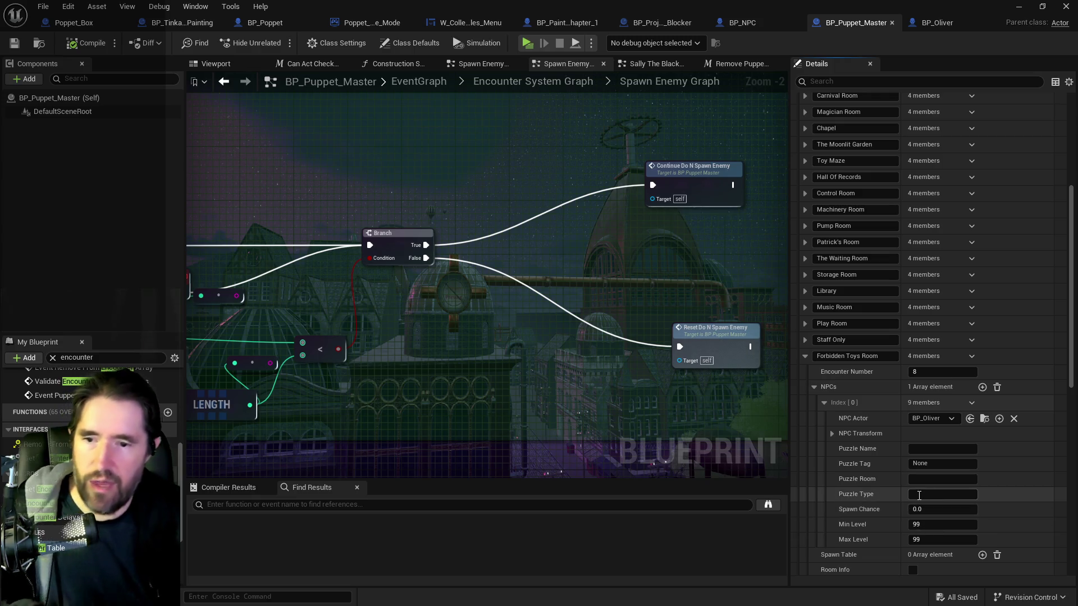
click(831, 434)
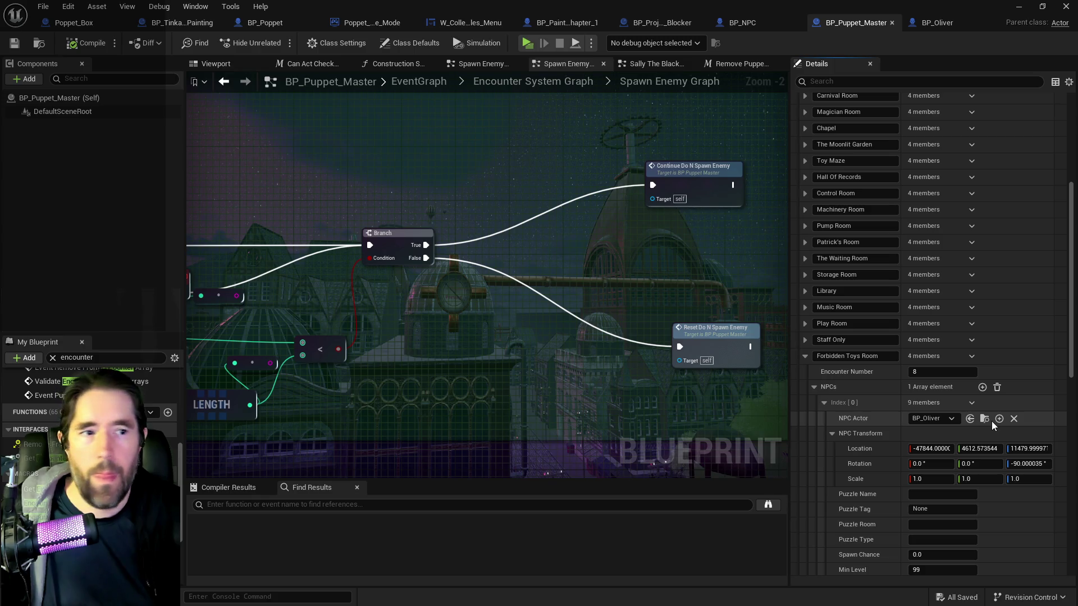
key(alt+Tab)
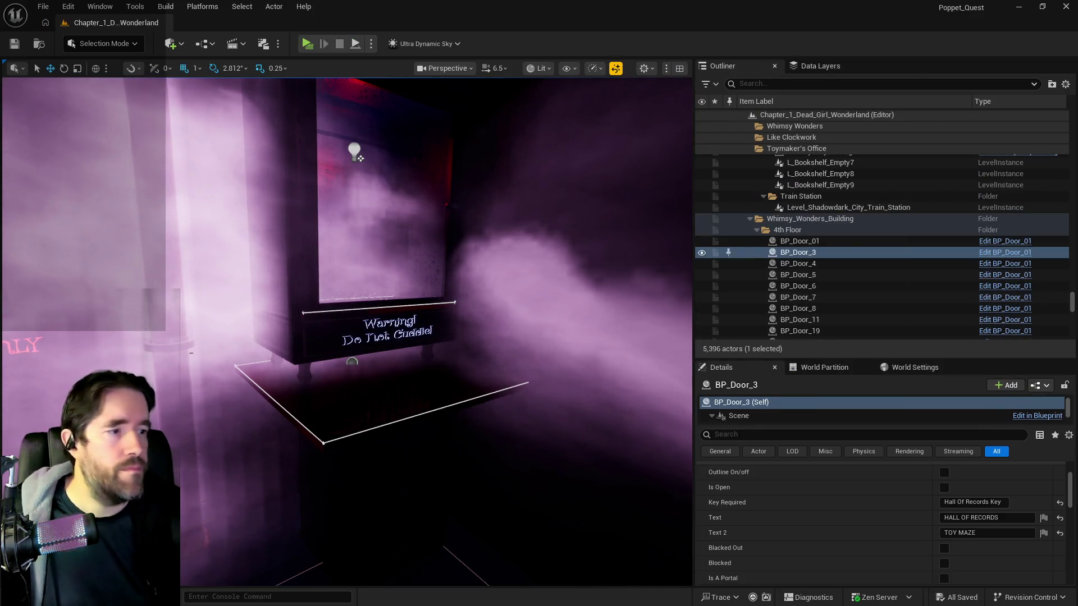
- Paste a BP_Oliver rabbit into the level, turn it about 107° sideways and nudge it along Y
key(ctrl+v)
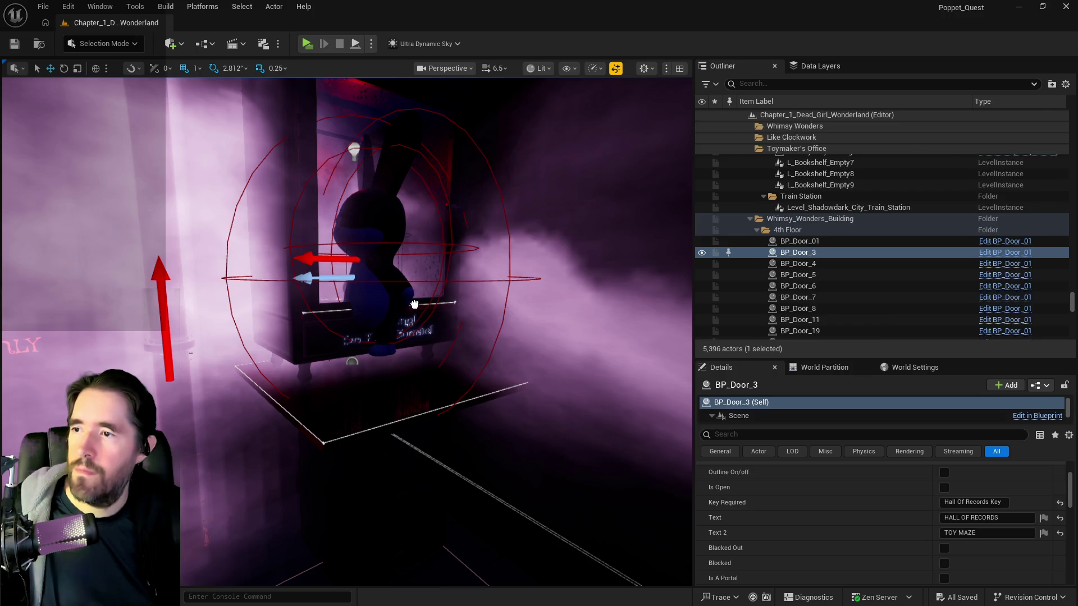
key(f)
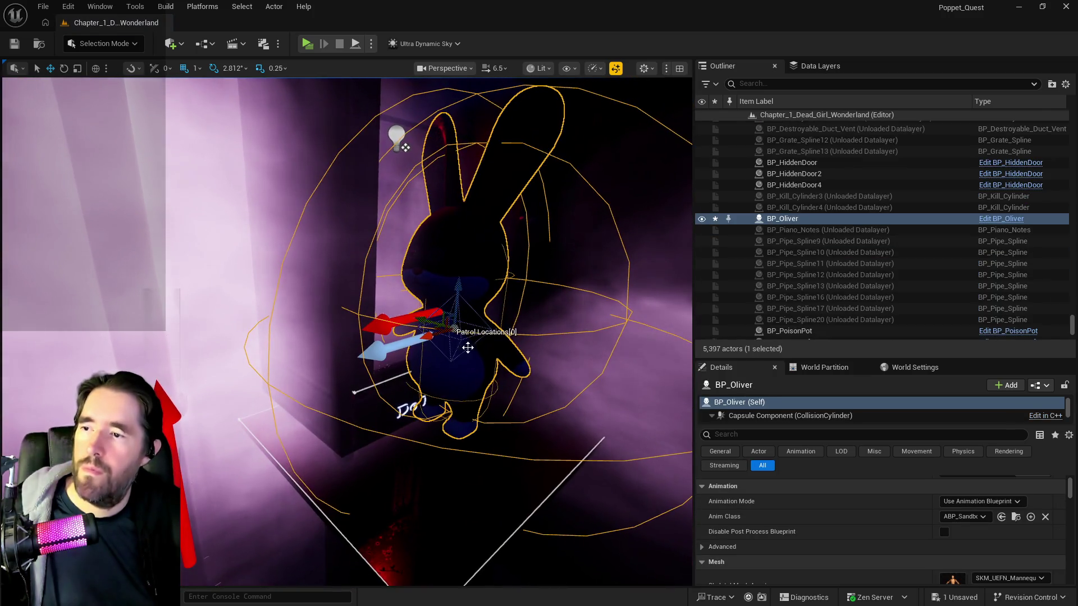
mouse_move(447, 356)
mouse_down()
mouse_move(365, 357)
mouse_move(303, 309)
mouse_move(248, 330)
mouse_move(248, 314)
mouse_move(200, 306)
mouse_move(216, 272)
mouse_up()
scroll(248, 329, up, 3)
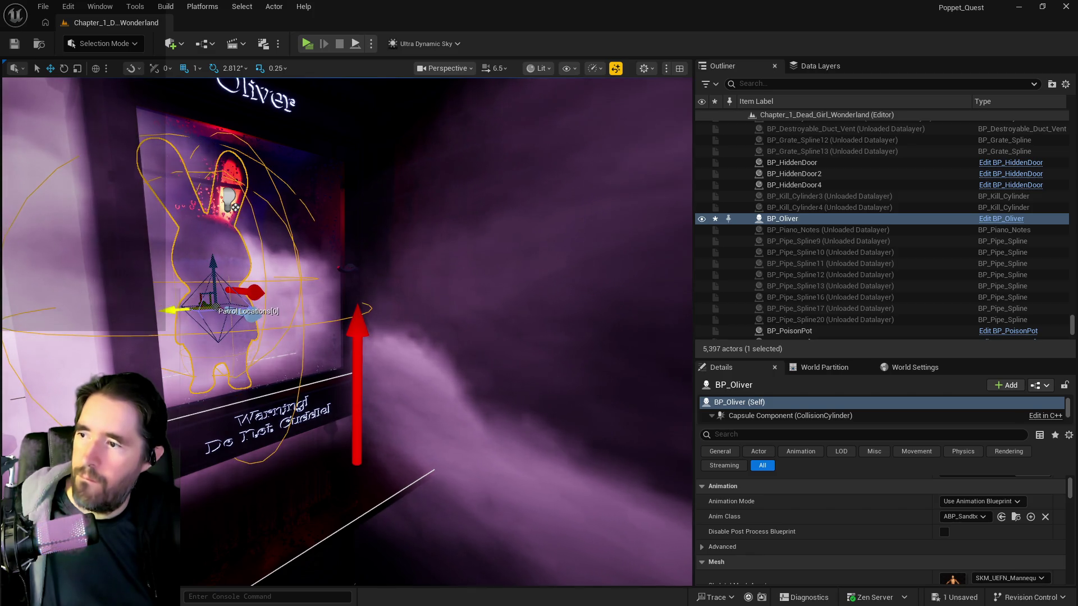
drag(178, 309, 195, 308)
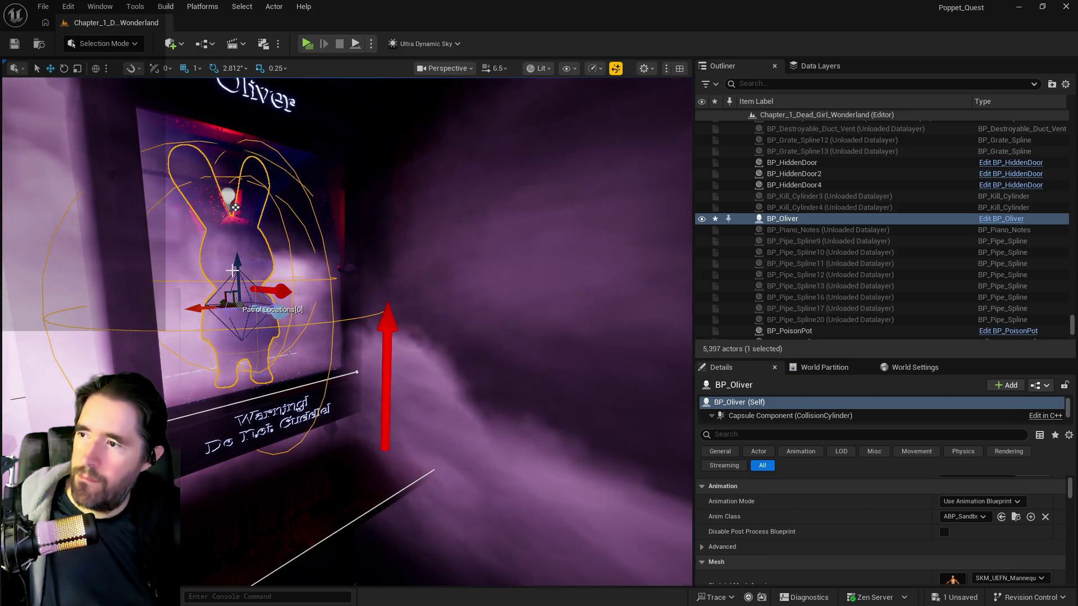
key(f)
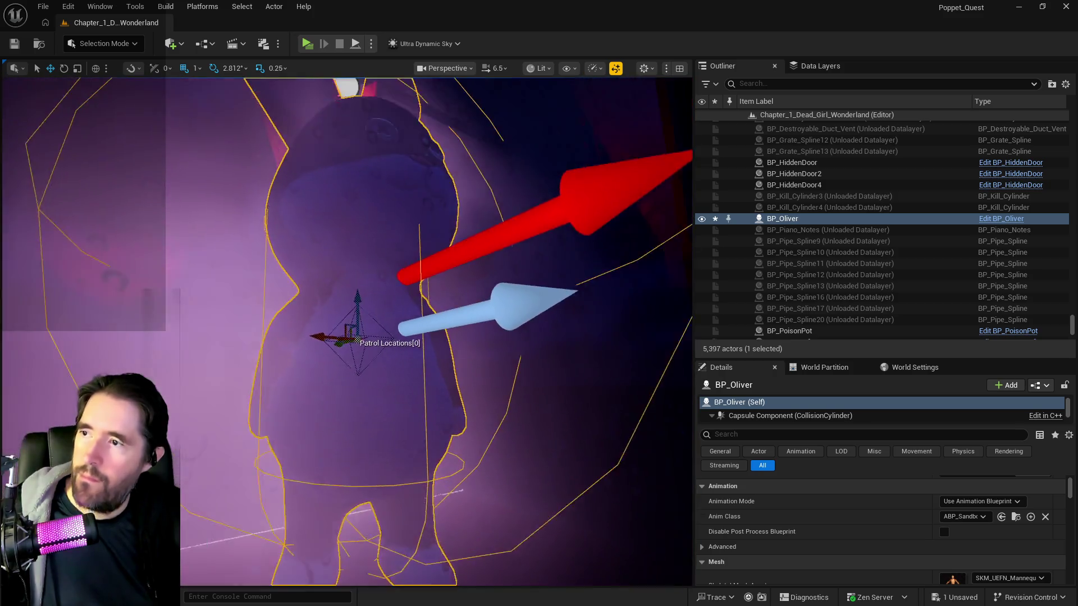
scroll(347, 331, down, 5)
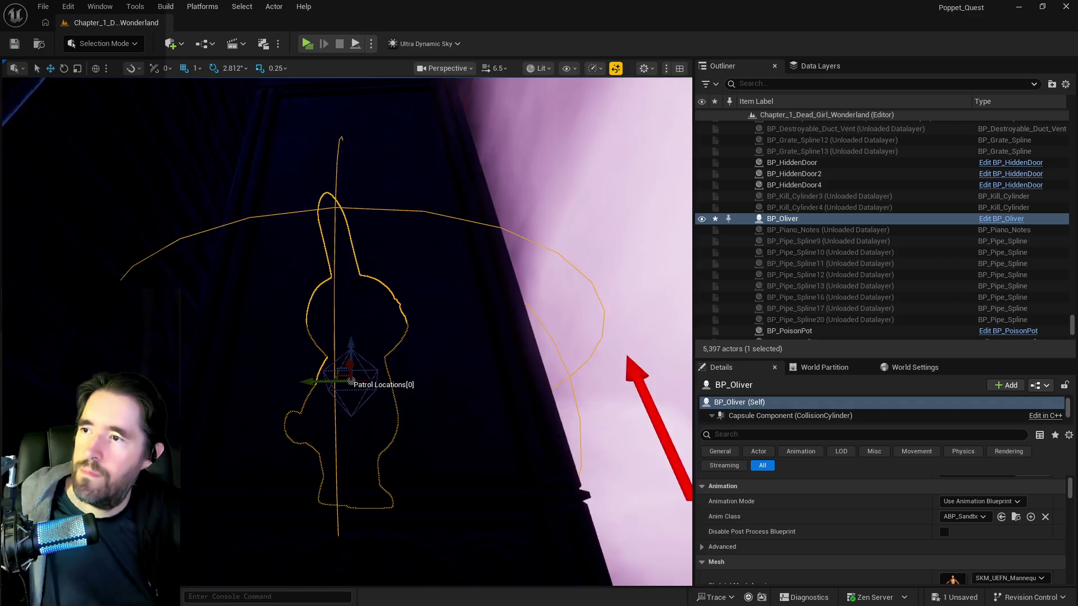
scroll(347, 331, down, 5)
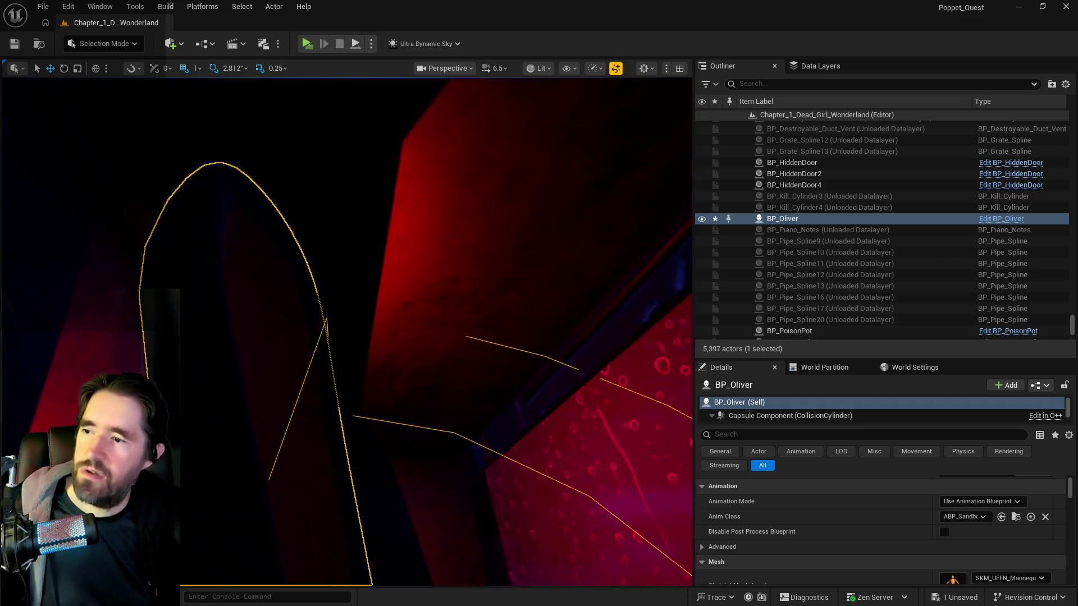
drag(347, 331, 293, 229)
drag(273, 331, 264, 253)
mouse_move(347, 331)
mouse_down()
mouse_move(315, 320)
mouse_move(359, 320)
mouse_up()
mouse_move(206, 367)
mouse_down()
mouse_move(179, 367)
mouse_move(225, 368)
mouse_move(249, 405)
mouse_up()
- Copy the rabbit's Location from the Details panel and bring the BP_Puppet_Master window forward
scroll(295, 398, down, 3)
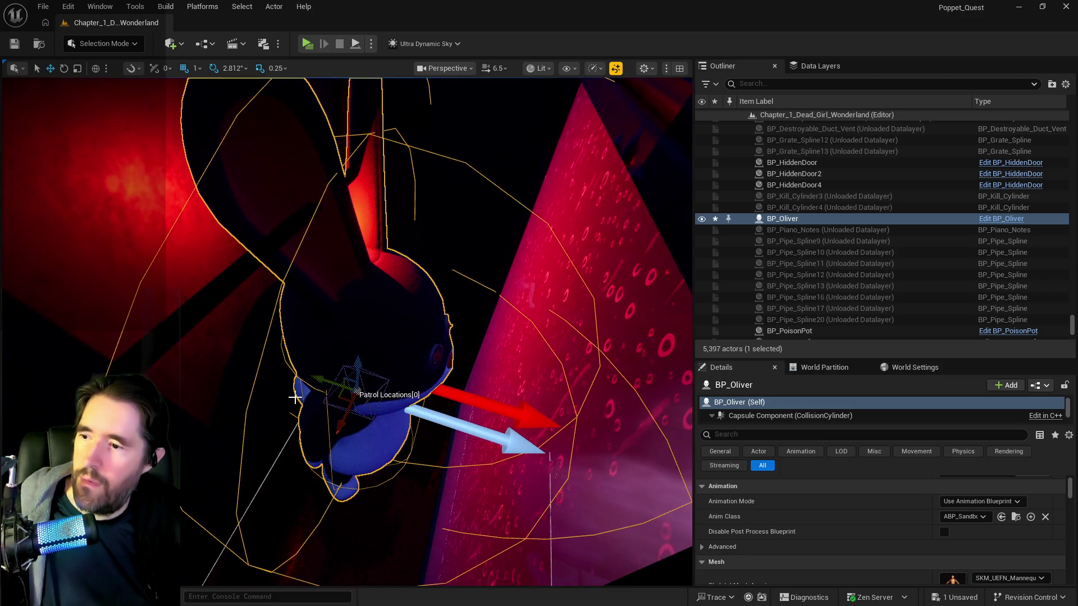
mouse_move(323, 377)
mouse_down()
mouse_move(340, 377)
mouse_move(339, 389)
mouse_move(390, 256)
mouse_up()
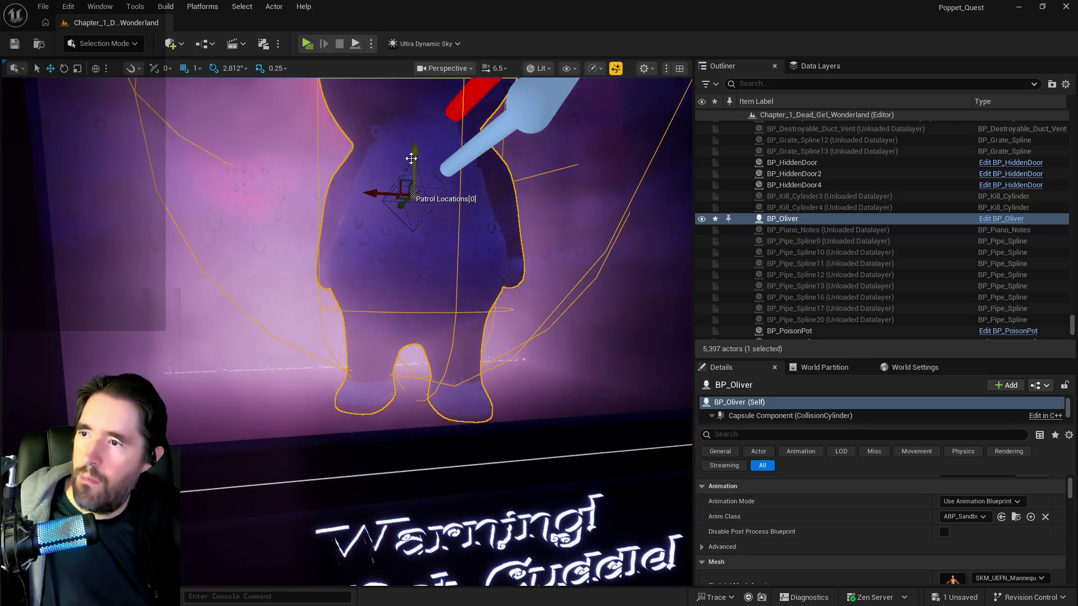
scroll(824, 533, up, 3)
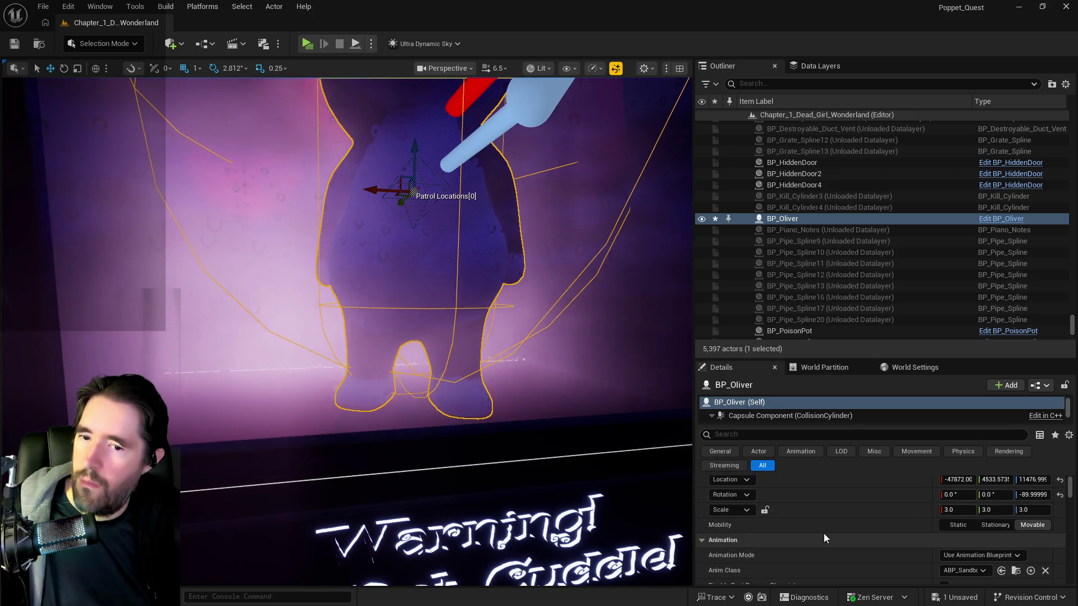
right_click(812, 493)
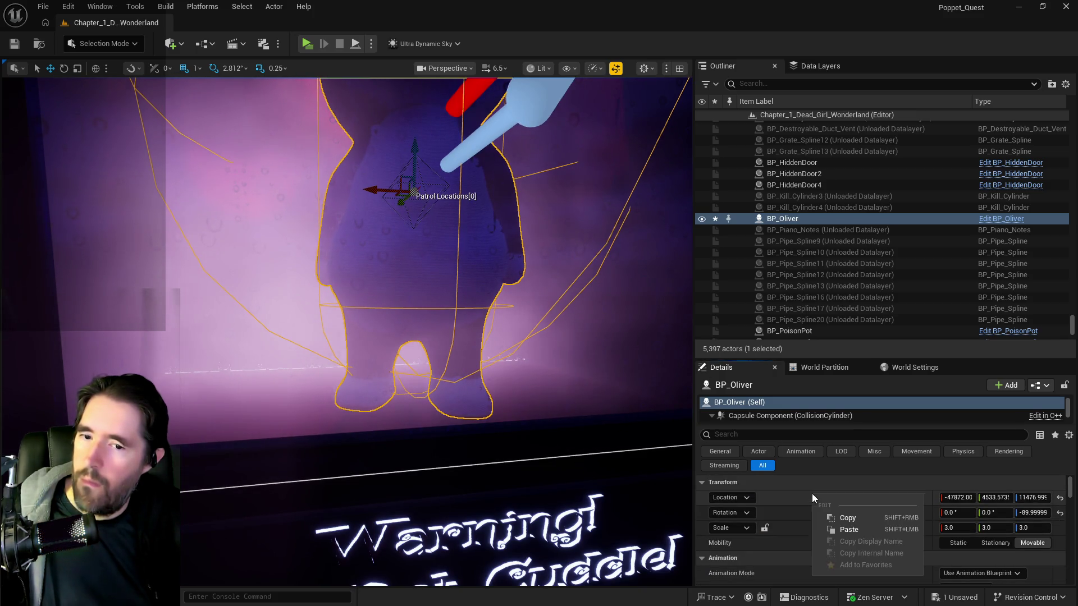
click(837, 516)
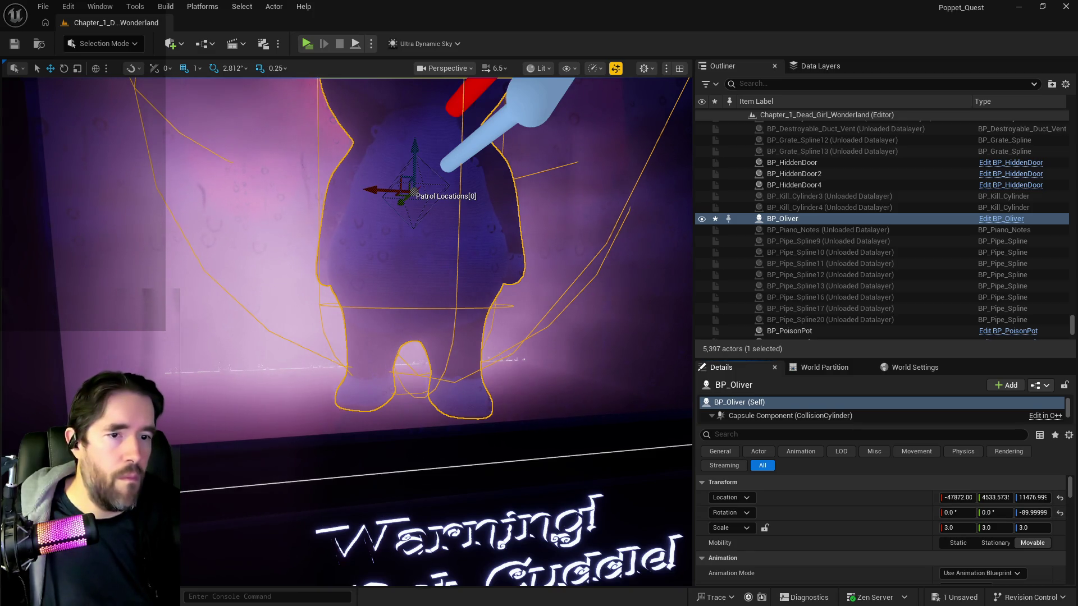
mouse_move(1055, 181)
mouse_down()
mouse_move(791, 178)
mouse_move(699, 195)
mouse_up()
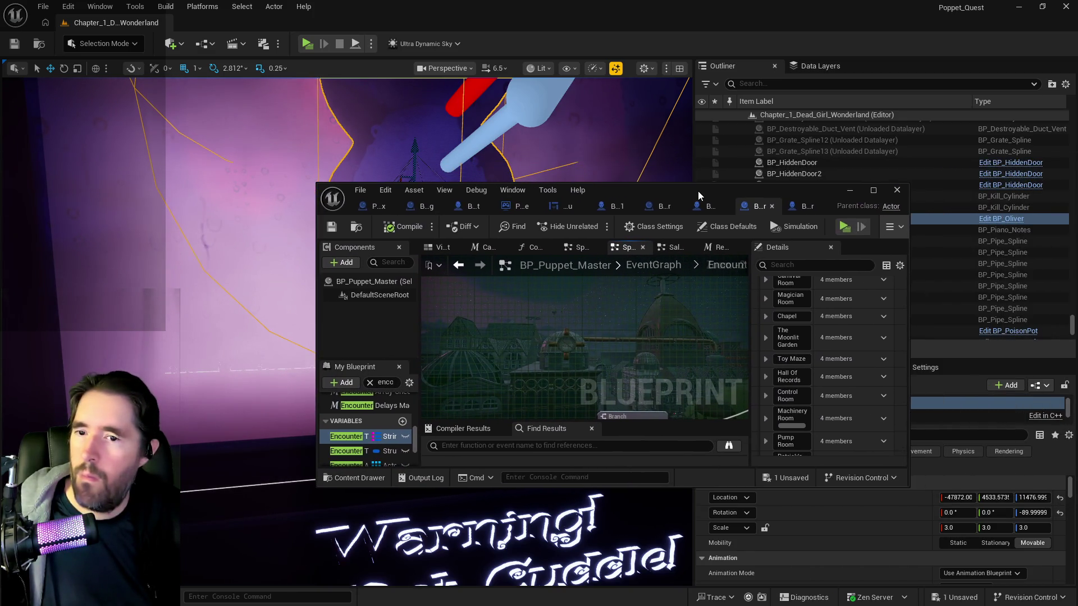
- Paste the copied location into the BP_Oliver entry's NPC Transform Location
double_click(699, 195)
right_click(861, 449)
click(884, 485)
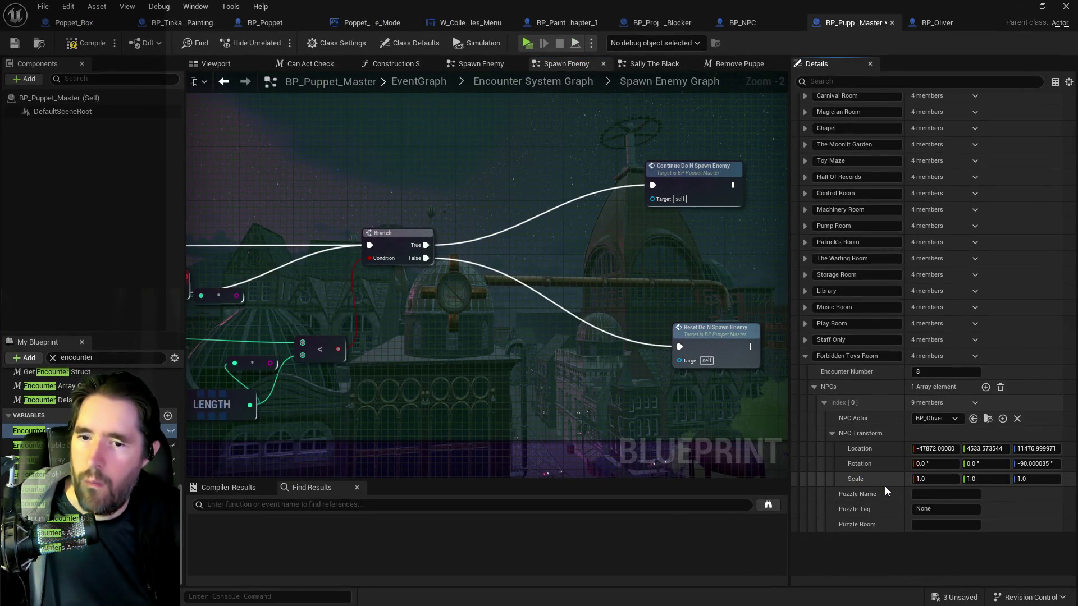
- Delete the temporary BP_Oliver actor from the level and save all changes
key(alt+Tab)
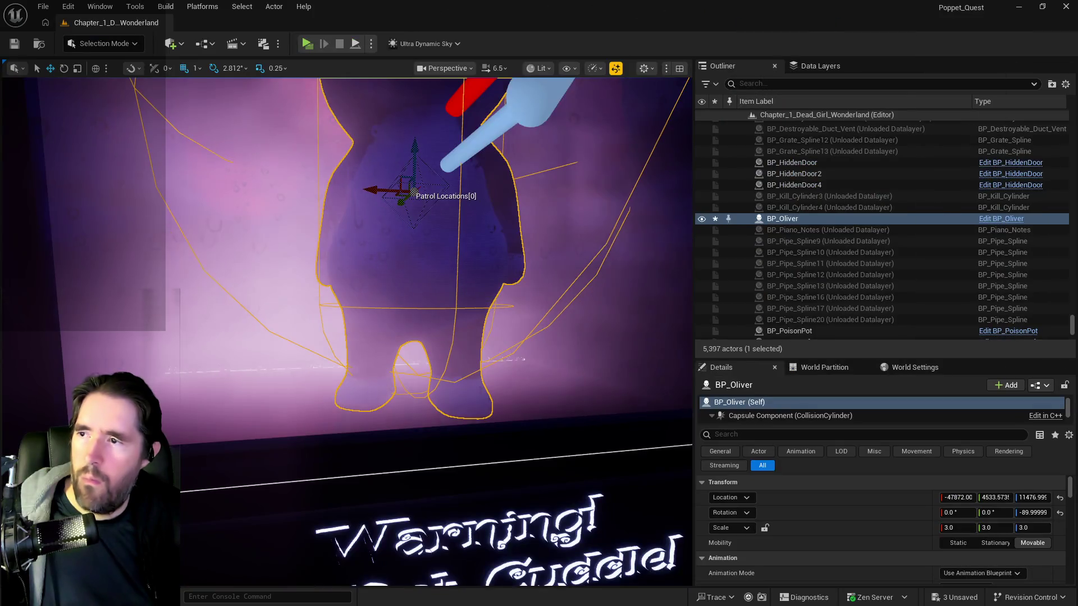
right_click(775, 220)
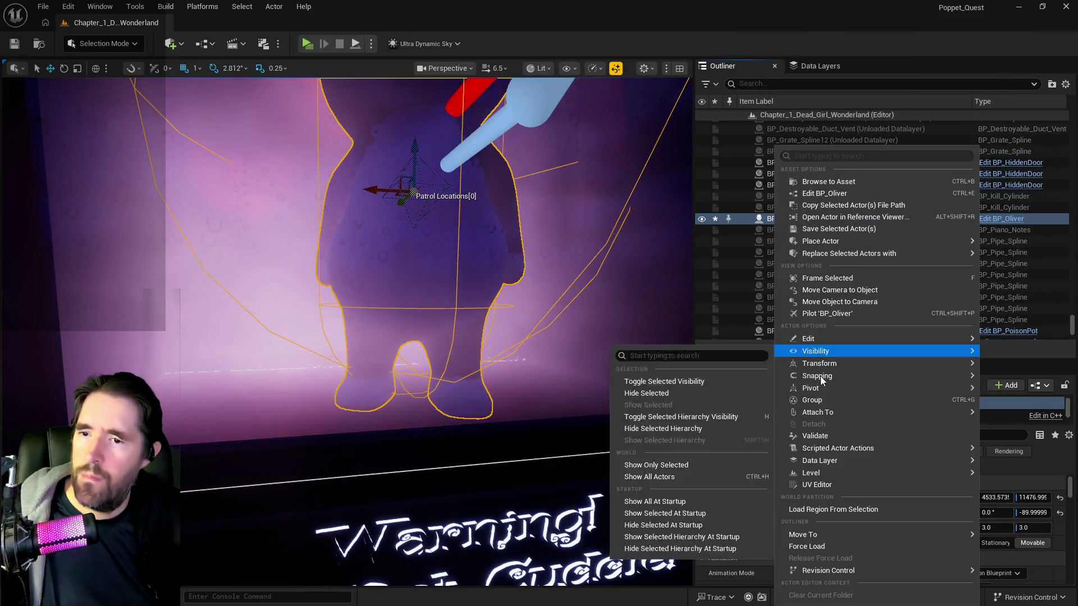
mouse_move(811, 340)
click(578, 391)
mouse_move(529, 361)
mouse_down()
mouse_move(511, 356)
mouse_move(536, 367)
mouse_move(432, 135)
mouse_up()
key(ctrl+s)
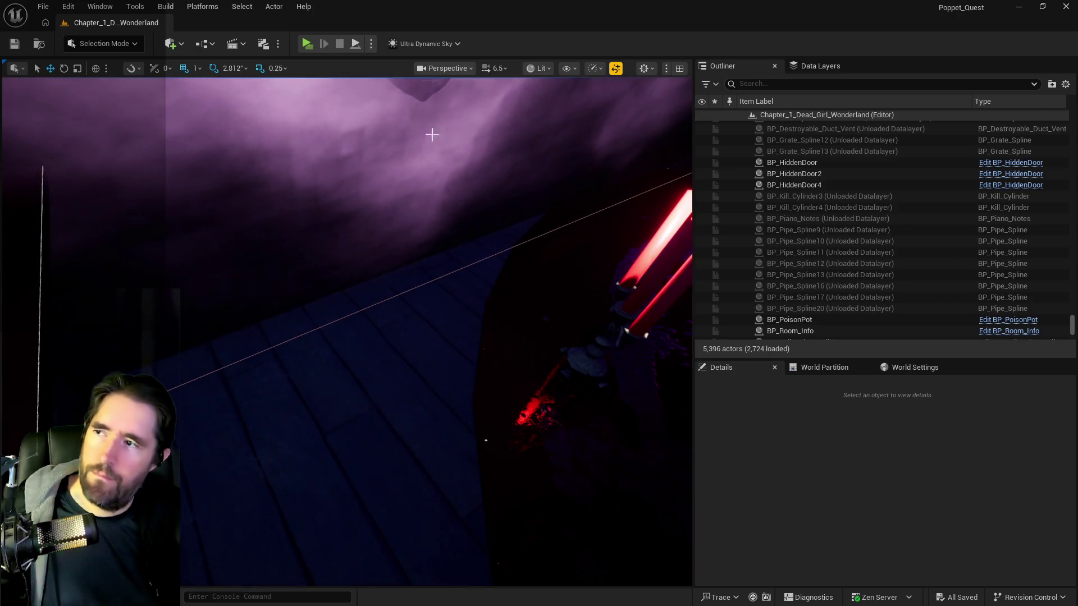